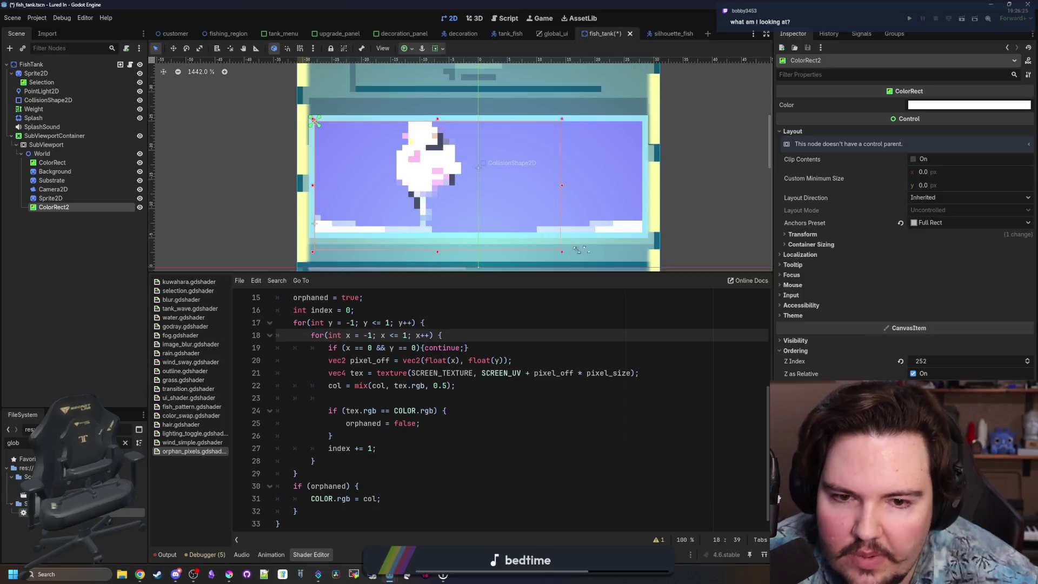
Step: Delete the Sprite2D node under World from the fish_tank scene
scroll(372, 192, down, 5)
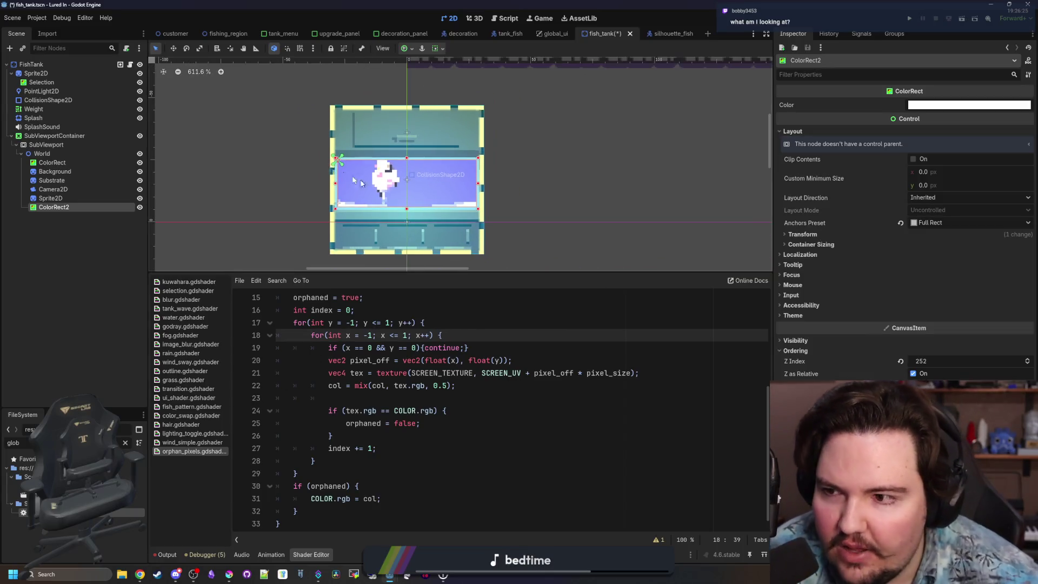
click(59, 198)
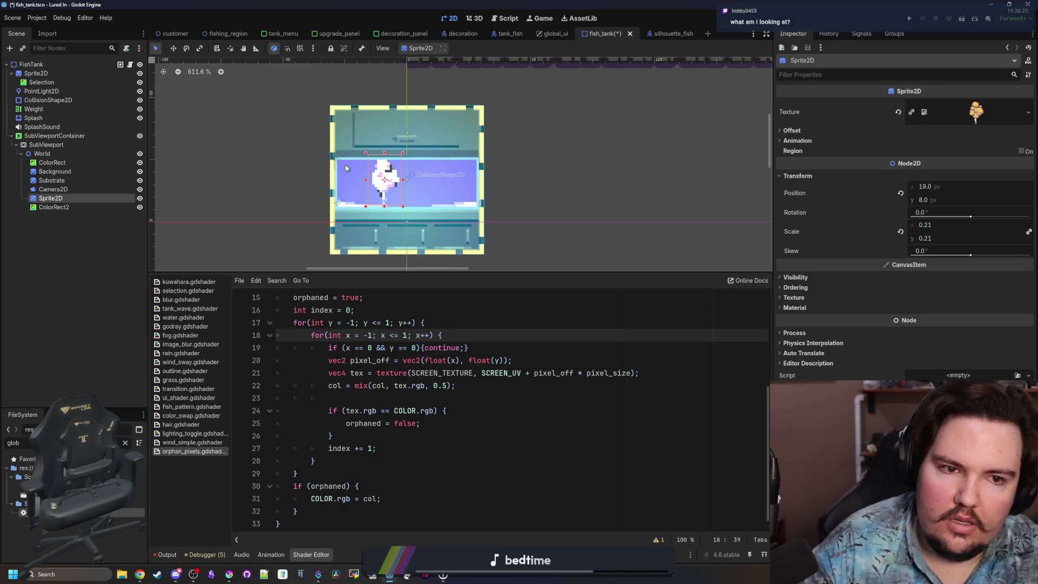
key(Delete)
click(495, 298)
Step: Save the fish_tank scene and launch the fish tank game
key(ctrl+s)
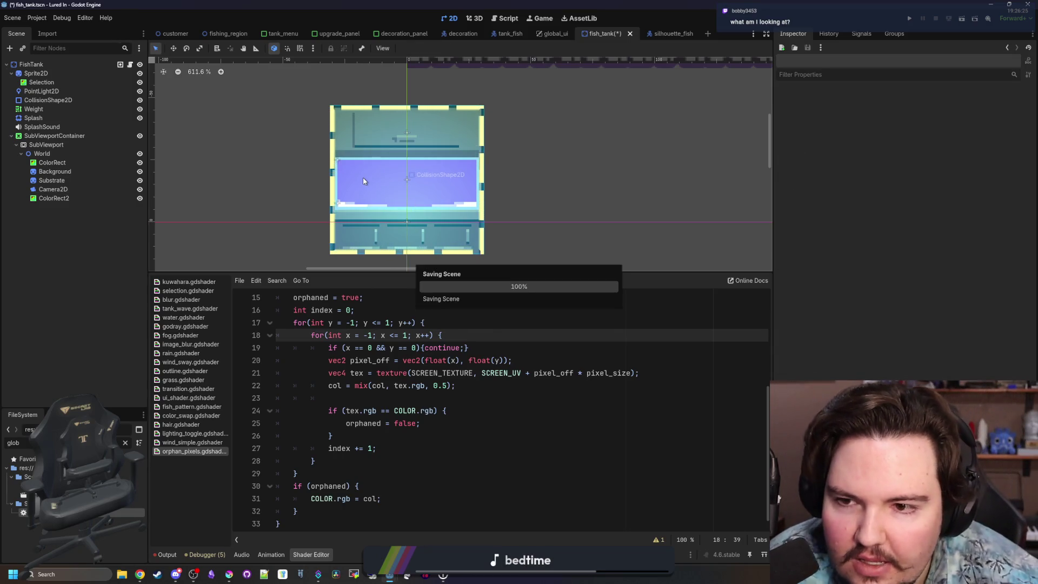
scroll(345, 187, up, 2)
click(908, 20)
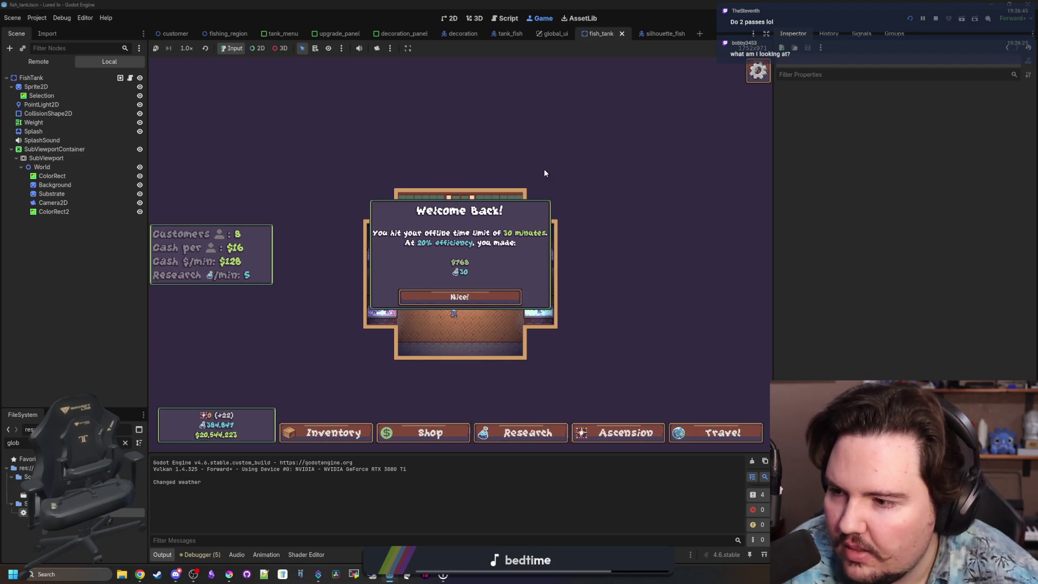
Step: Dismiss the Welcome Back popup, zoom around the shop, and pick the top-left tank for a close look
click(472, 293)
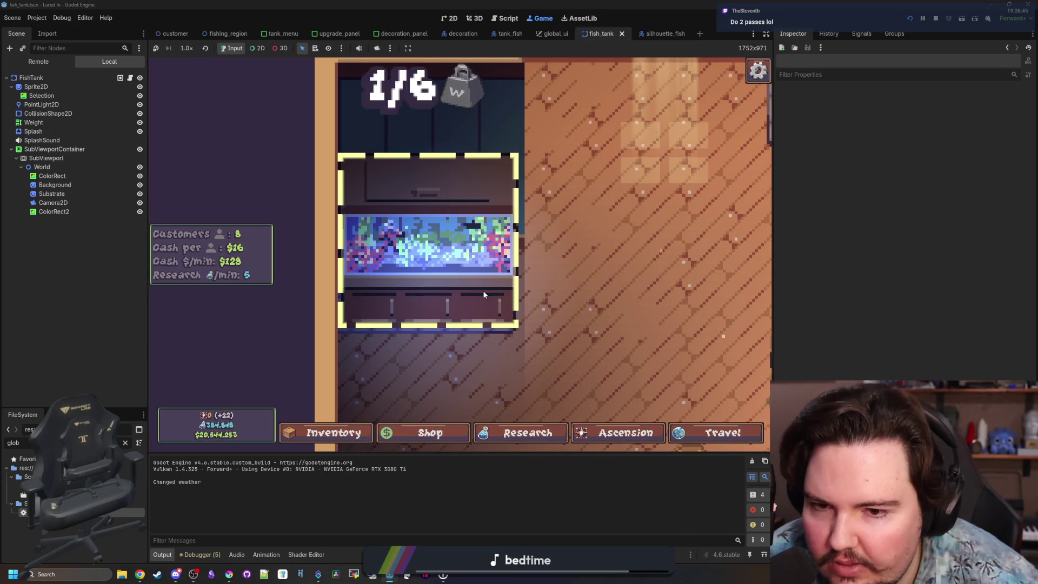
scroll(535, 309, down, 2)
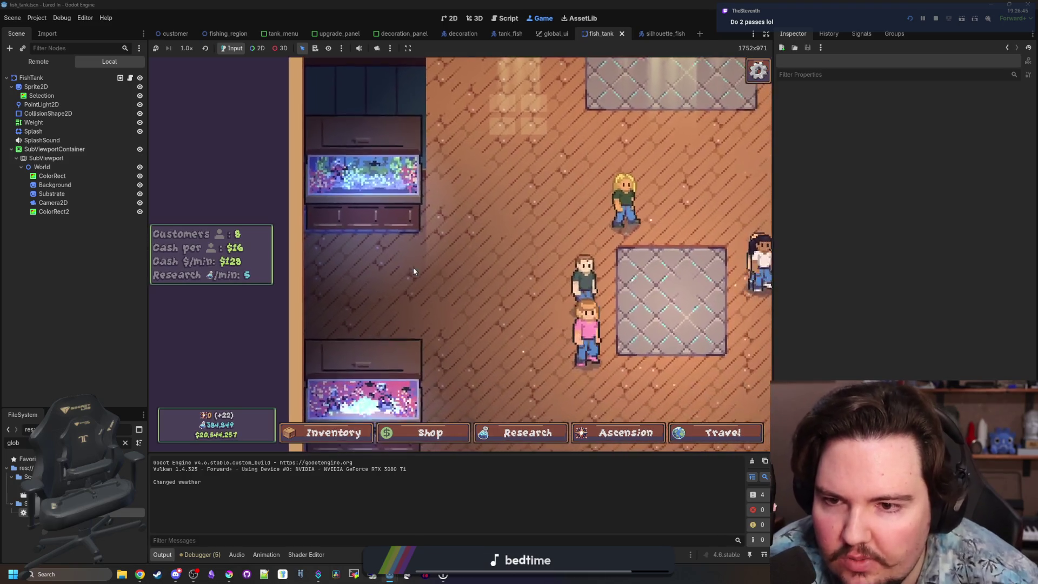
scroll(387, 272, up, 3)
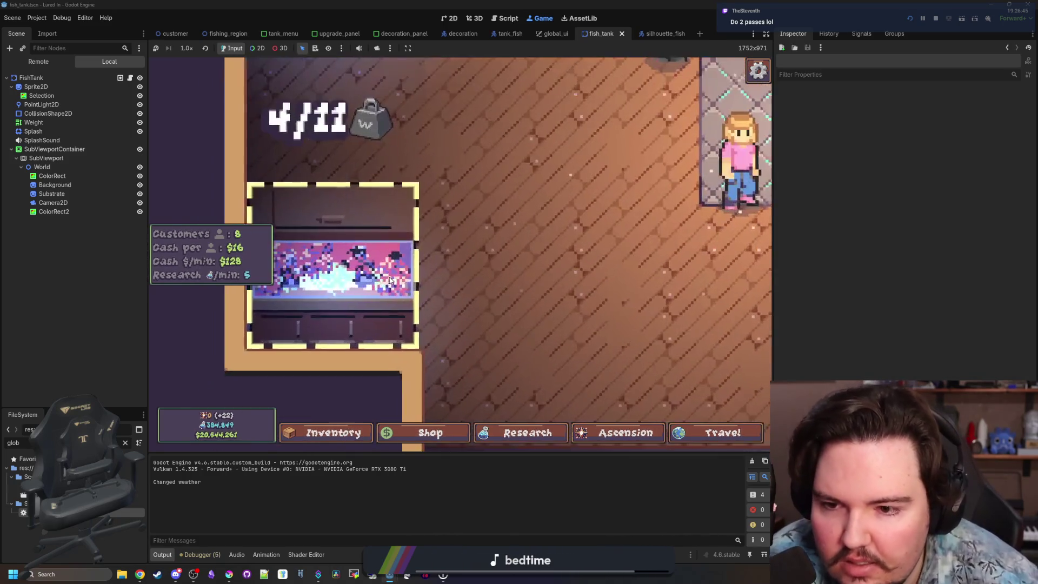
scroll(470, 318, down, 2)
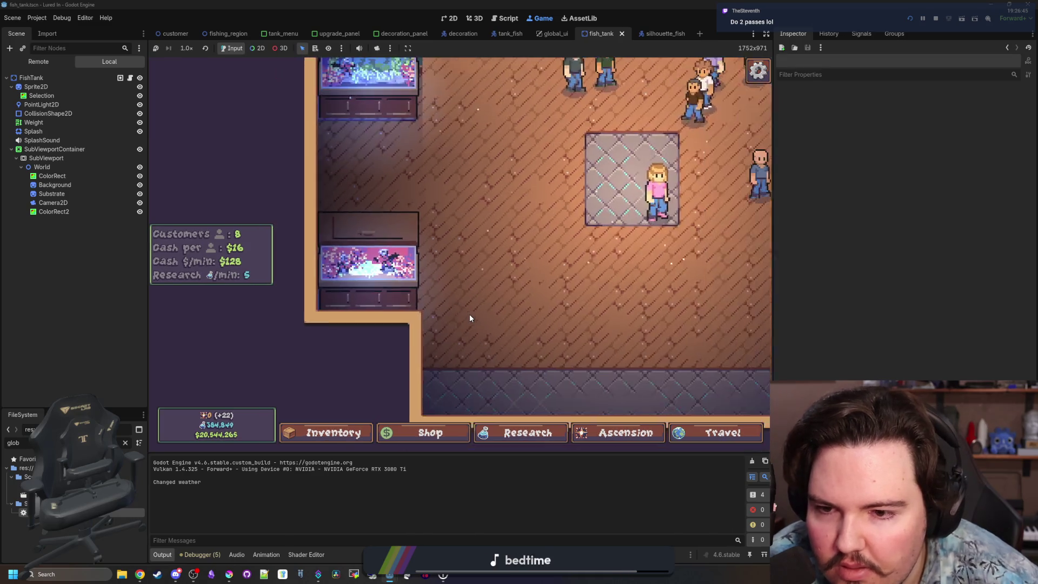
scroll(611, 319, up, 3)
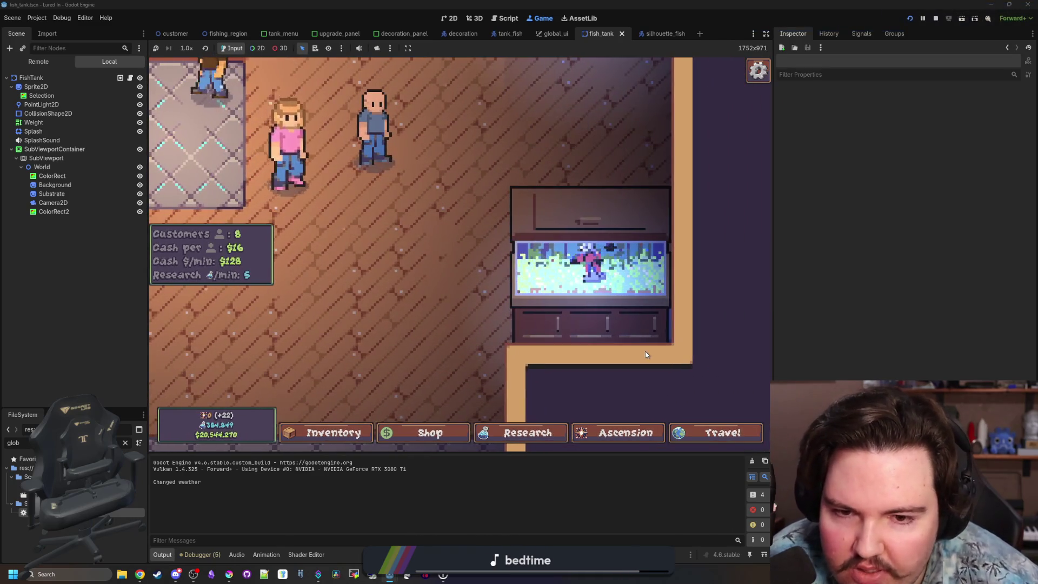
scroll(645, 350, down, 2)
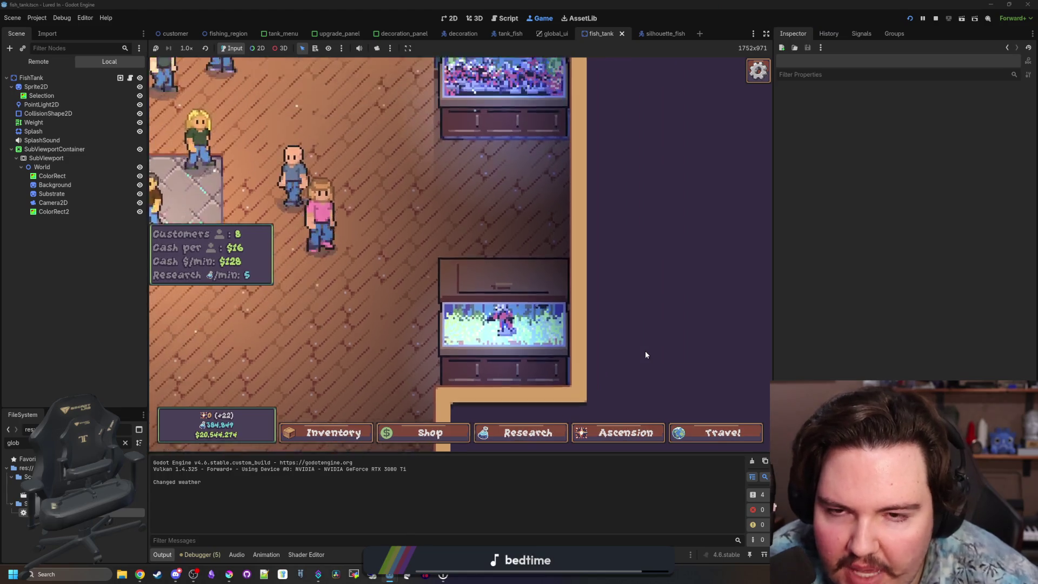
scroll(597, 295, up, 1)
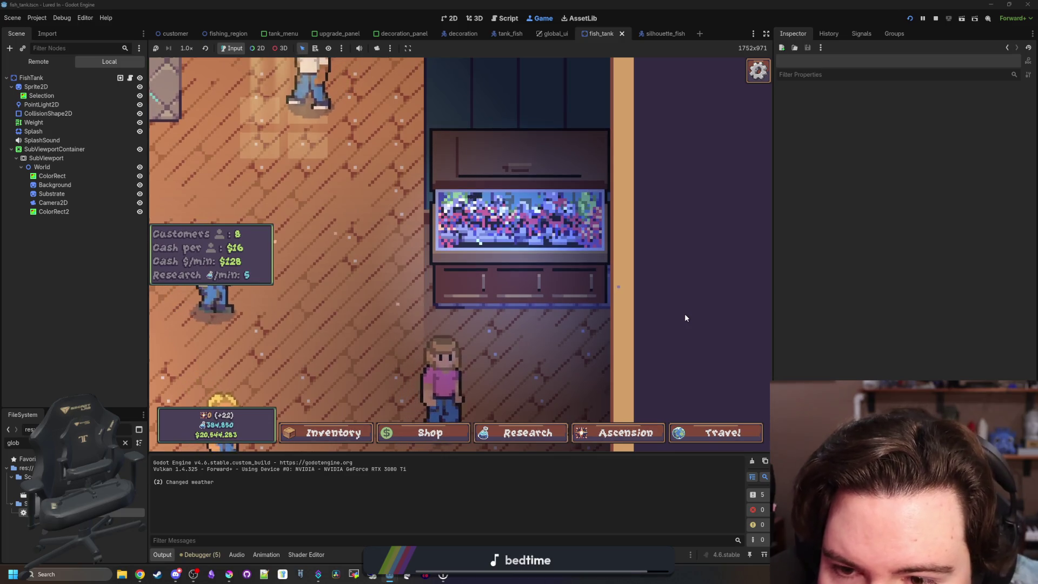
scroll(684, 314, down, 3)
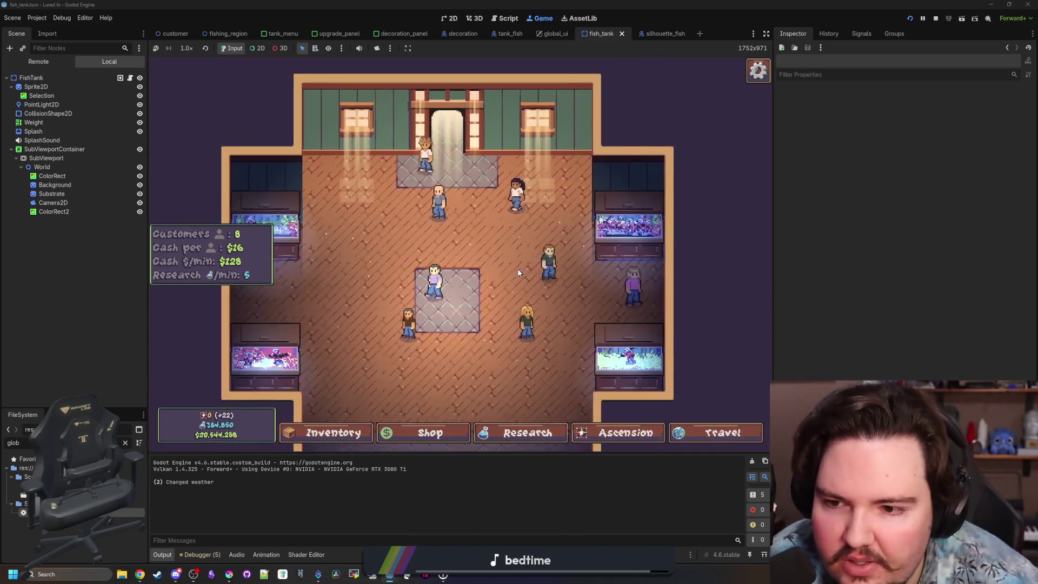
click(265, 226)
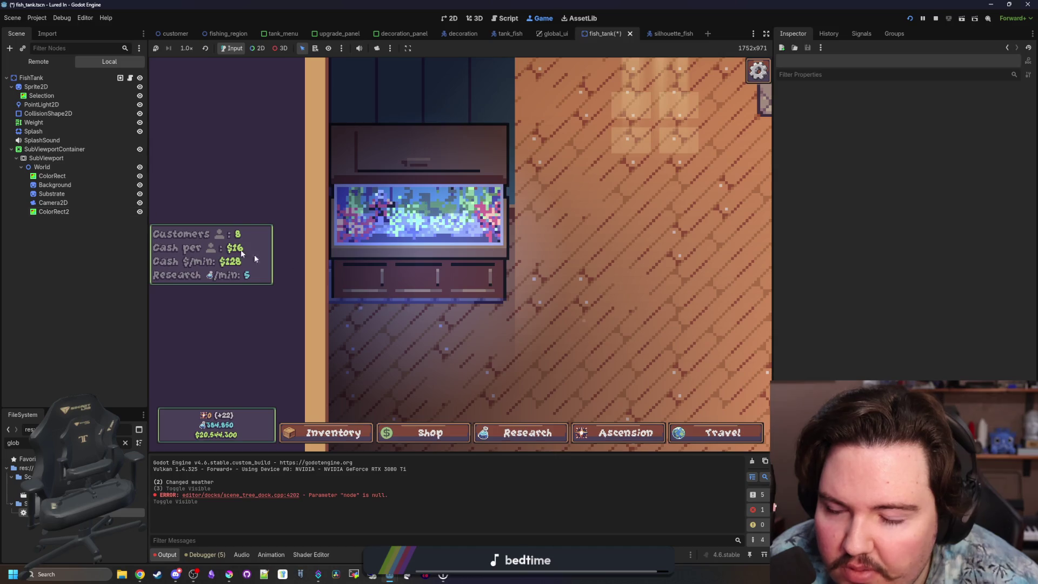
click(445, 330)
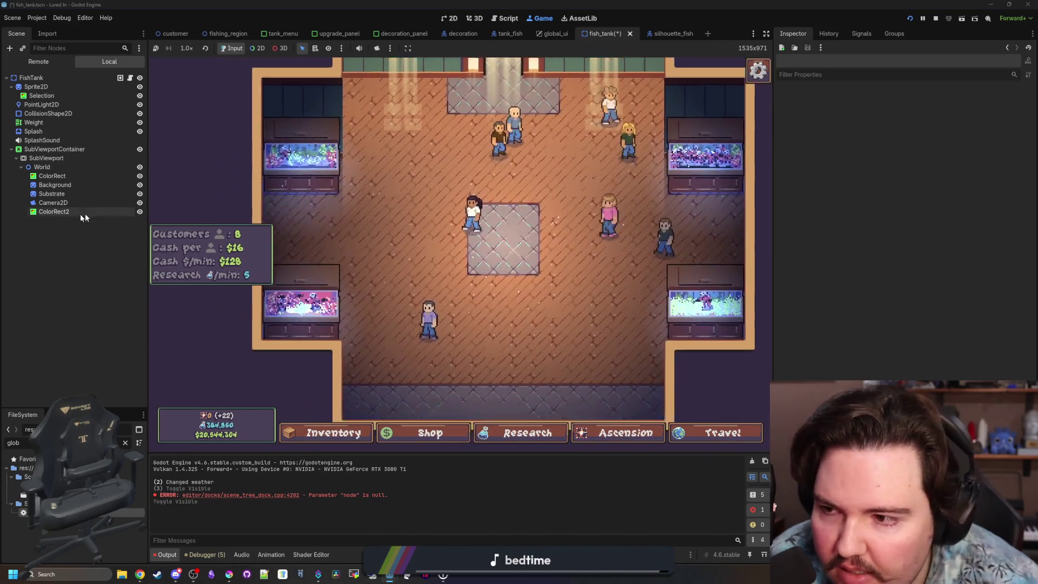
click(139, 212)
click(140, 211)
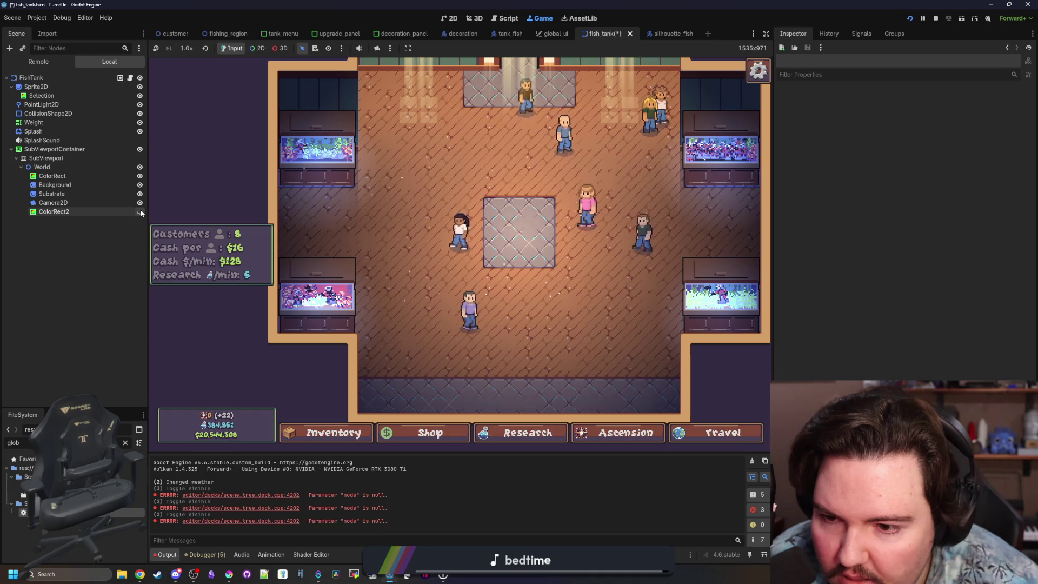
click(140, 212)
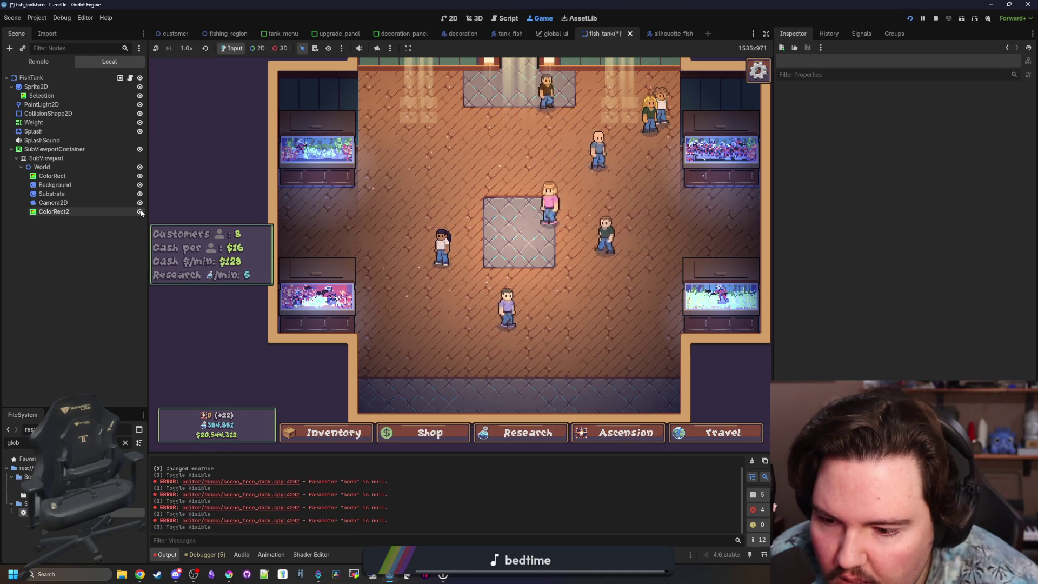
click(141, 212)
click(140, 211)
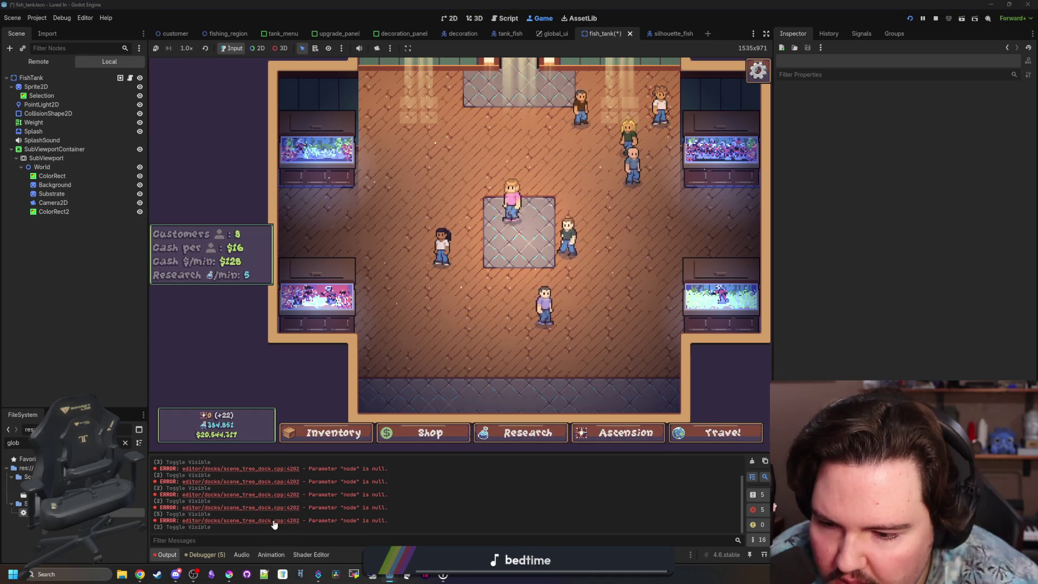
click(53, 204)
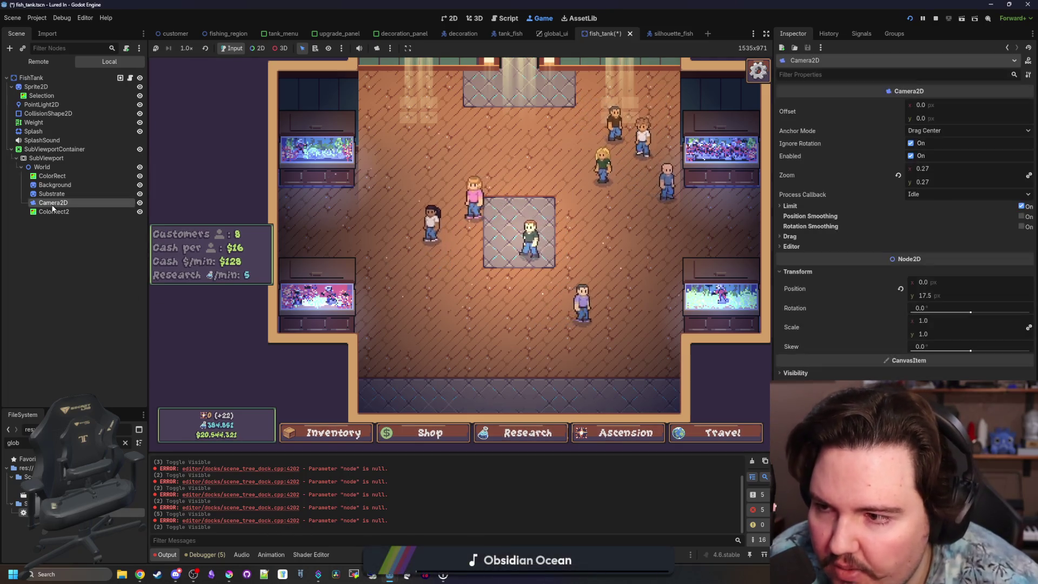
click(52, 211)
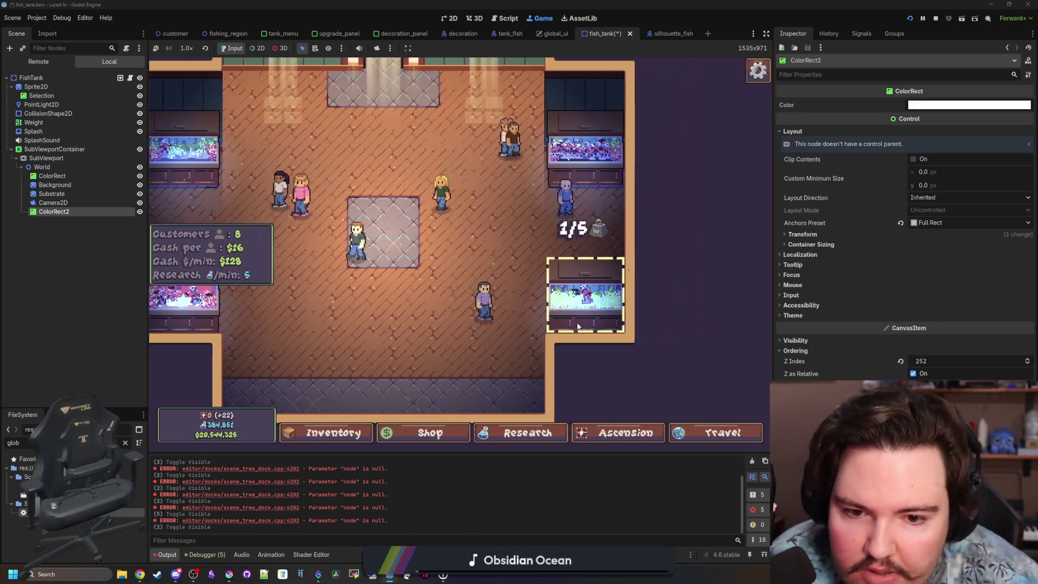
click(577, 326)
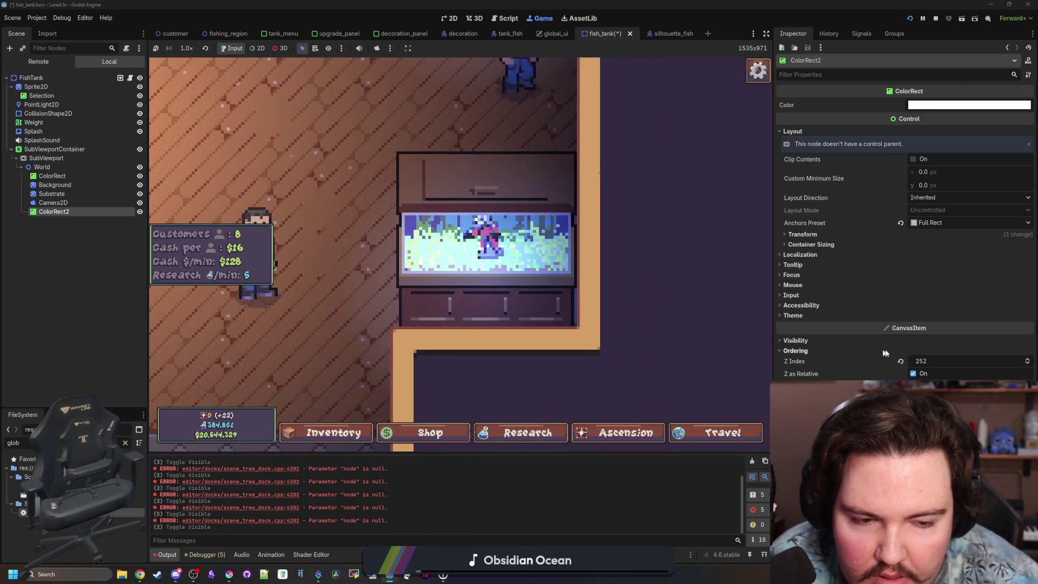
click(140, 212)
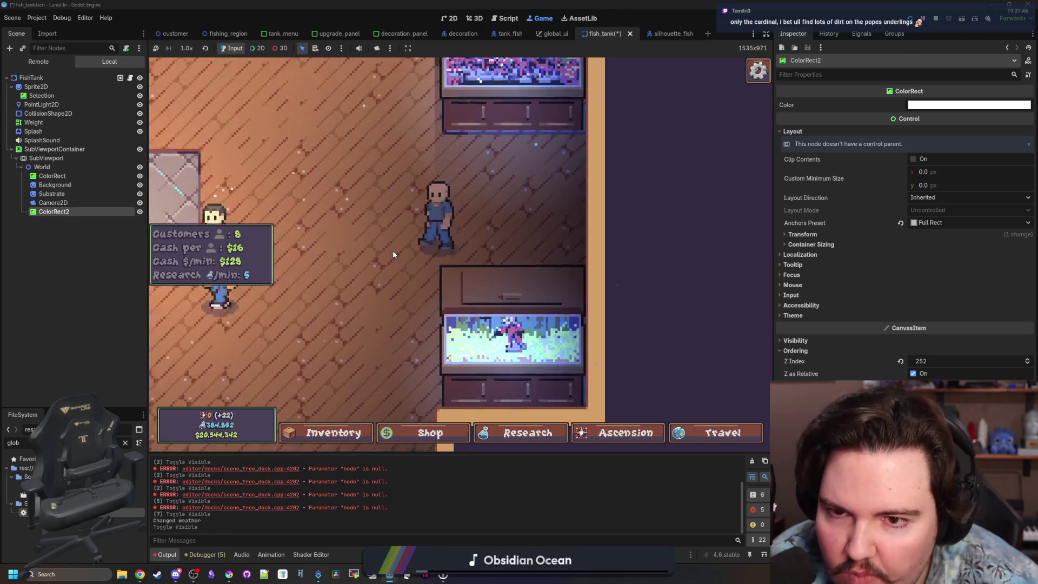
click(512, 206)
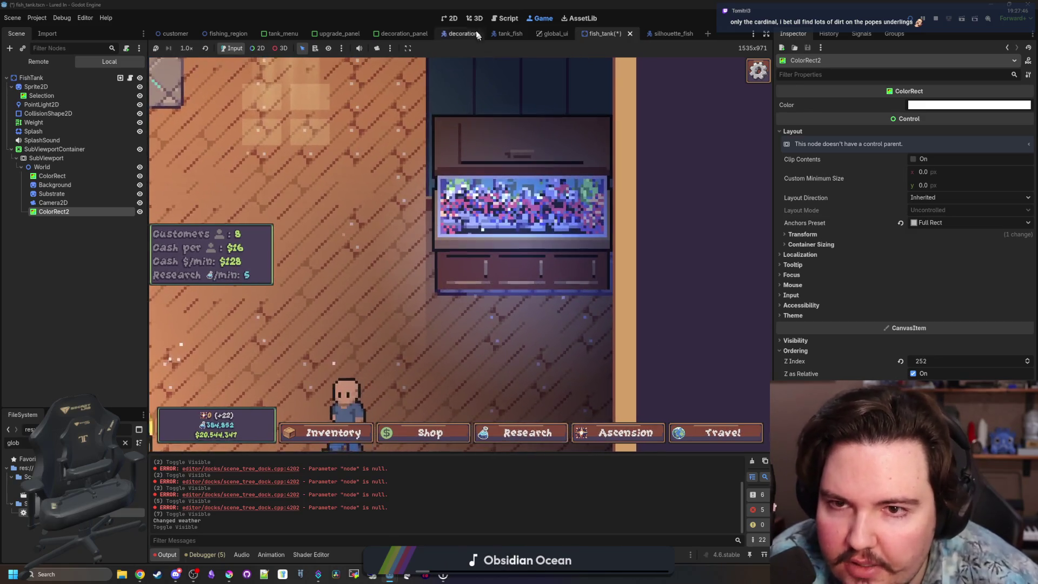
click(450, 18)
Step: Save the fish_tank scene
scroll(394, 351, down, 2)
key(ctrl+s)
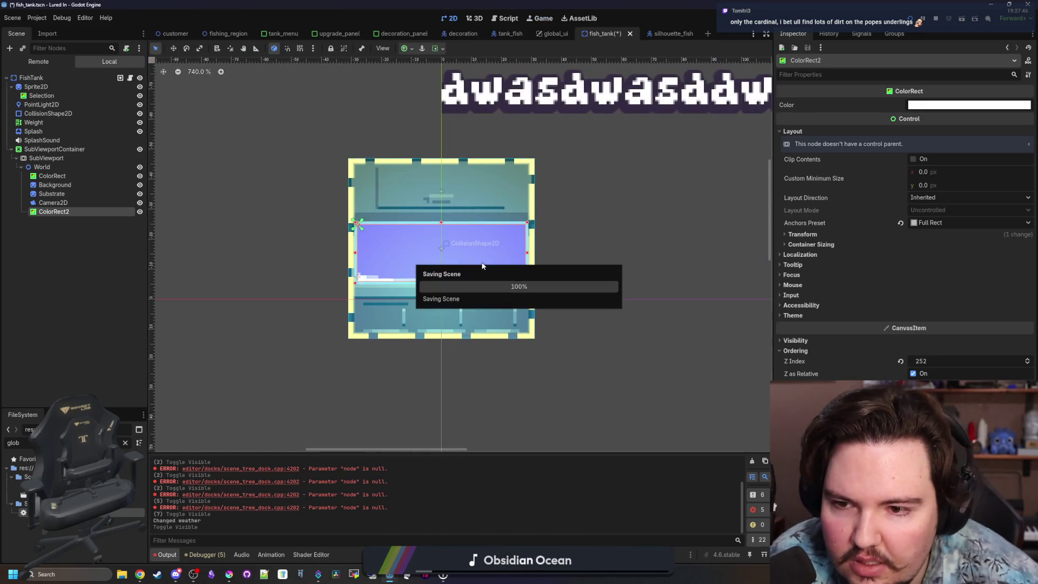
scroll(469, 255, up, 4)
key(ctrl+s)
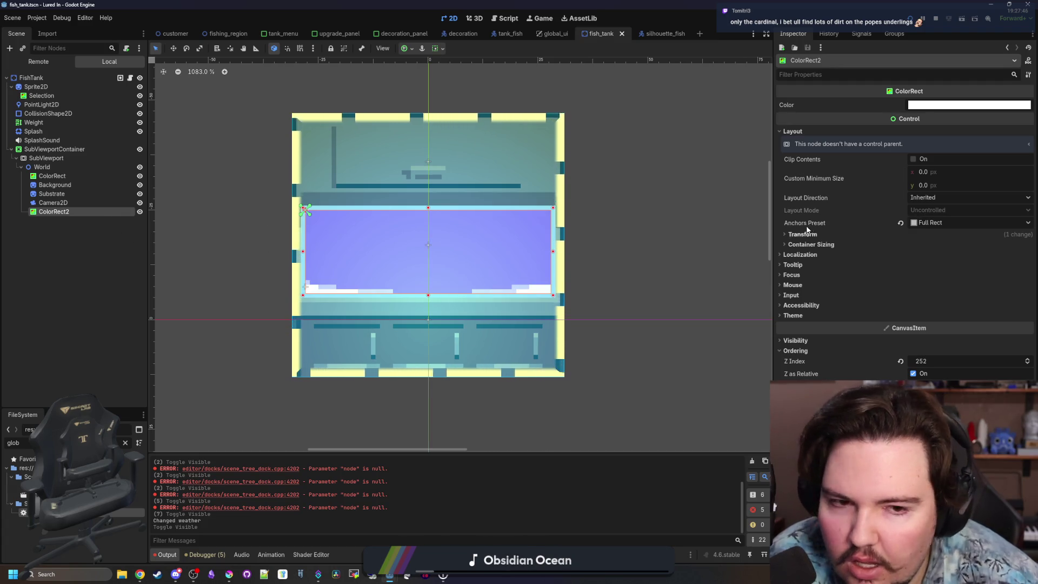
Step: Set ColorRect2's Transform Size to 10000 × 10000
click(800, 234)
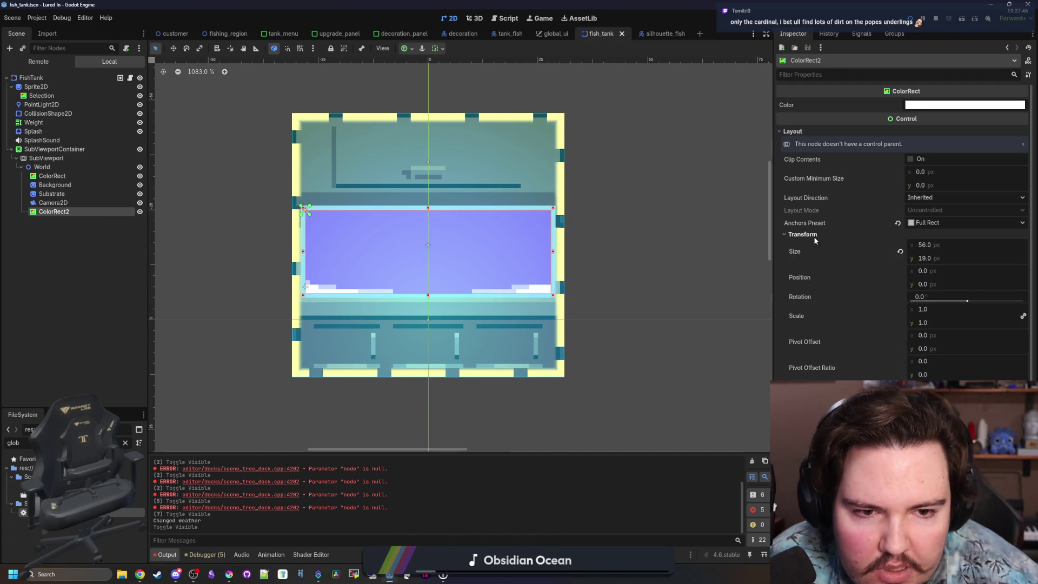
click(937, 245)
text(10000)
key(Return)
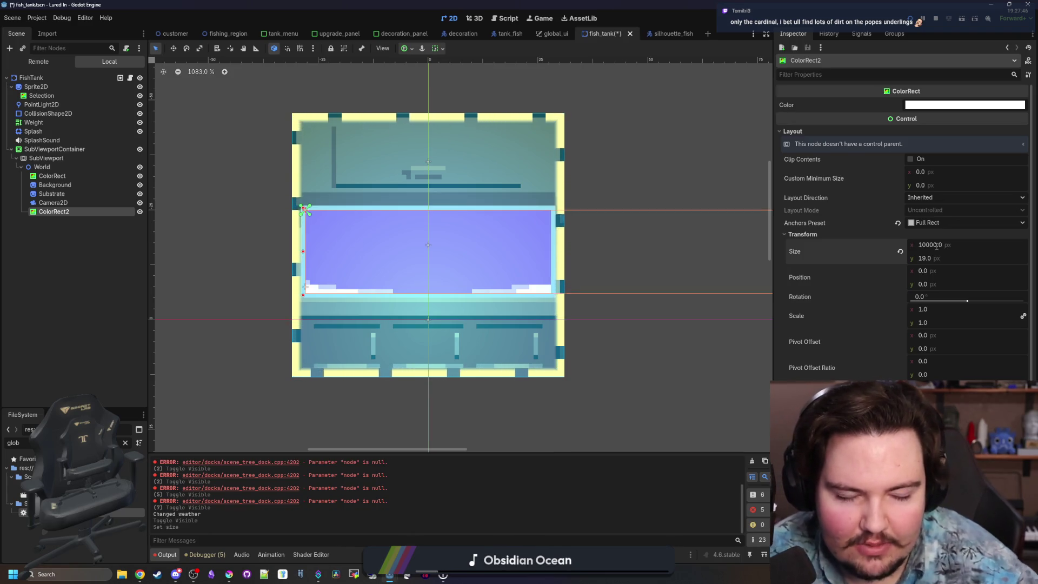
click(933, 259)
text(10000)
key(Return)
Step: Centre ColorRect2's anchors so it sits at -5000, -5000, save, and rerun the game
click(963, 223)
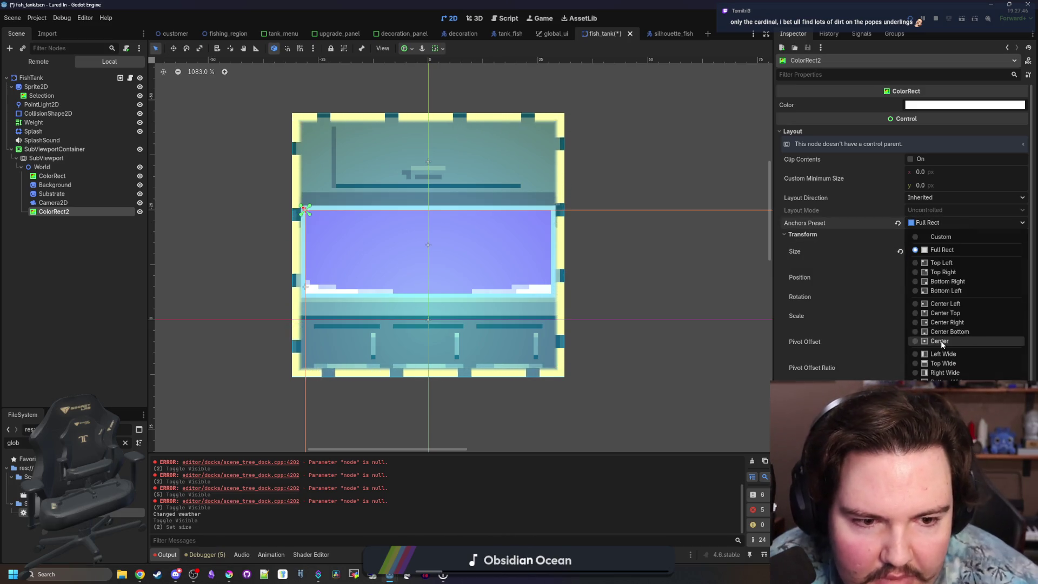
click(939, 341)
scroll(415, 264, down, 15)
scroll(416, 268, down, 3)
key(ctrl+s)
click(927, 19)
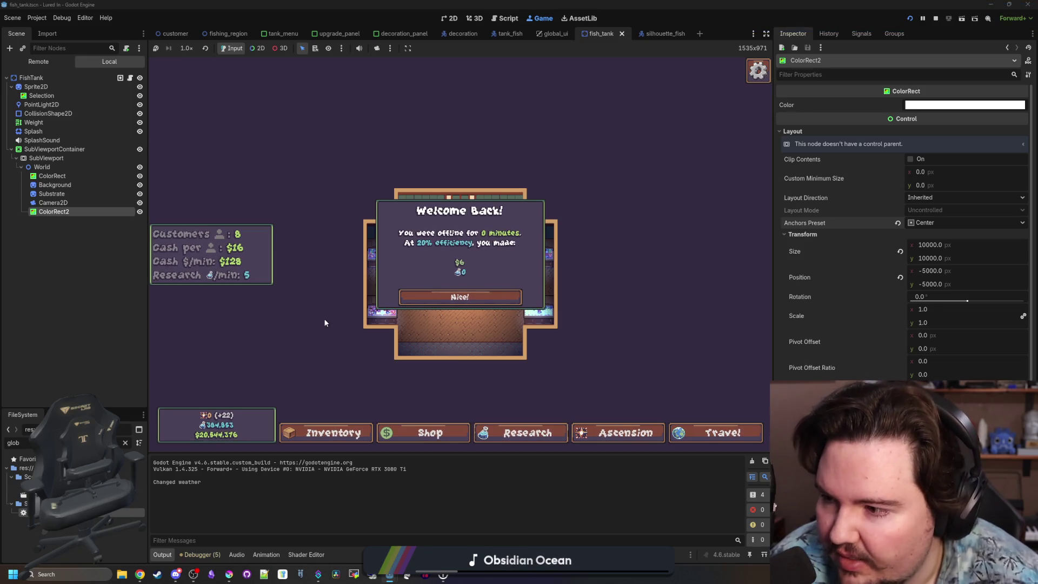
Step: Dismiss Welcome Back and toggle ColorRect2's visibility to compare tanks with and without the shader
click(457, 297)
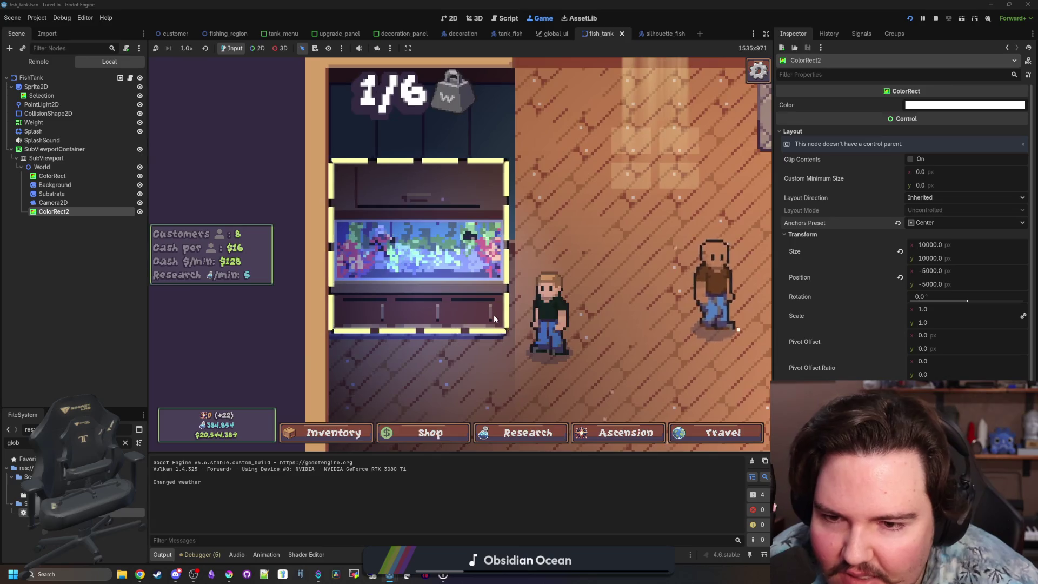
click(139, 212)
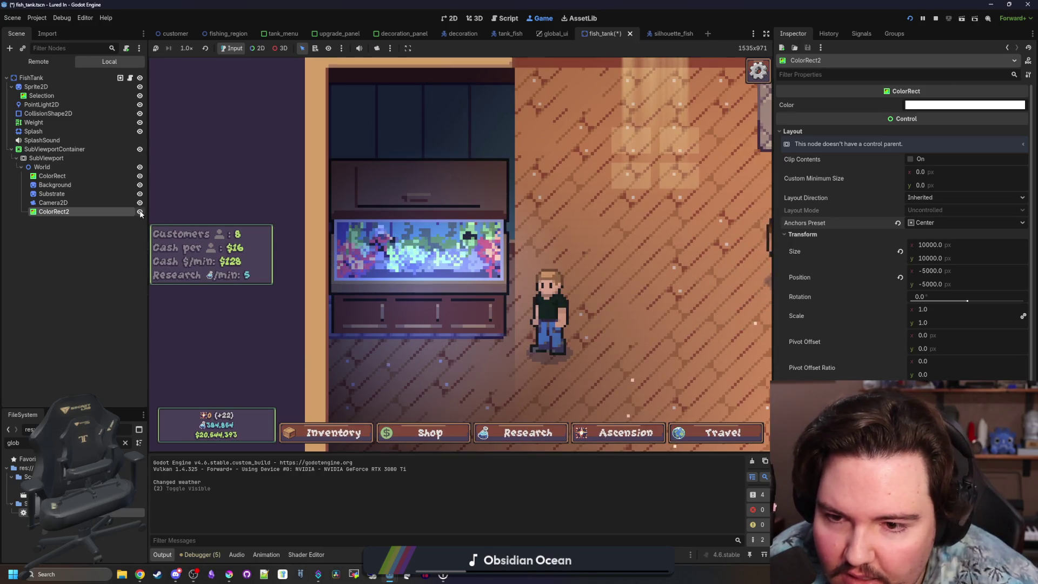
triple_click(140, 212)
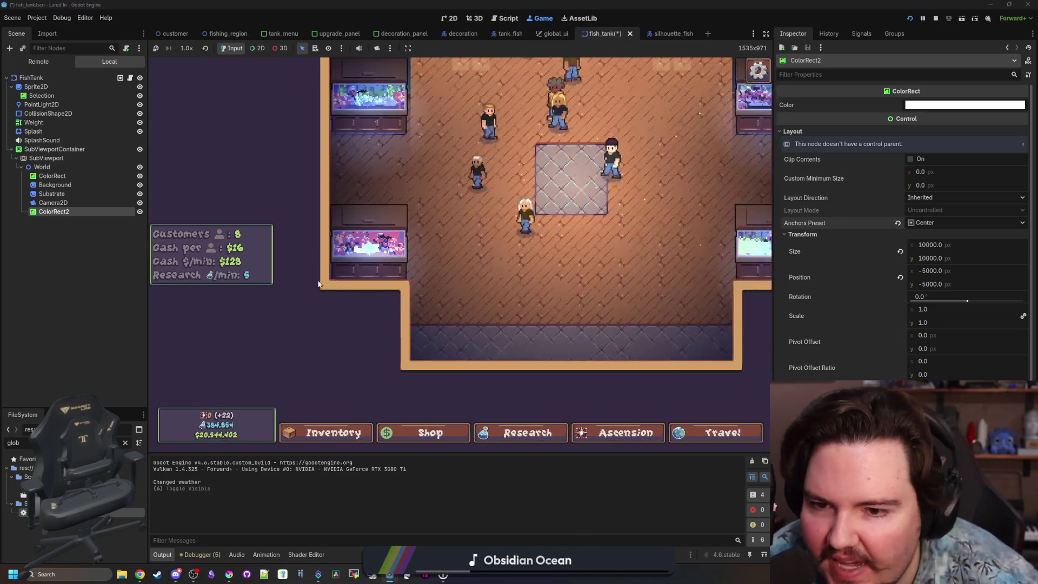
click(139, 212)
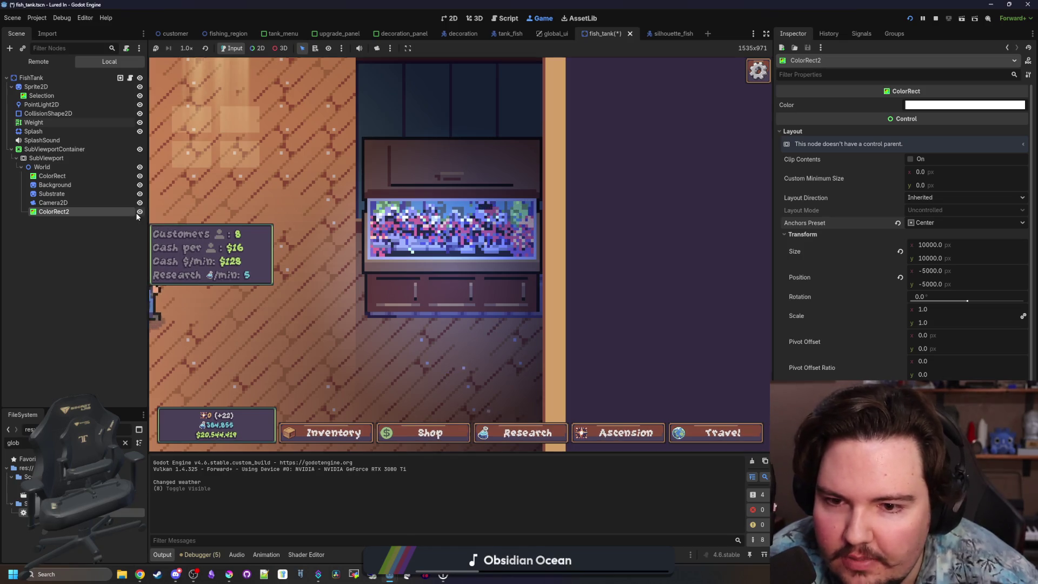
click(139, 213)
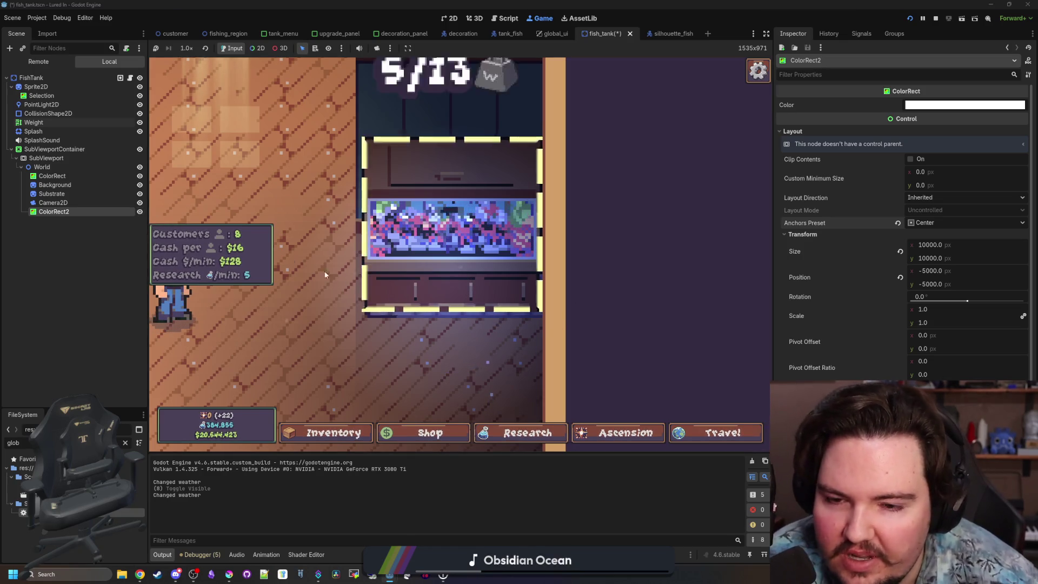
click(139, 212)
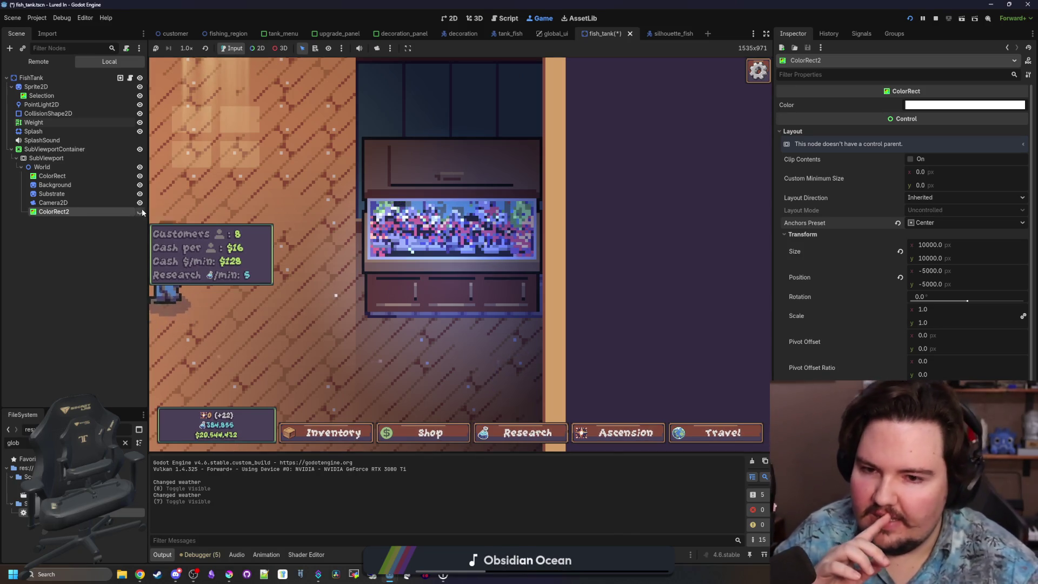
click(140, 212)
Step: Flick the ColorRect2 overlay on and off, leave it visible, and stop the game
click(140, 212)
click(141, 212)
click(140, 212)
click(140, 212)
click(140, 212)
click(140, 212)
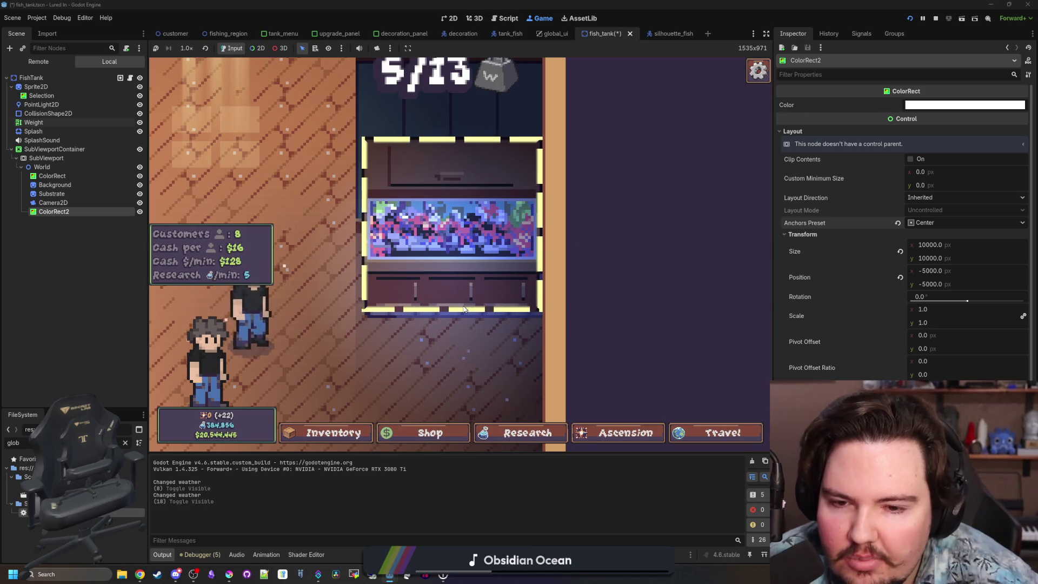
scroll(434, 262, down, 3)
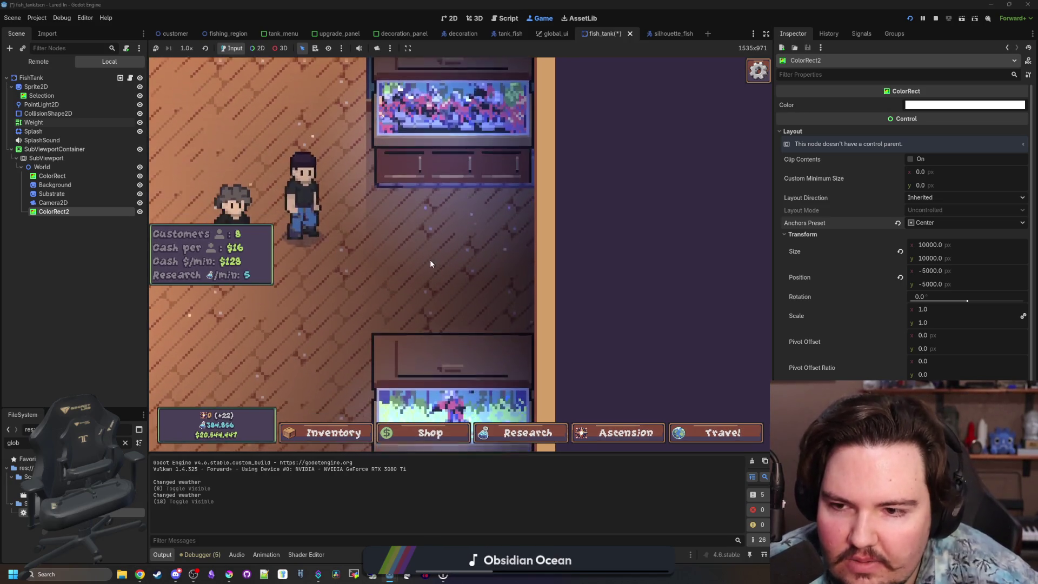
scroll(431, 264, down, 3)
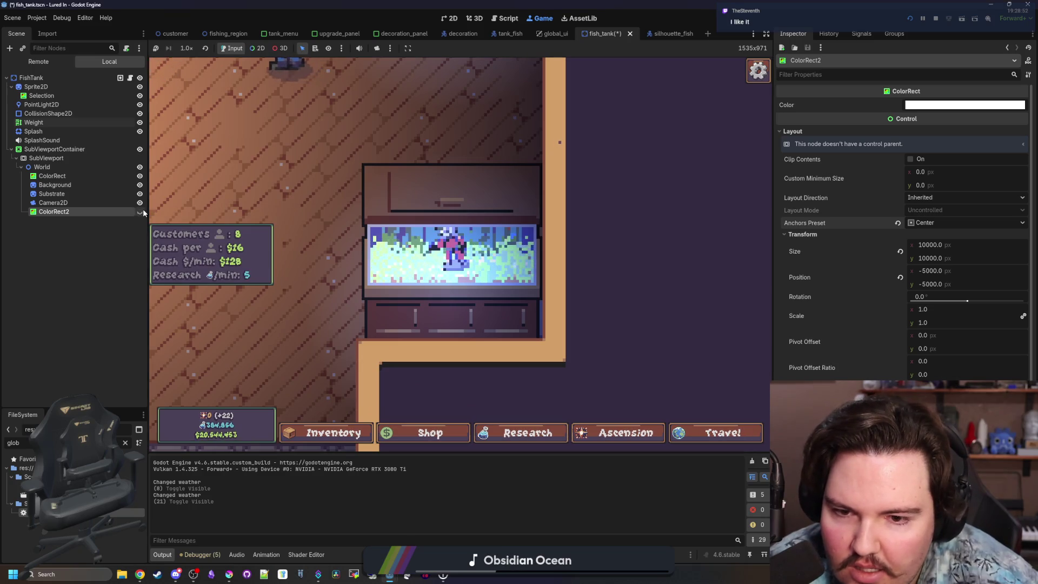
click(140, 212)
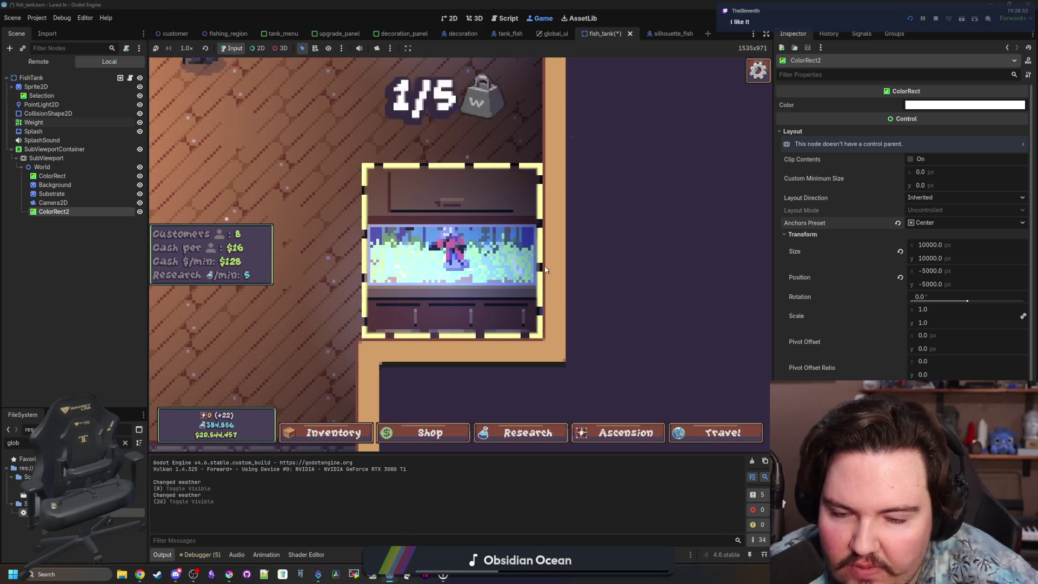
scroll(505, 184, up, 4)
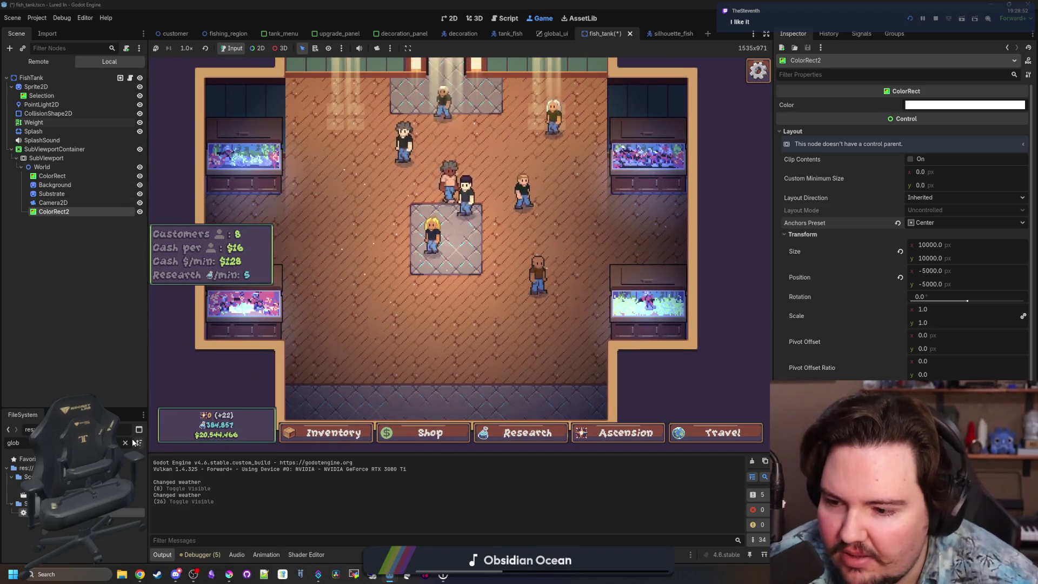
click(936, 19)
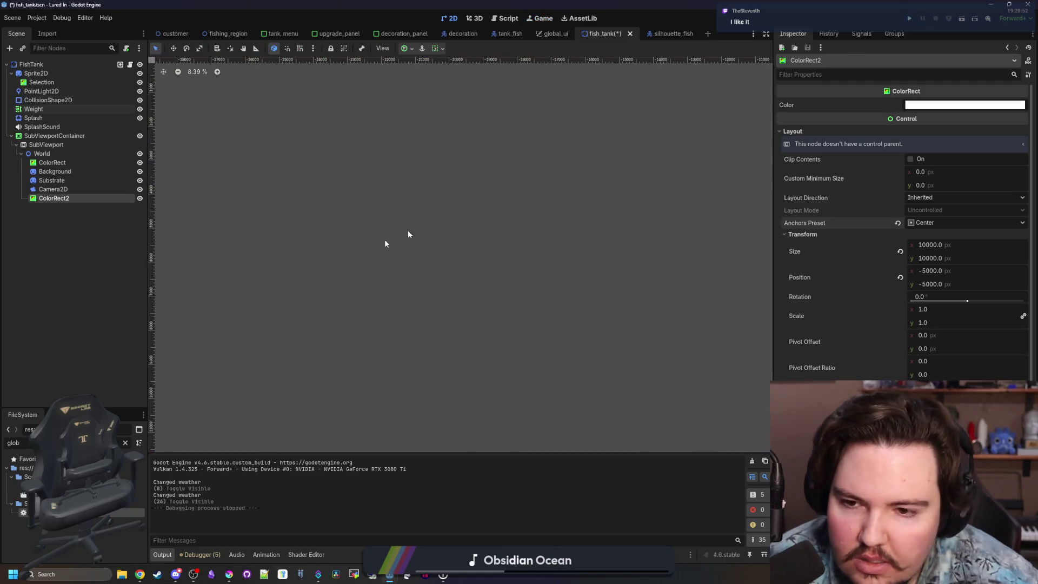
Step: Save the scene and select ColorRect2 to reach its Material in the Inspector
key(ctrl+s)
click(59, 190)
click(82, 198)
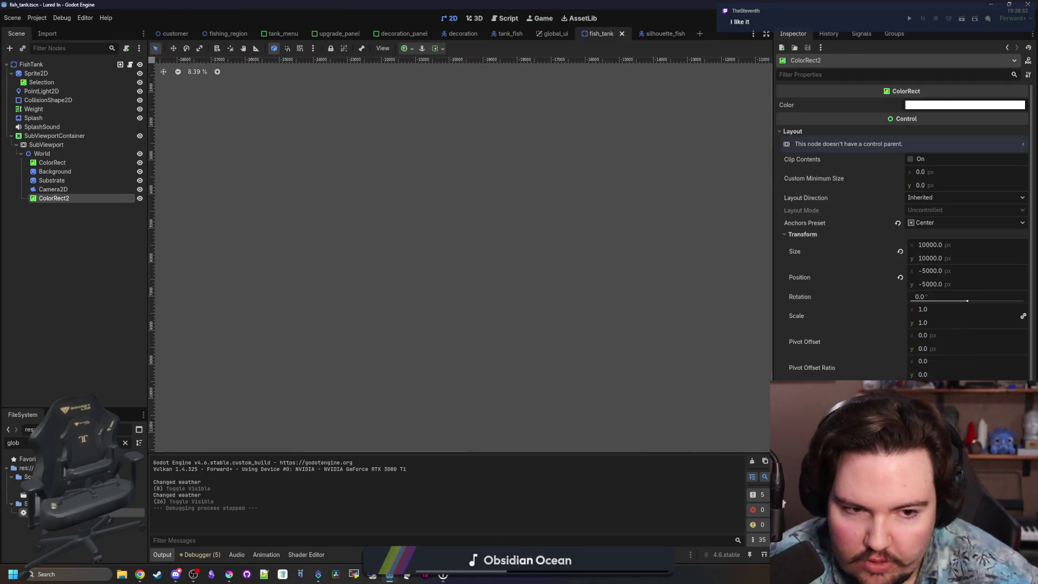
scroll(875, 293, down, 3)
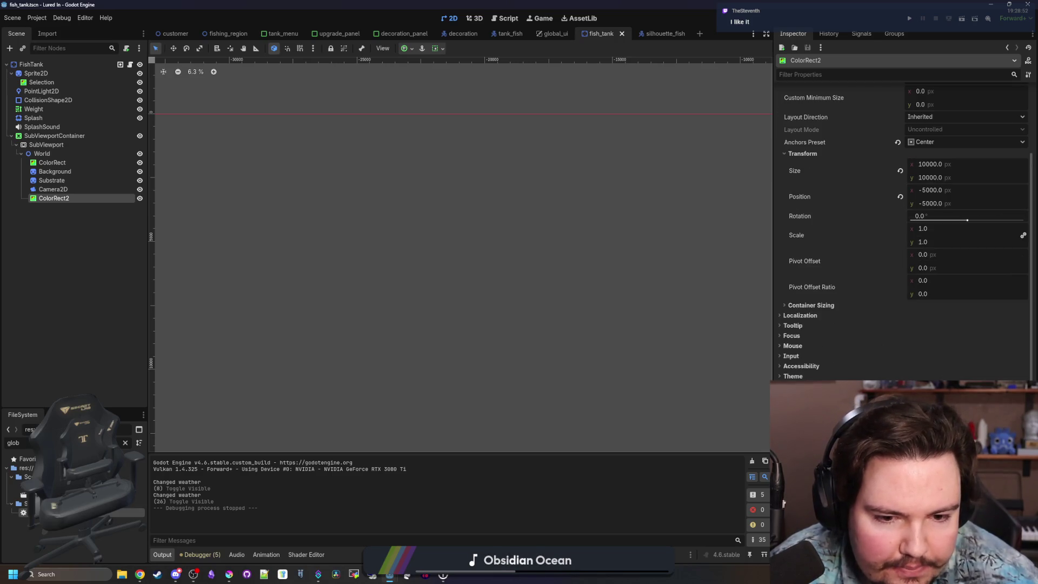
scroll(903, 243, down, 4)
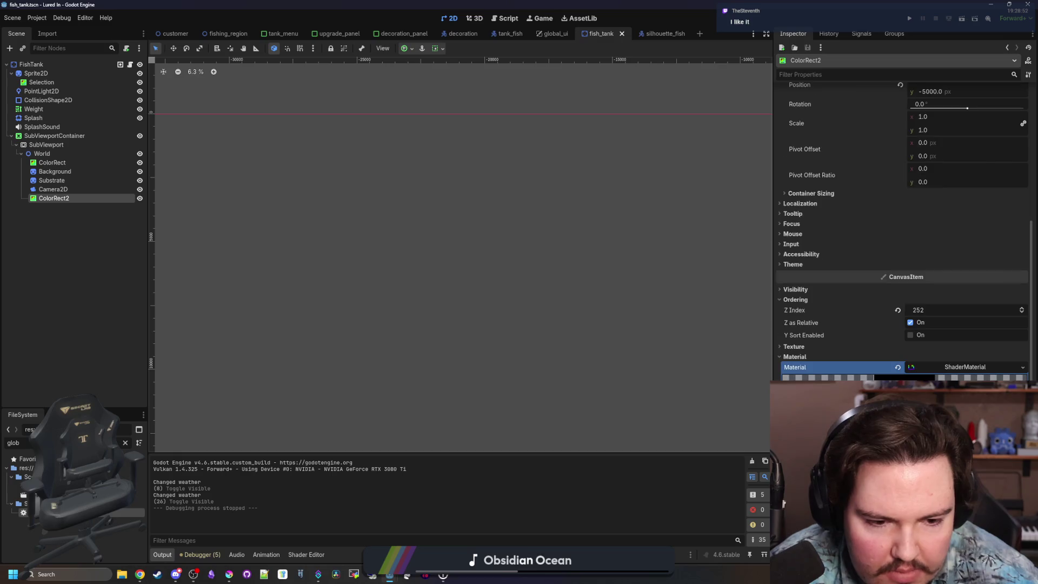
Step: Open orphan_pixels.gdshader in the Shader Editor and enlarge the code panel
click(306, 555)
drag(443, 272, 452, 176)
click(328, 263)
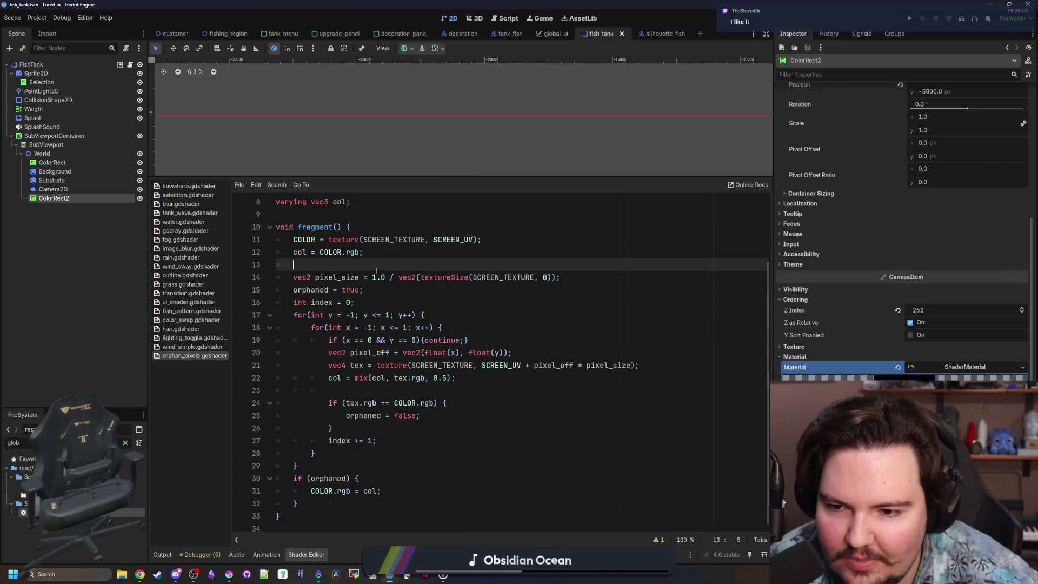
Step: Remove the global varying col and cols declarations and open a line at the top of fragment()
scroll(362, 276, up, 3)
drag(366, 288, 276, 290)
click(378, 320)
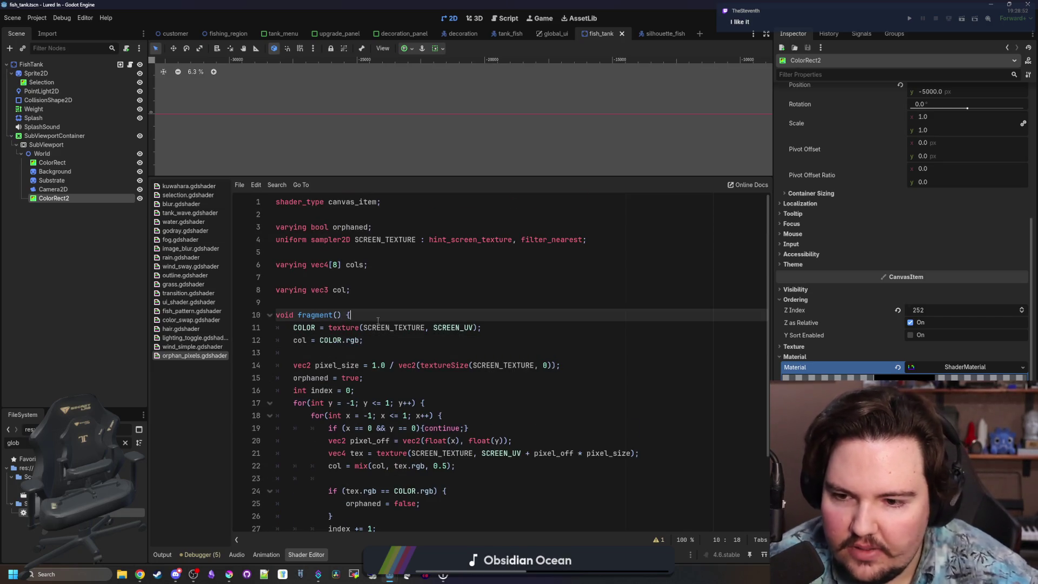
key(Return)
text(vec3 col;)
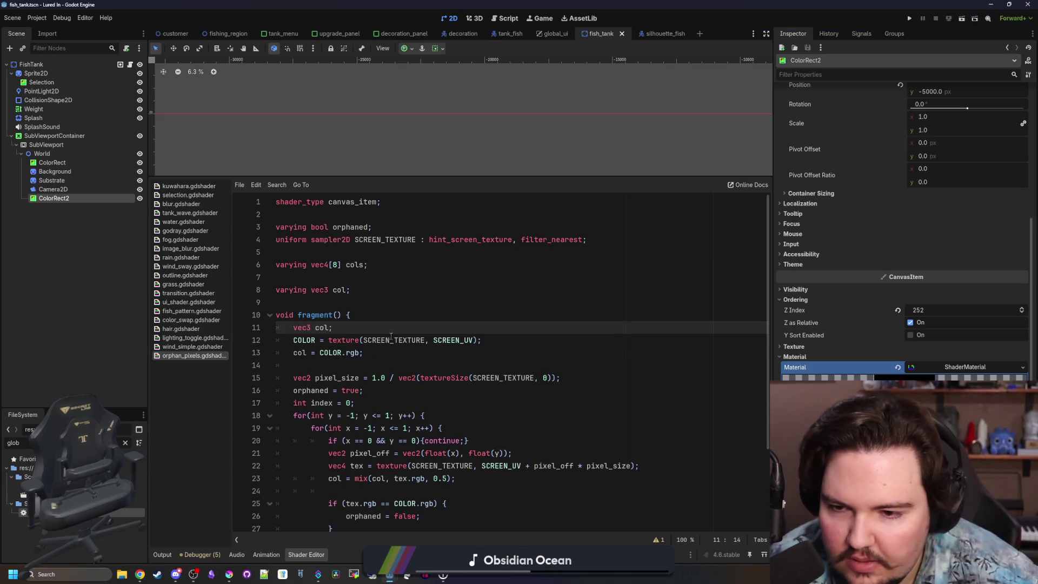
drag(351, 289, 306, 271)
key(BackSpace)
key(BackSpace)
key(BackSpace)
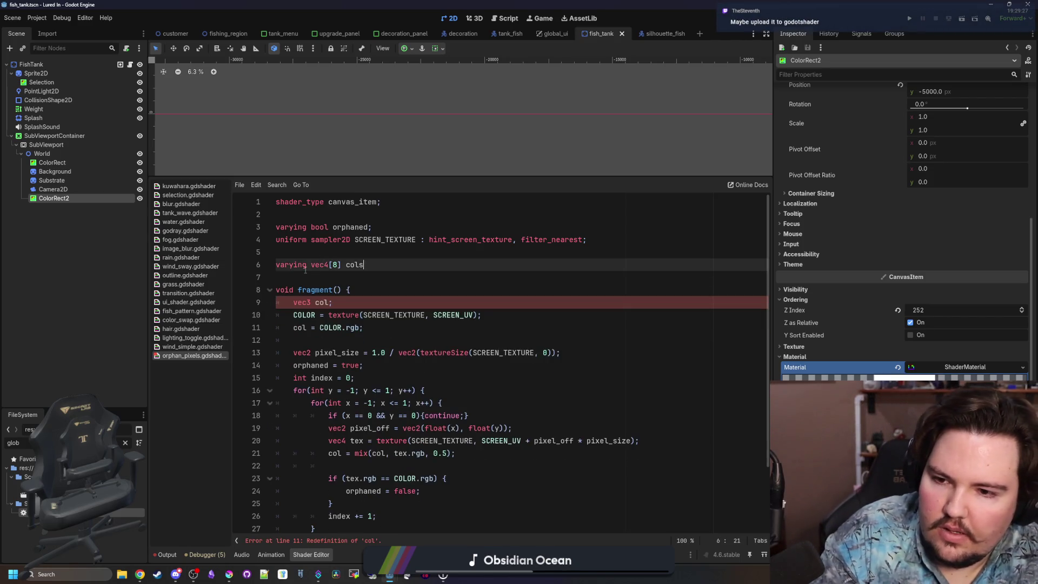
mouse_move(369, 269)
mouse_down()
mouse_move(277, 240)
mouse_move(276, 264)
mouse_up()
key(BackSpace)
Step: Remove the varying orphaned declaration and the leftover blank lines
mouse_move(372, 227)
mouse_down()
mouse_move(330, 238)
mouse_move(315, 227)
mouse_up()
click(356, 290)
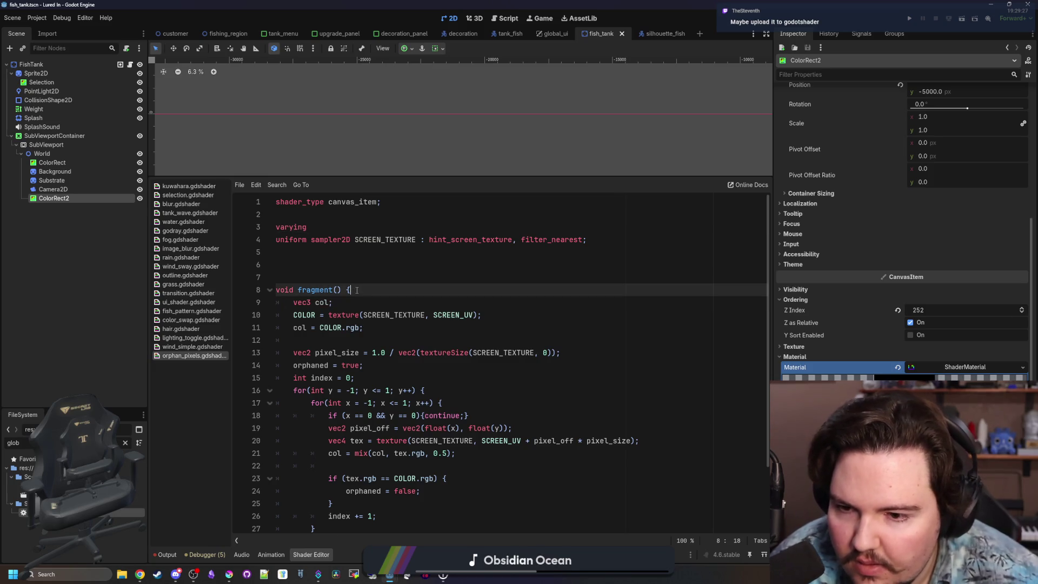
key(Return)
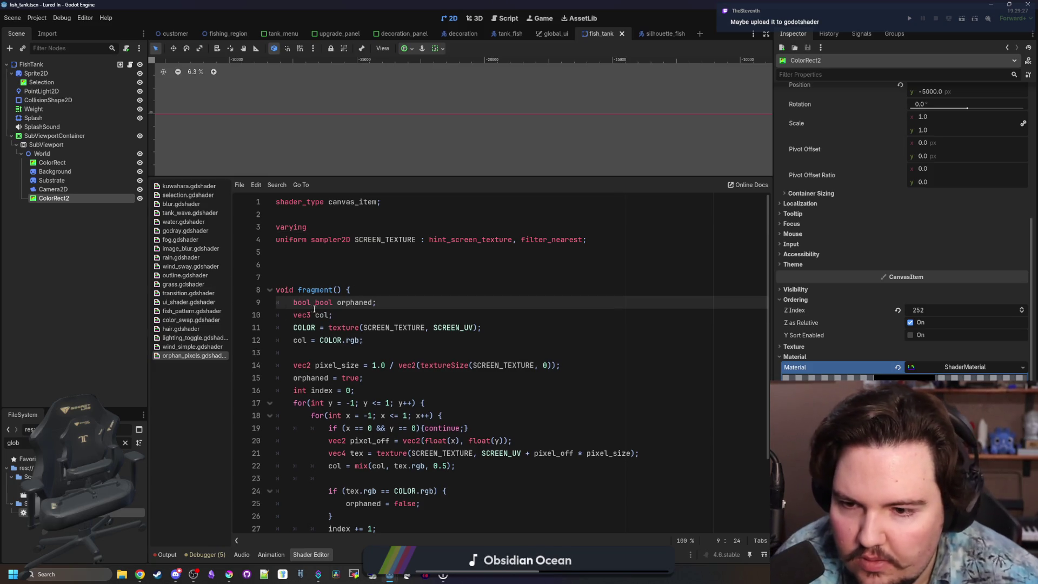
double_click(292, 227)
key(BackSpace)
key(BackSpace)
click(331, 252)
key(BackSpace)
key(BackSpace)
Step: Delete the redundant orphaned = true line below the new local declarations
click(458, 267)
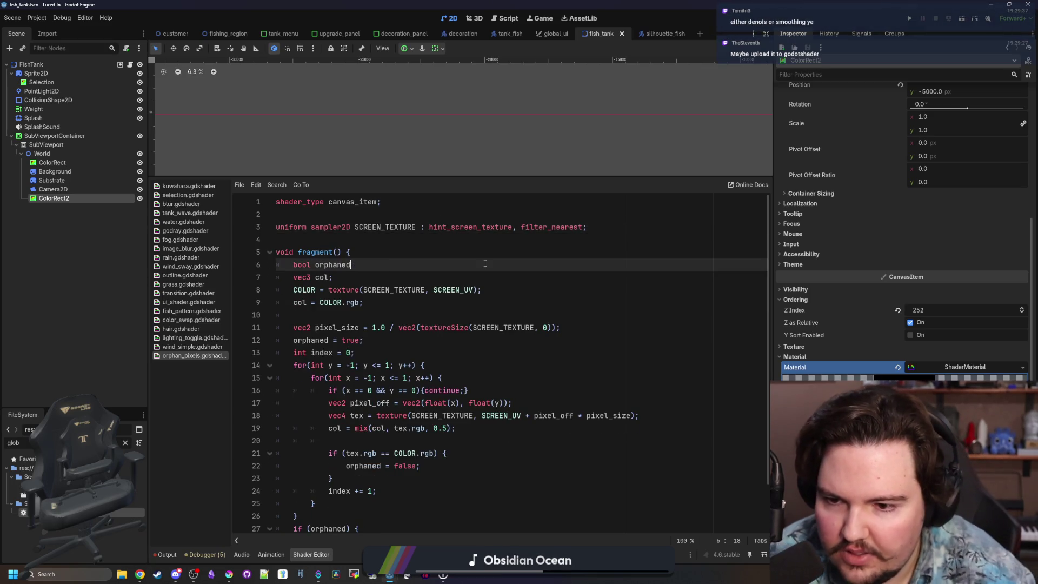
text(= true;)
drag(363, 290, 365, 283)
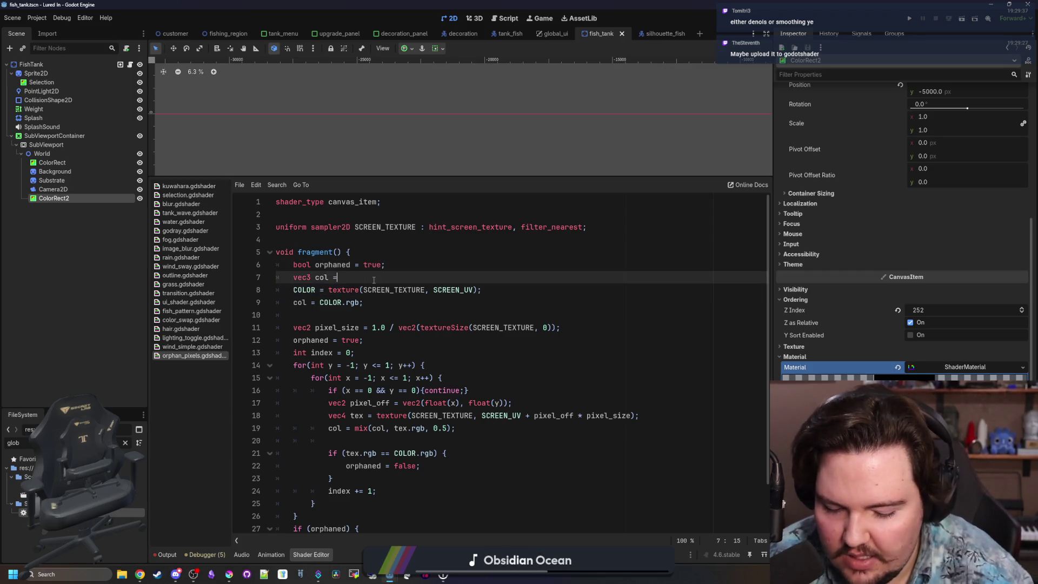
key(Return)
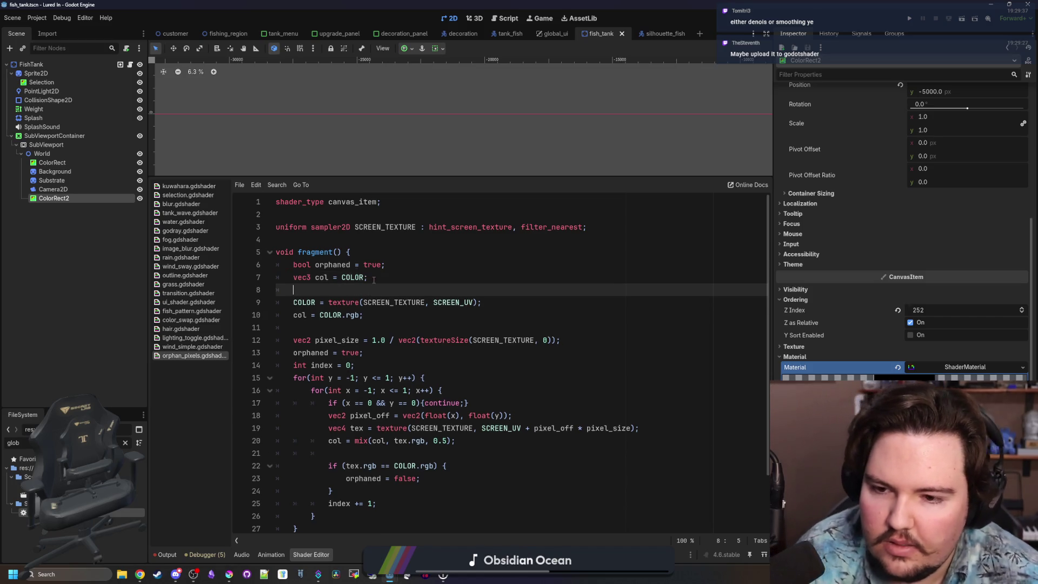
click(334, 317)
drag(367, 353, 250, 353)
key(BackSpace)
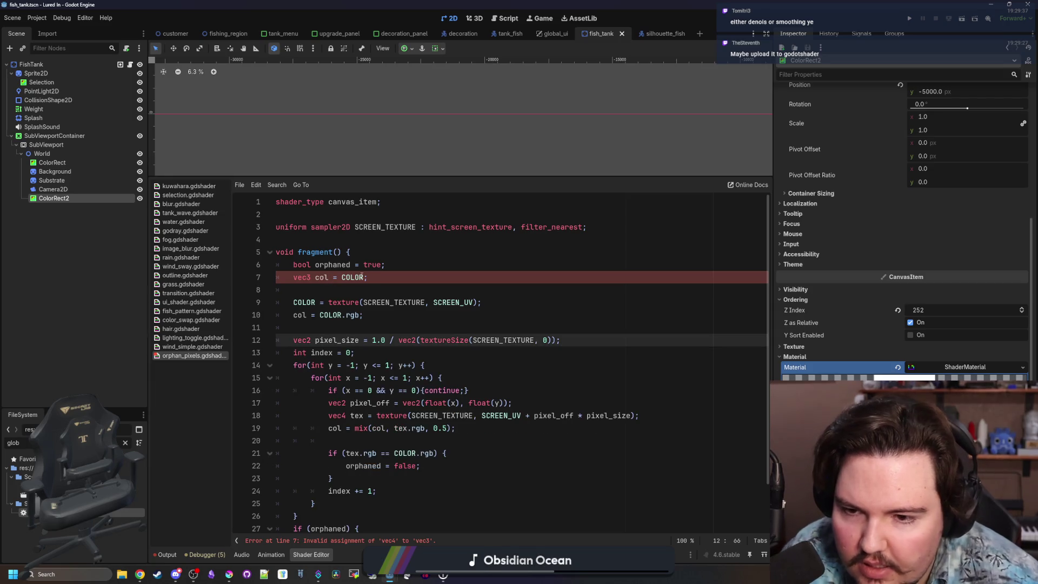
Step: Delete empty line 8 and the redundant col = COLOR.rgb assignment in the loop
click(360, 277)
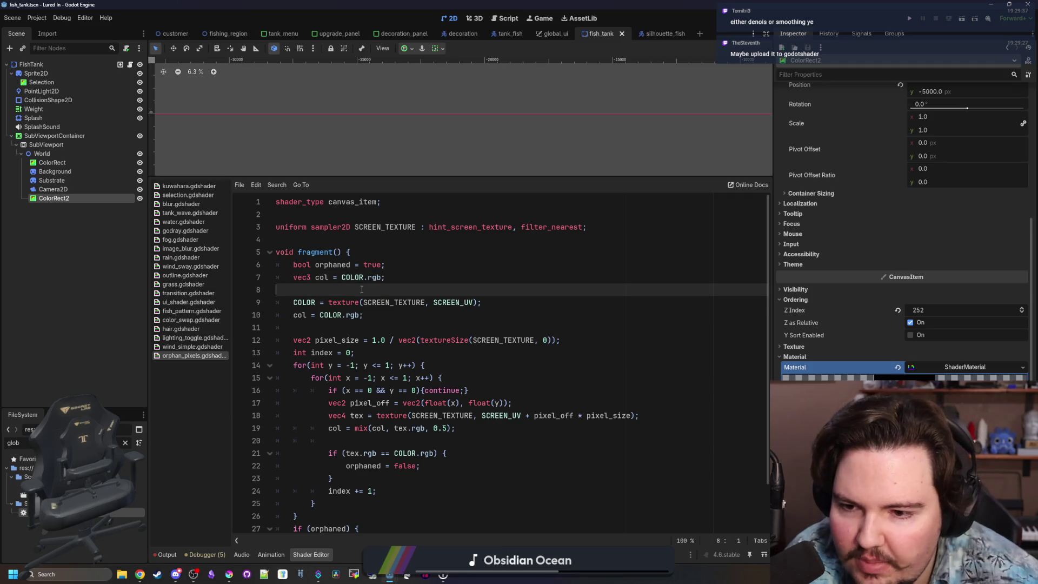
key(Delete)
triple_click(337, 303)
key(BackSpace)
click(336, 304)
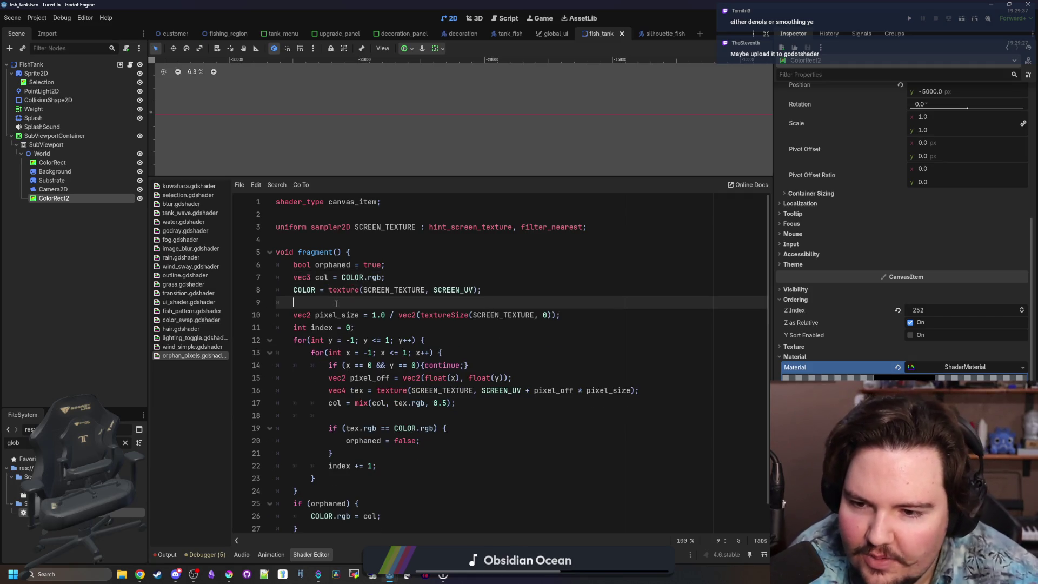
scroll(373, 328, down, 1)
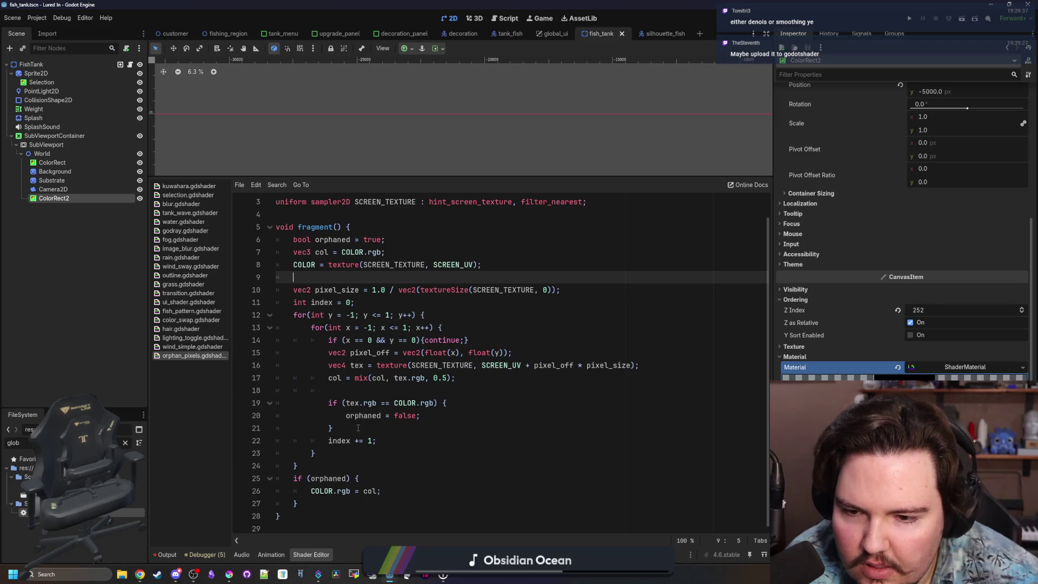
key(Down)
key(Down)
key(Down)
key(Up)
key(Up)
key(Up)
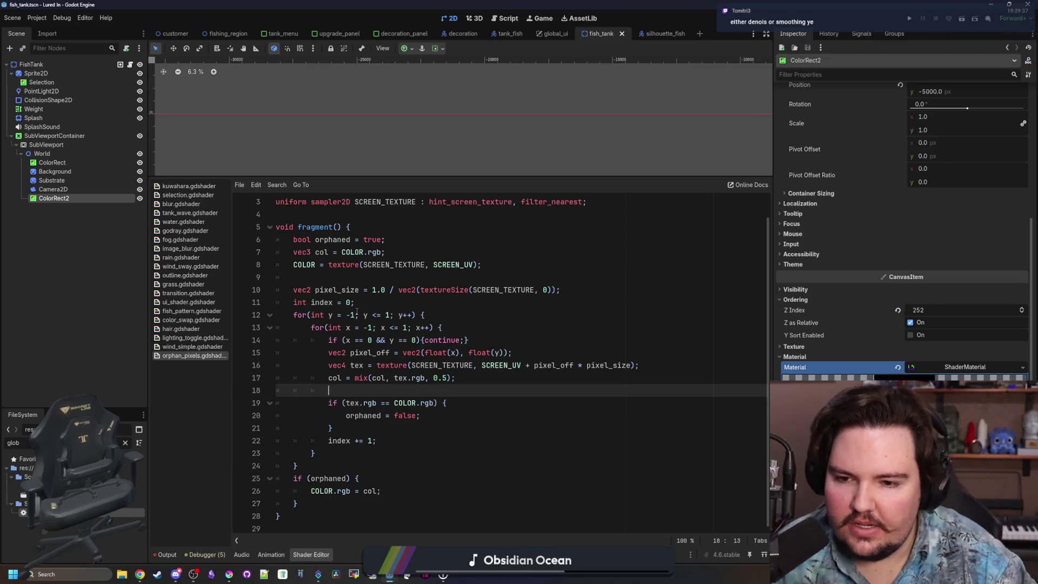
click(380, 313)
click(364, 307)
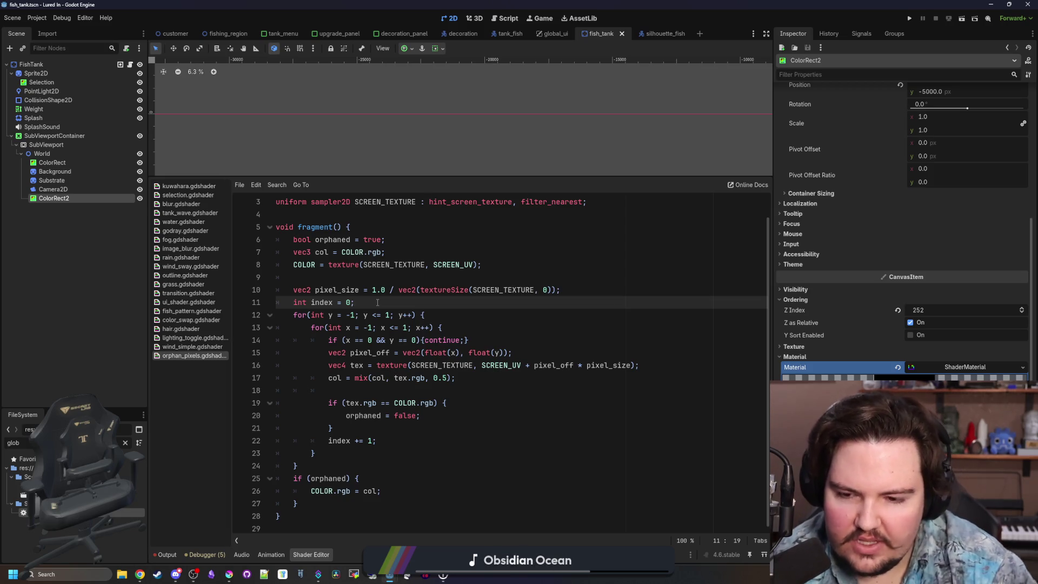
Step: Look over the col = mix line in the loop, then switch to the Krita pixel-art drawing
drag(490, 377, 322, 378)
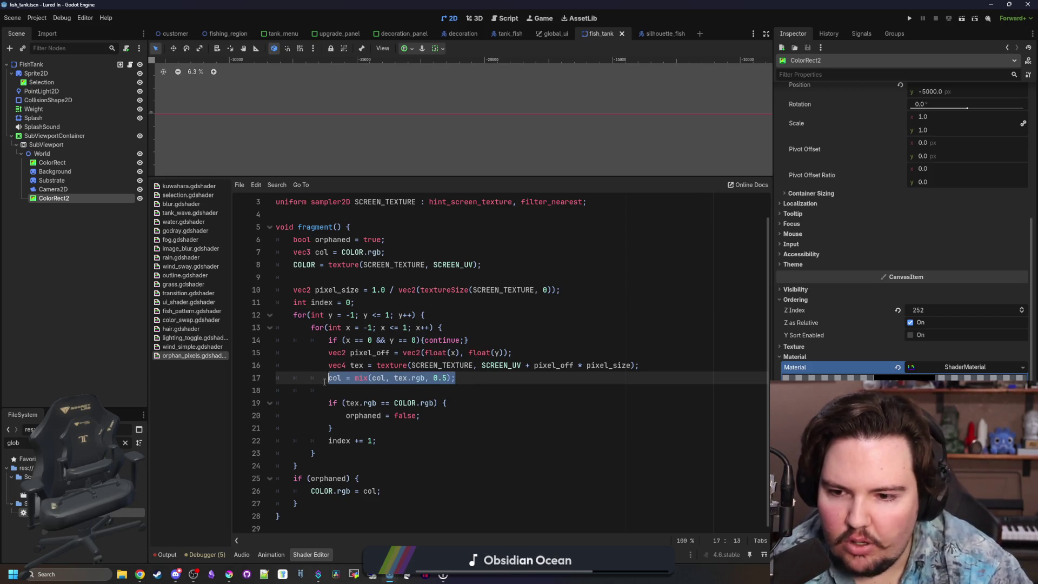
click(332, 393)
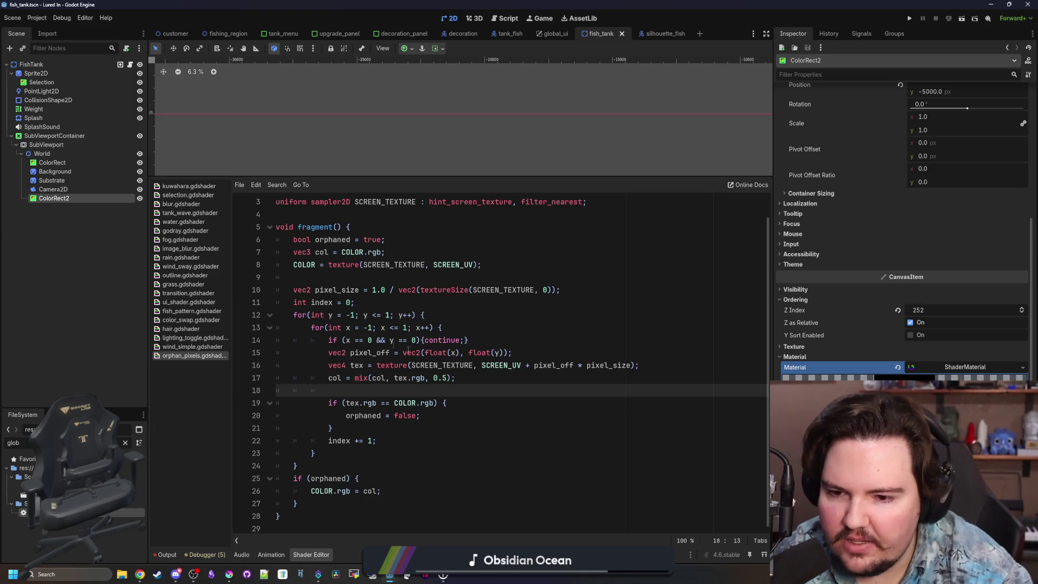
click(472, 377)
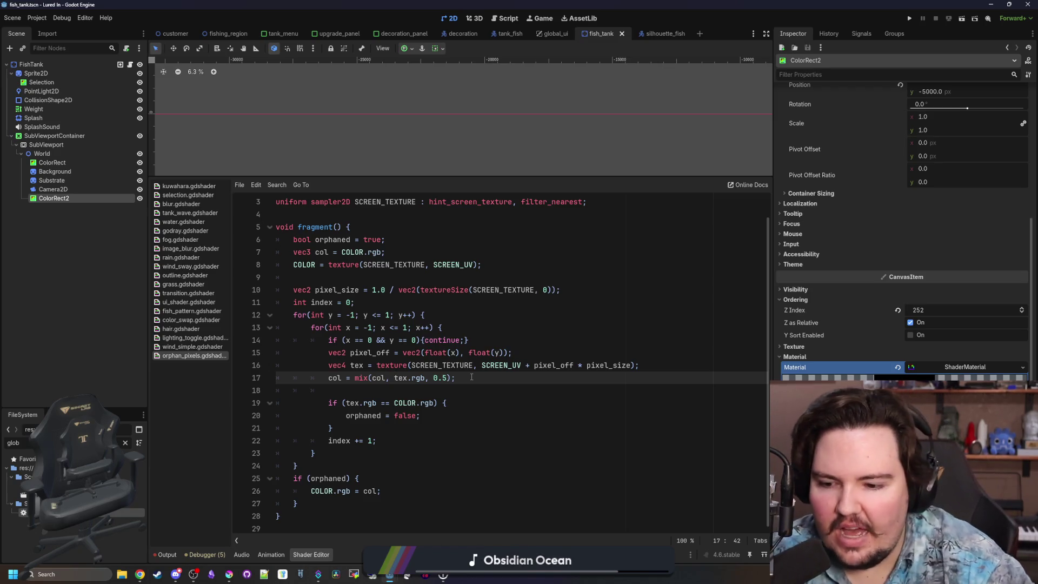
mouse_move(229, 575)
click(353, 457)
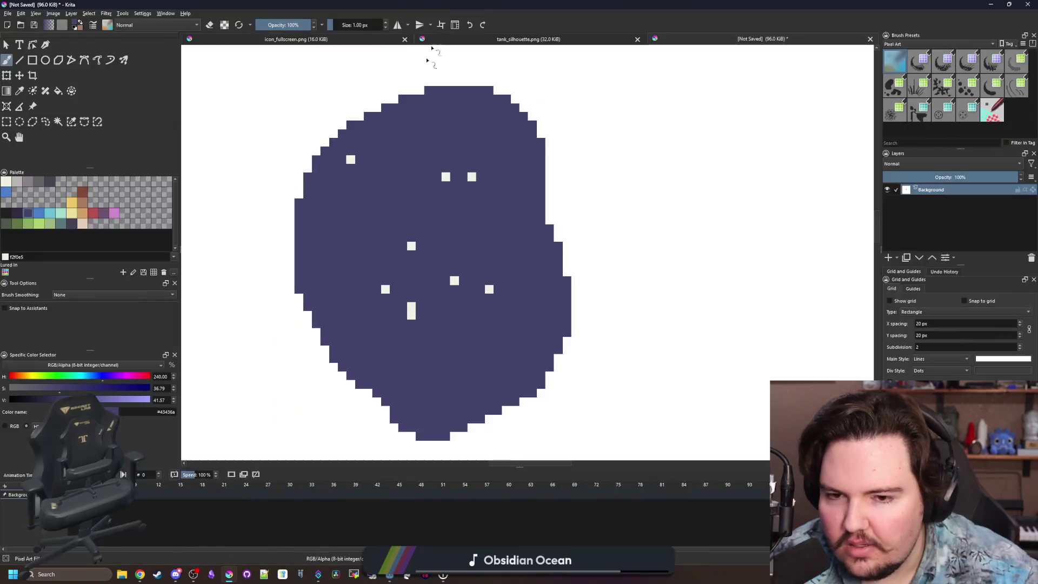
Step: Paint three tan pixels from the palette beside the lone cream pixel
scroll(433, 224, up, 3)
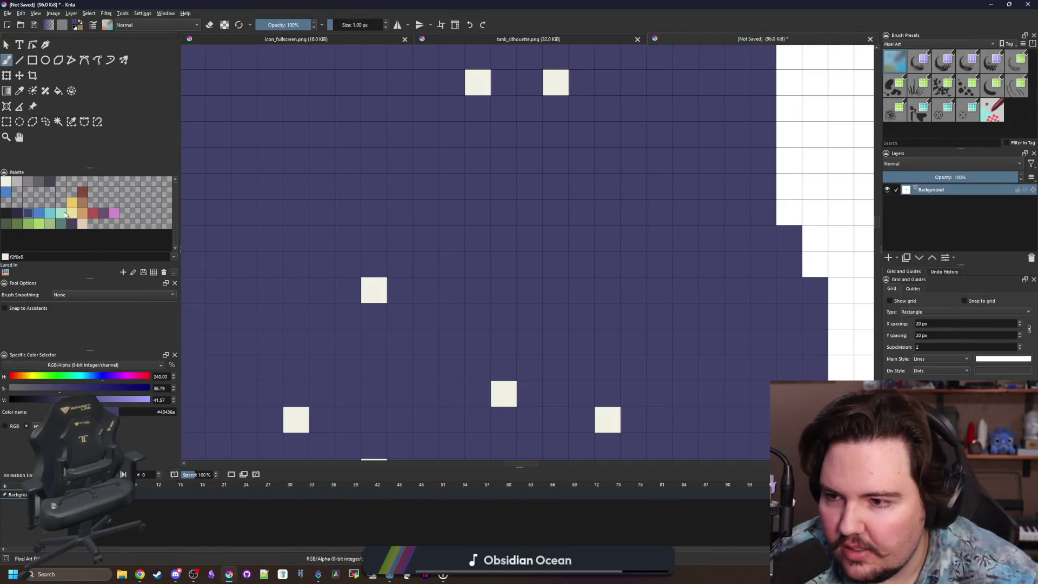
click(63, 214)
click(83, 214)
drag(373, 311, 401, 303)
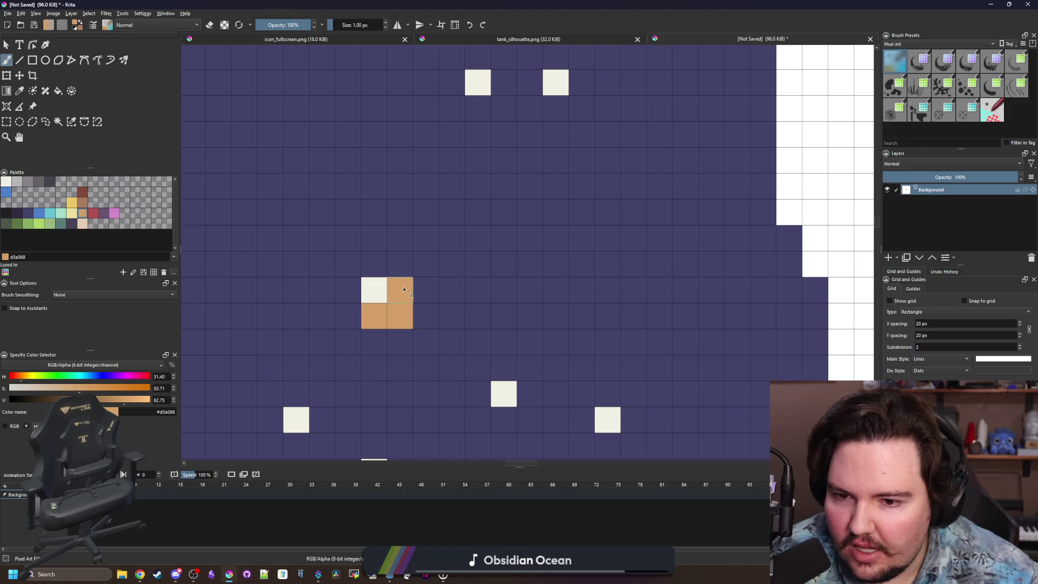
Step: Sample the background blue and paint over the cream pixel with it
key(p)
click(388, 231)
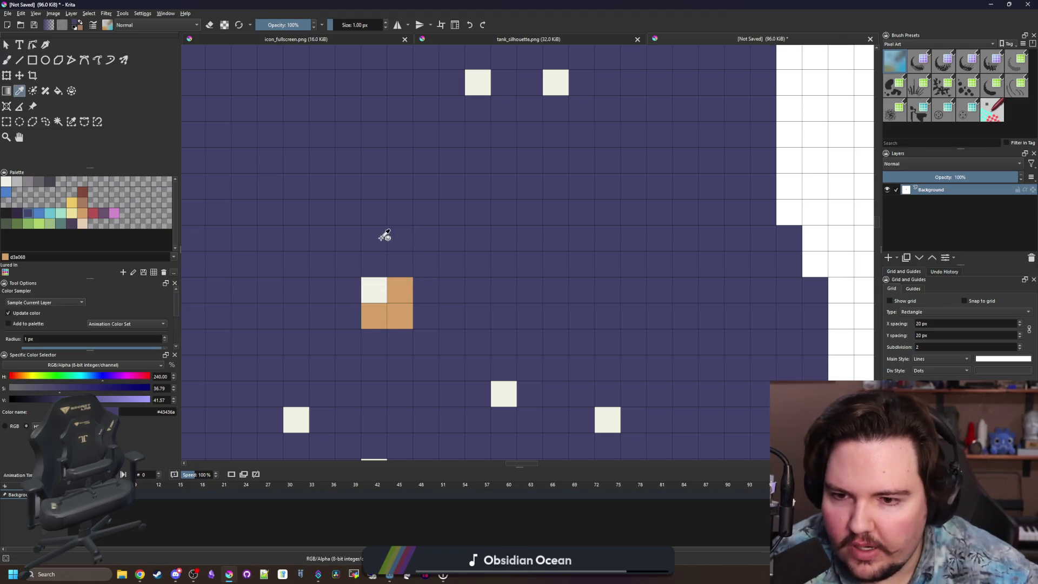
key(b)
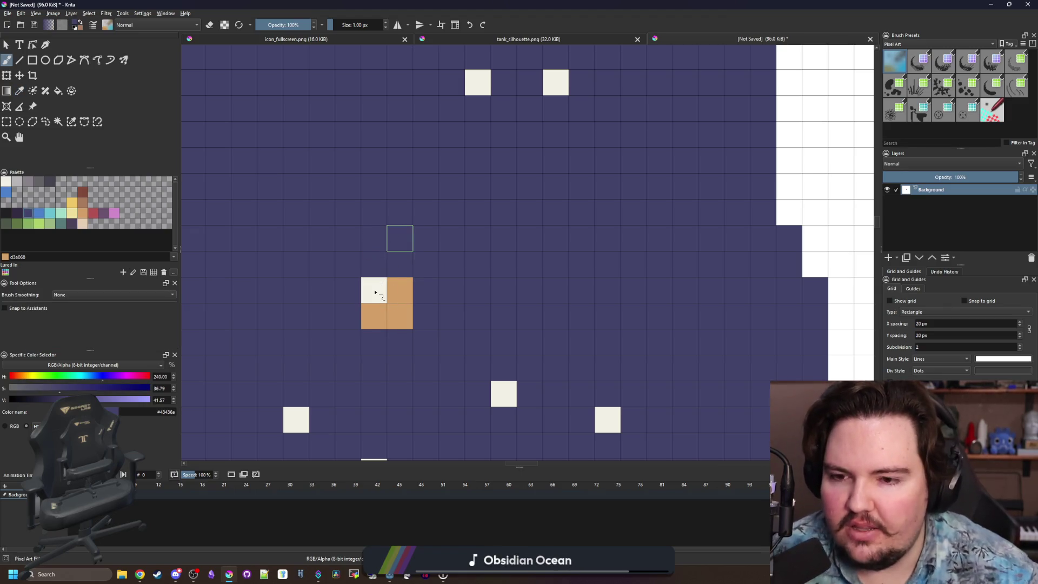
scroll(384, 185, down, 1)
scroll(403, 252, up, 1)
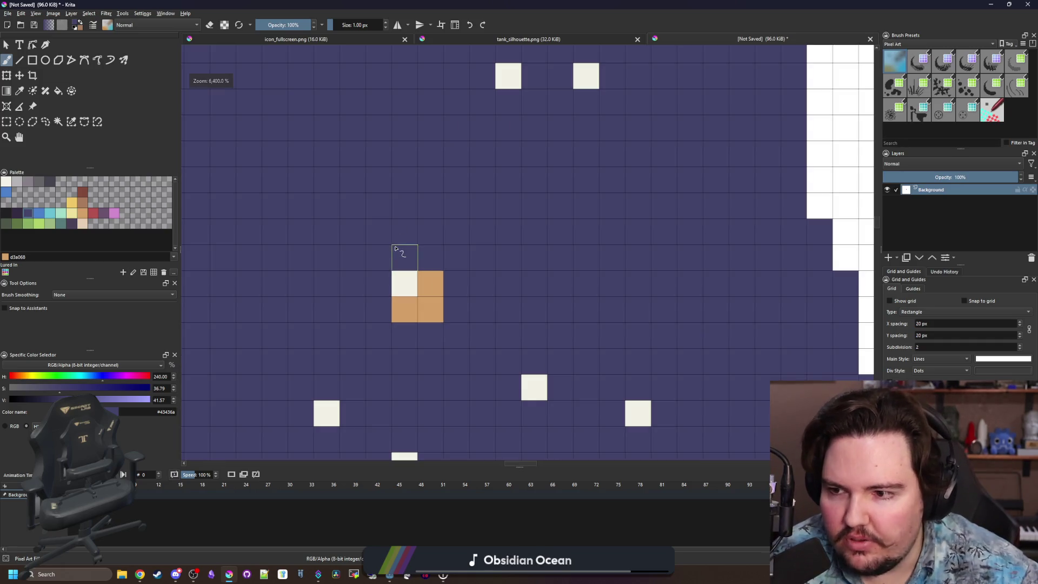
click(404, 282)
Step: Zoom to check the result, then return to Godot's shader editor
scroll(414, 289, down, 1)
scroll(416, 292, up, 1)
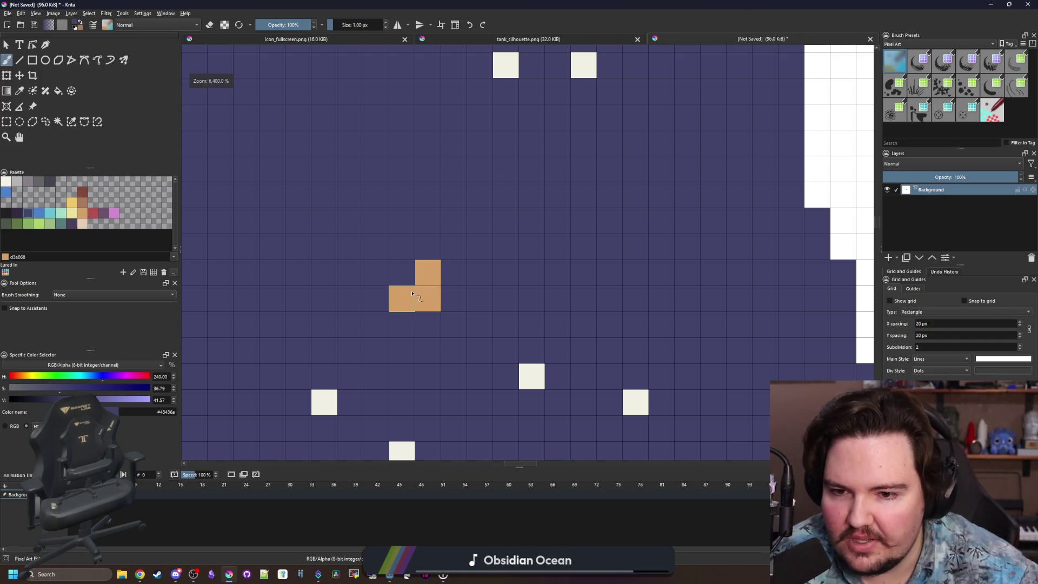
scroll(413, 295, down, 2)
scroll(413, 297, down, 1)
scroll(410, 303, up, 1)
scroll(410, 303, up, 2)
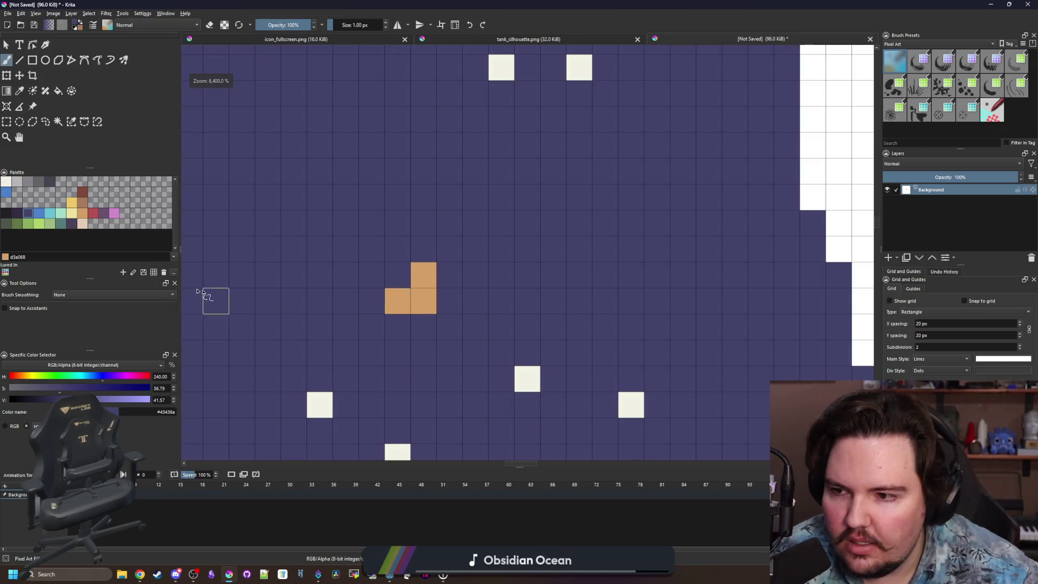
scroll(423, 249, down, 3)
key(alt+Tab)
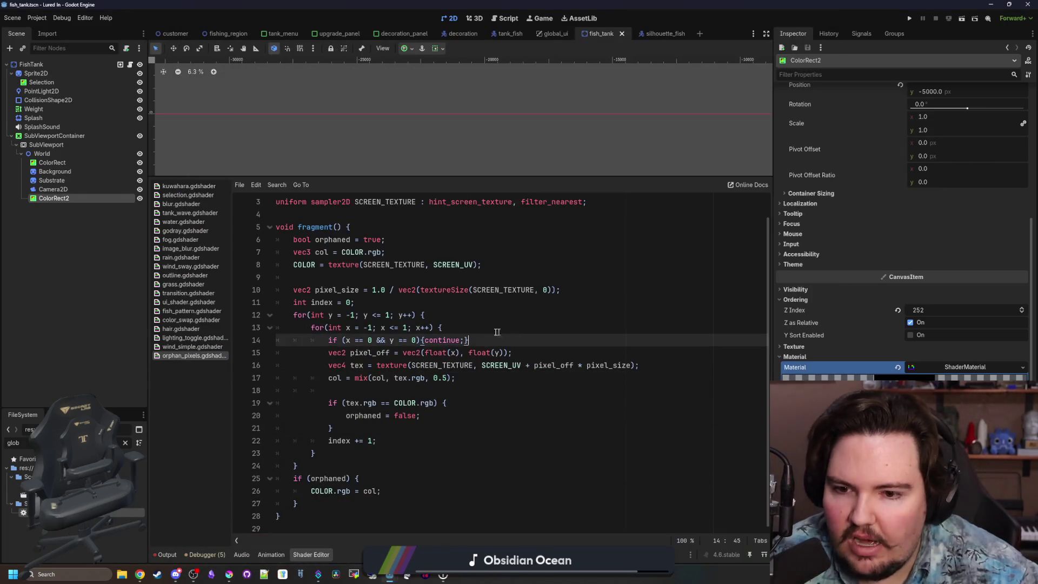
Step: Add a space before the {continue;} block on line 14
click(401, 289)
click(400, 281)
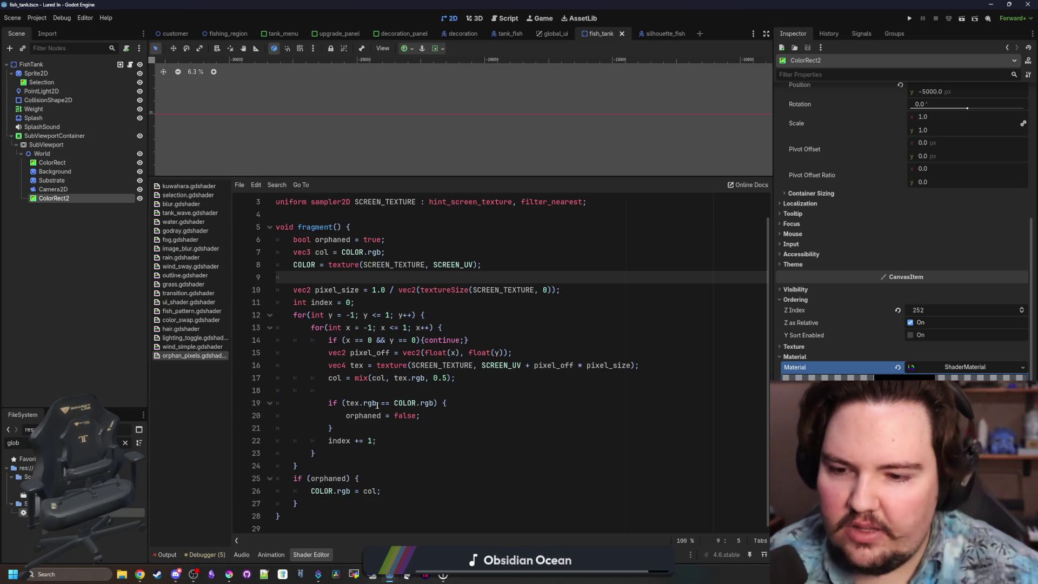
click(399, 389)
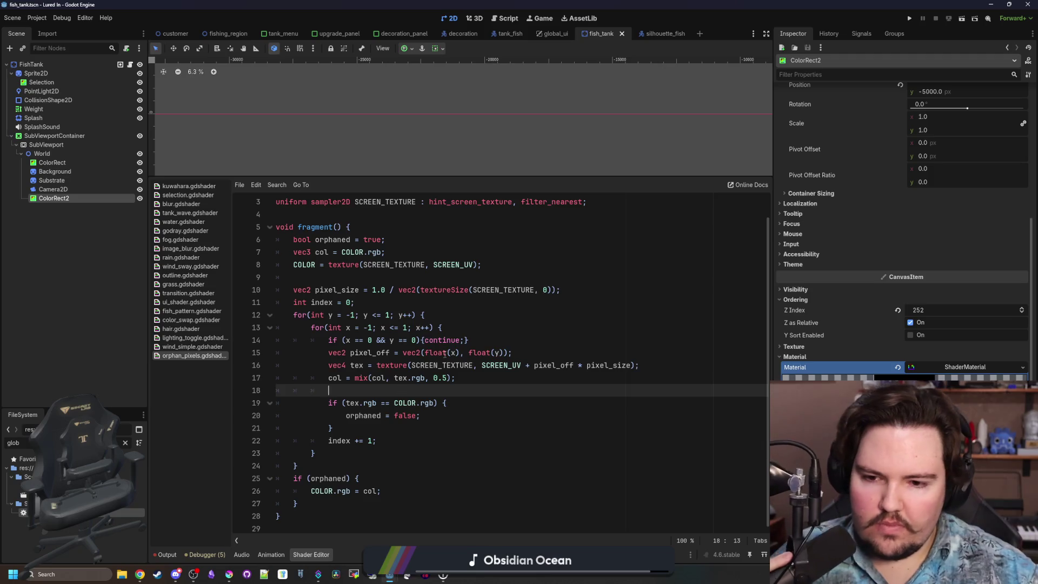
click(420, 340)
text(})
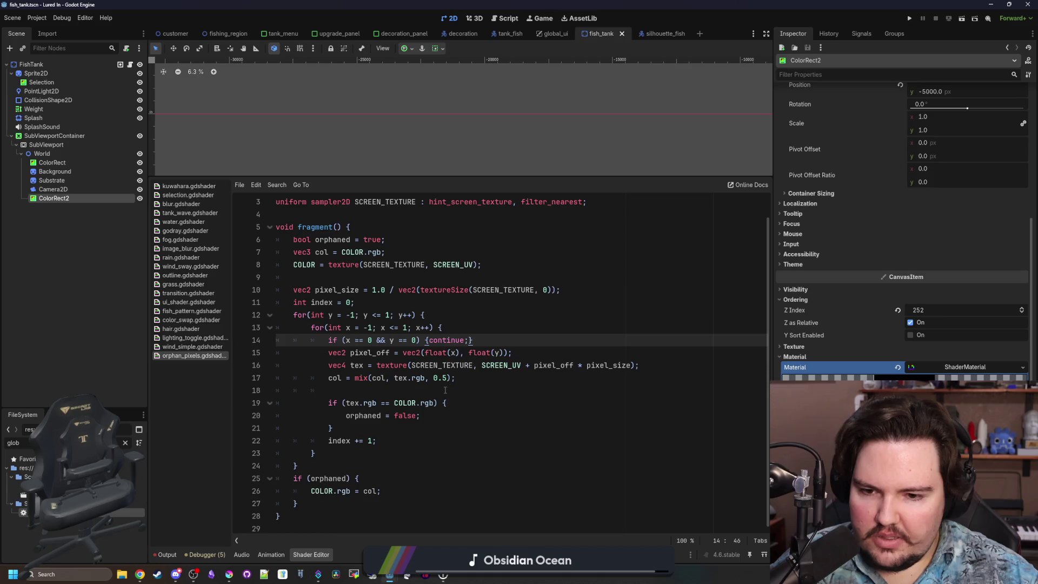
click(446, 389)
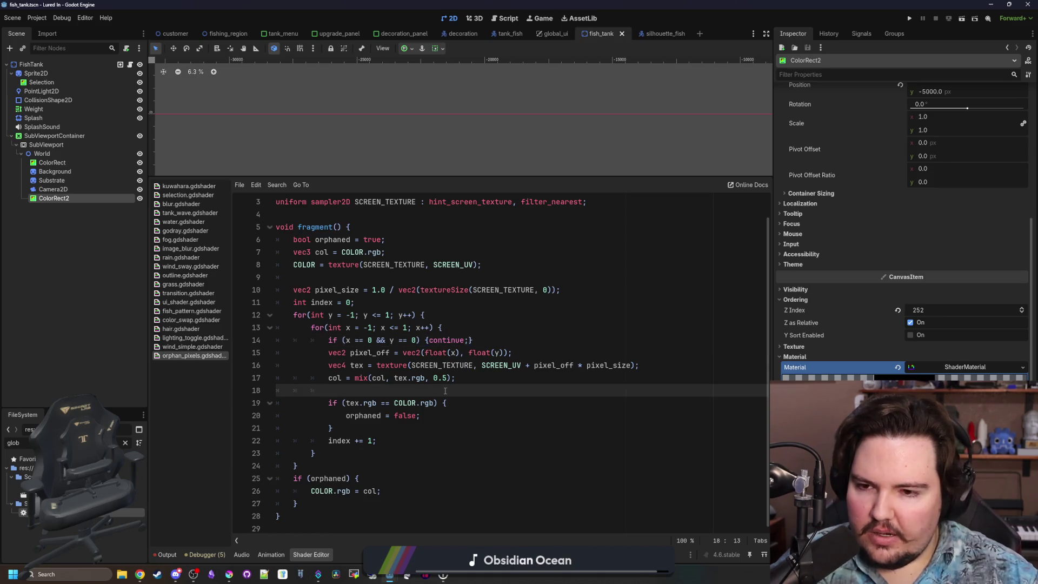
Step: Start a var declaration below COLOR on line 9, then undo it and the extra blank lines
click(326, 265)
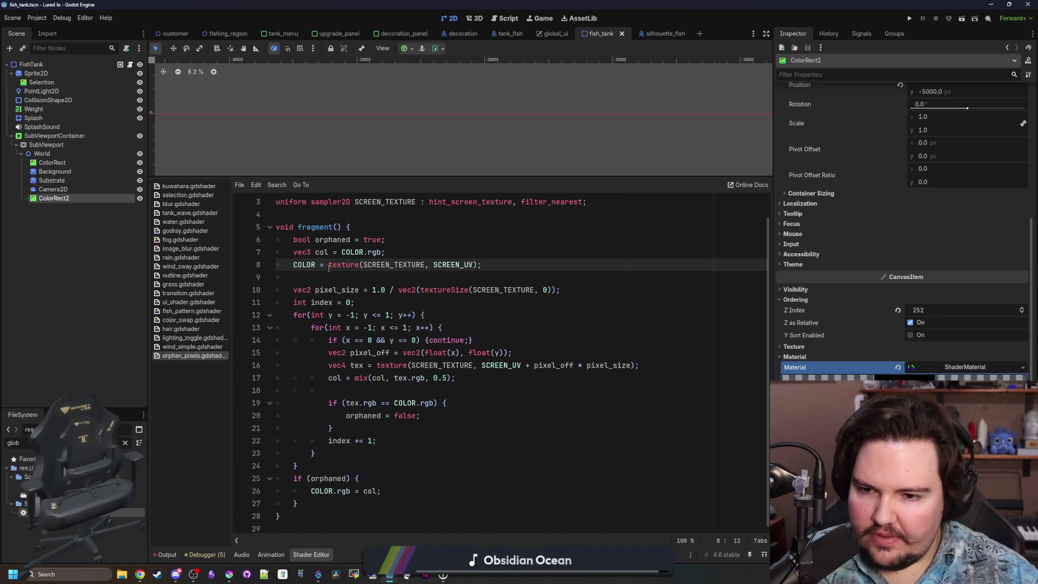
click(330, 272)
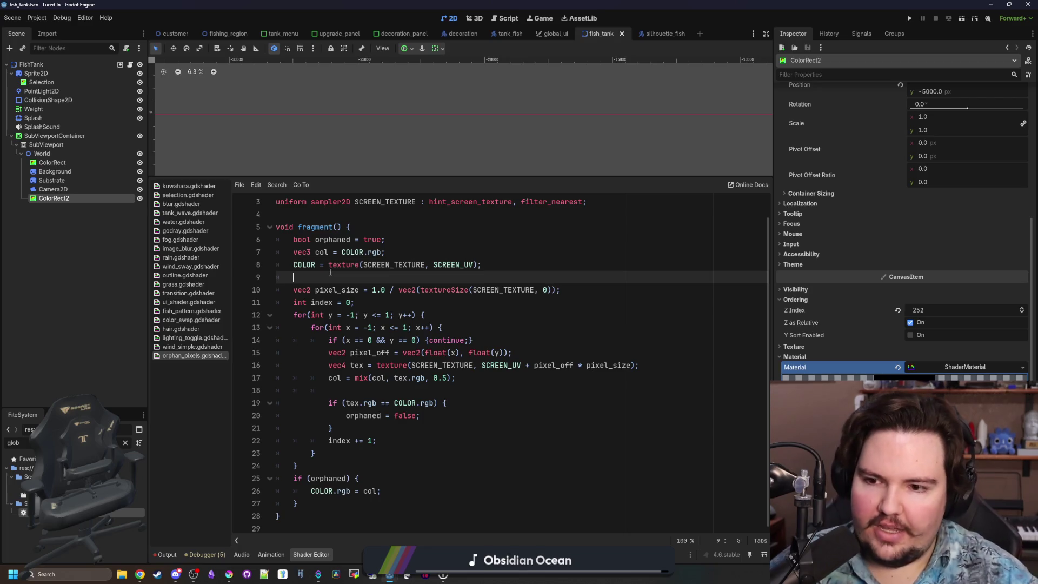
key(Return)
key(Return)
key(Up)
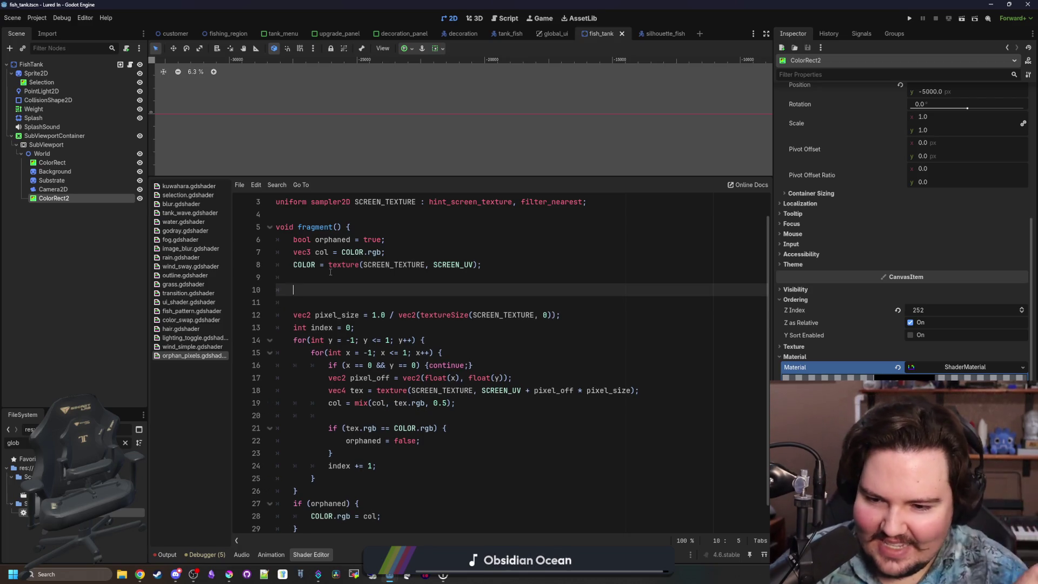
text(var)
key(BackSpace)
key(BackSpace)
key(BackSpace)
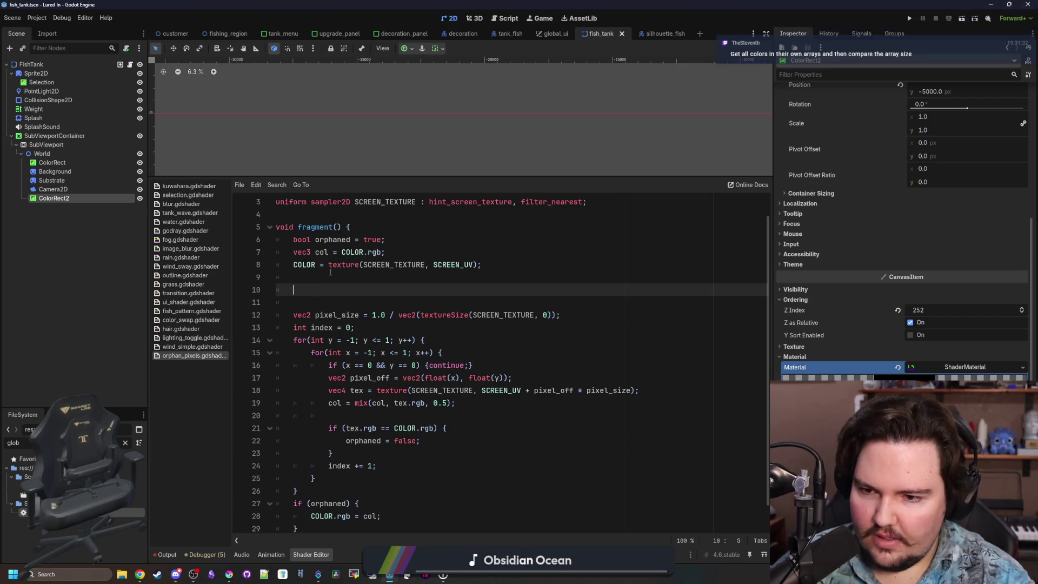
key(BackSpace)
key(BackSpace)
key(BackSpace)
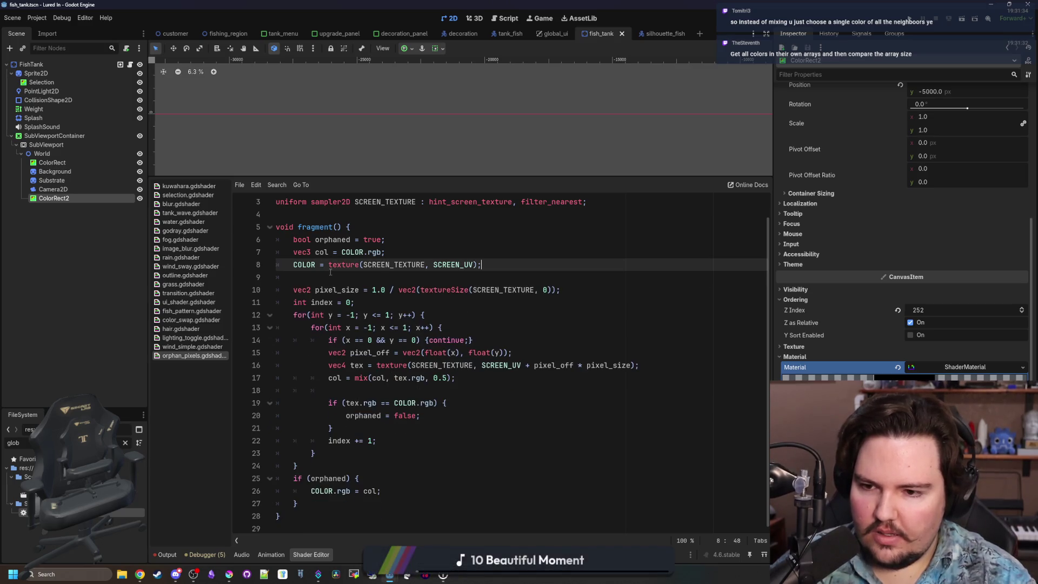
key(Up)
key(Up)
key(Up)
Step: Open blank lines above fragment() and begin typing 'const vec2[4] cardinals = ['
key(Return)
key(Return)
key(Up)
text(const )
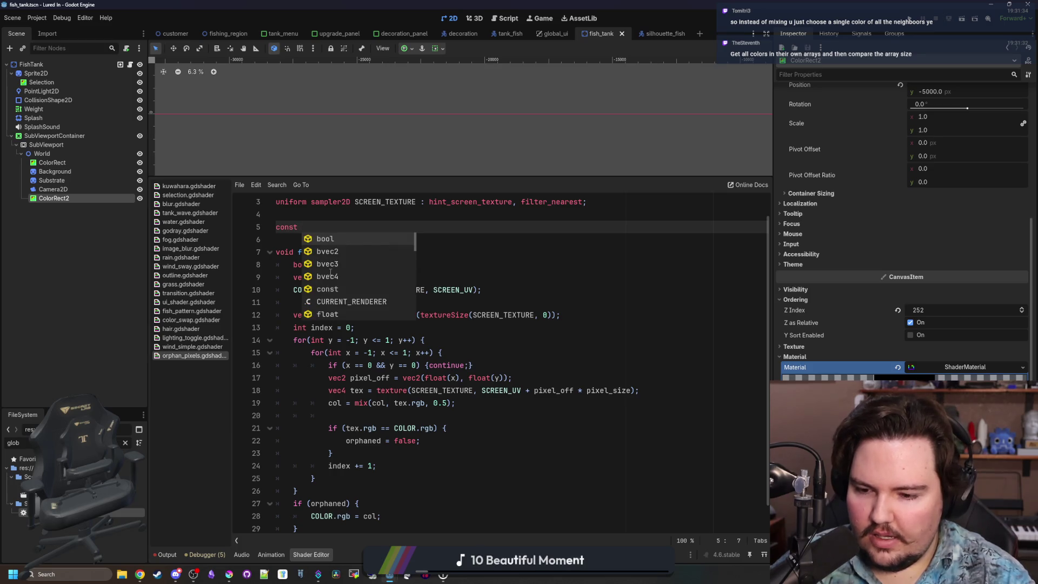
text(vec)
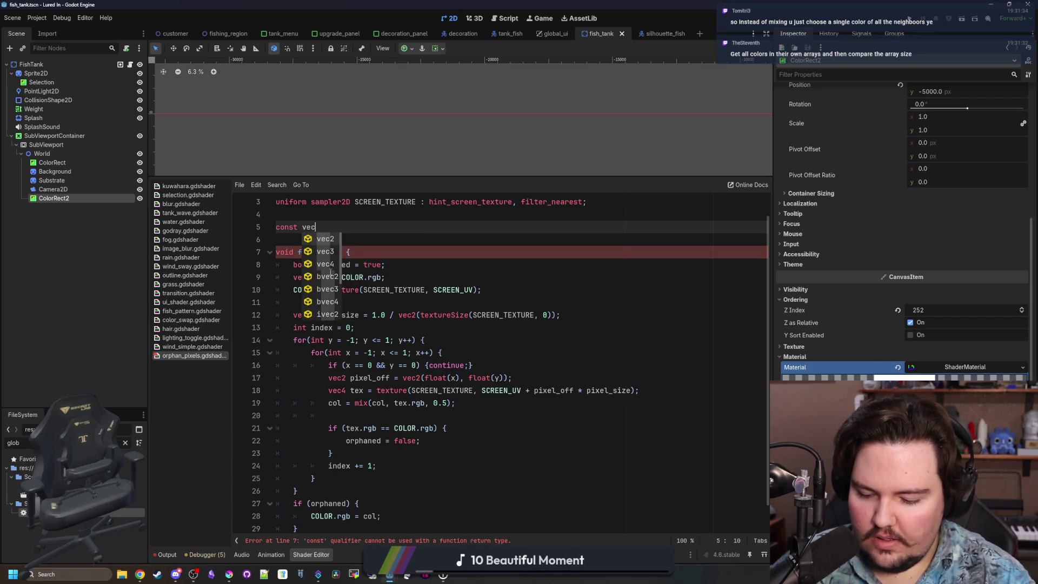
text(2[)
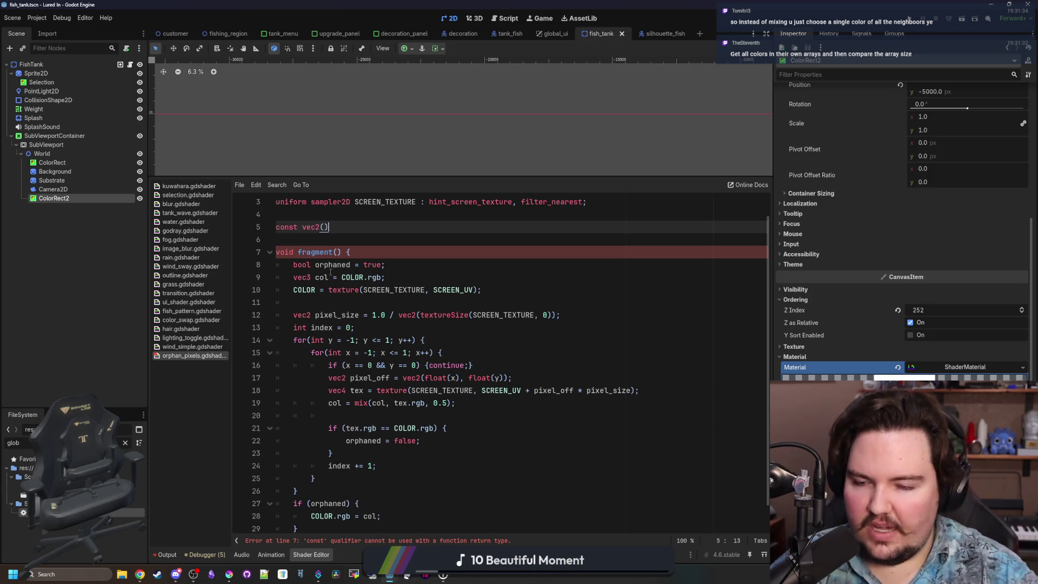
text(4] car)
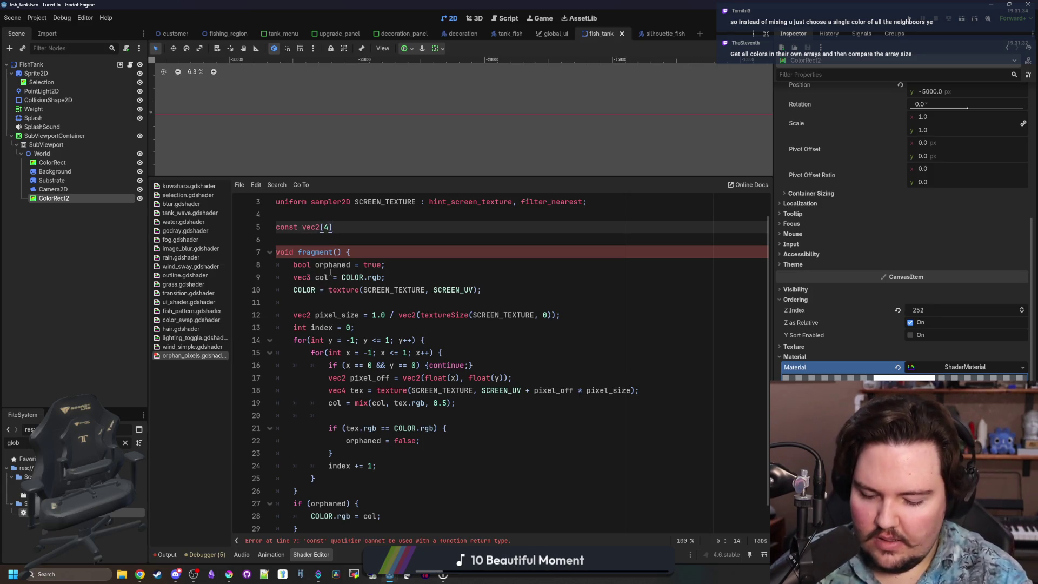
text(dinals = [)
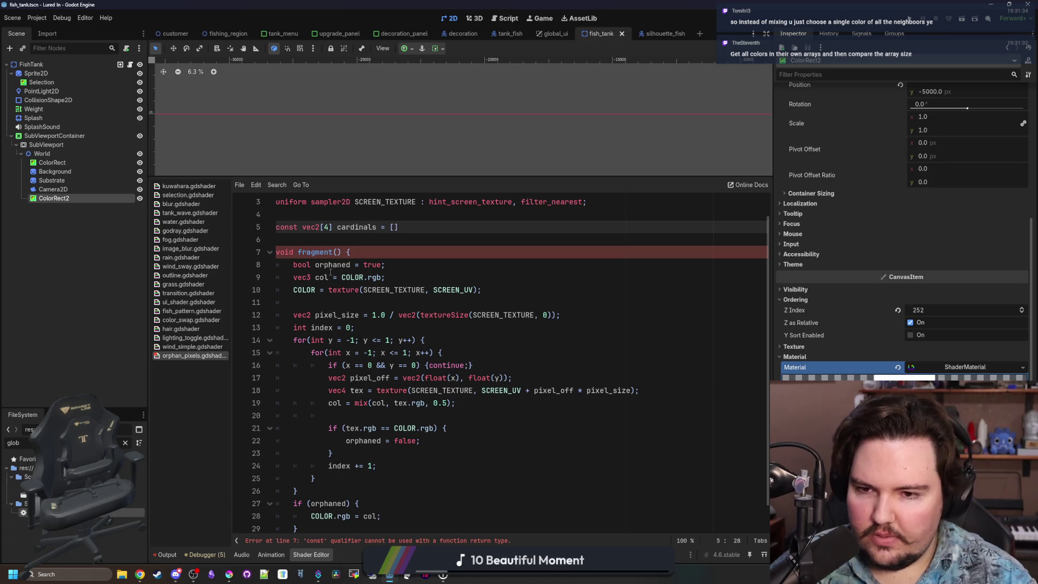
Step: Write the first cardinals entry vec2(-1.0, 0.0) on its own line inside the array brackets
key(Return)
text(vec2()
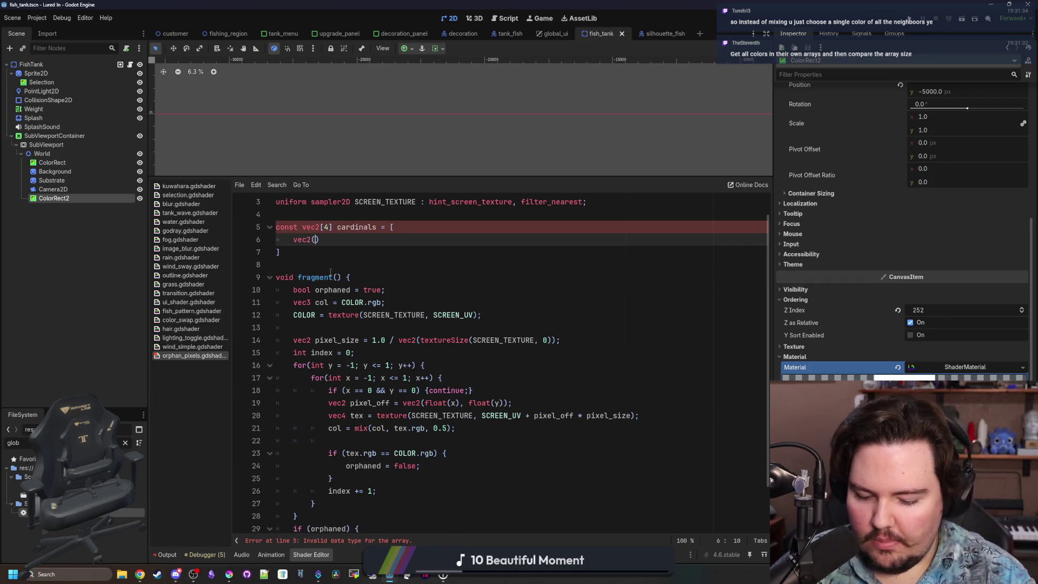
text(-1, 0)
text();)
text(.0)
key(Left)
key(Left)
key(Left)
text(.0)
key(Down)
text(;)
key(Up)
key(End)
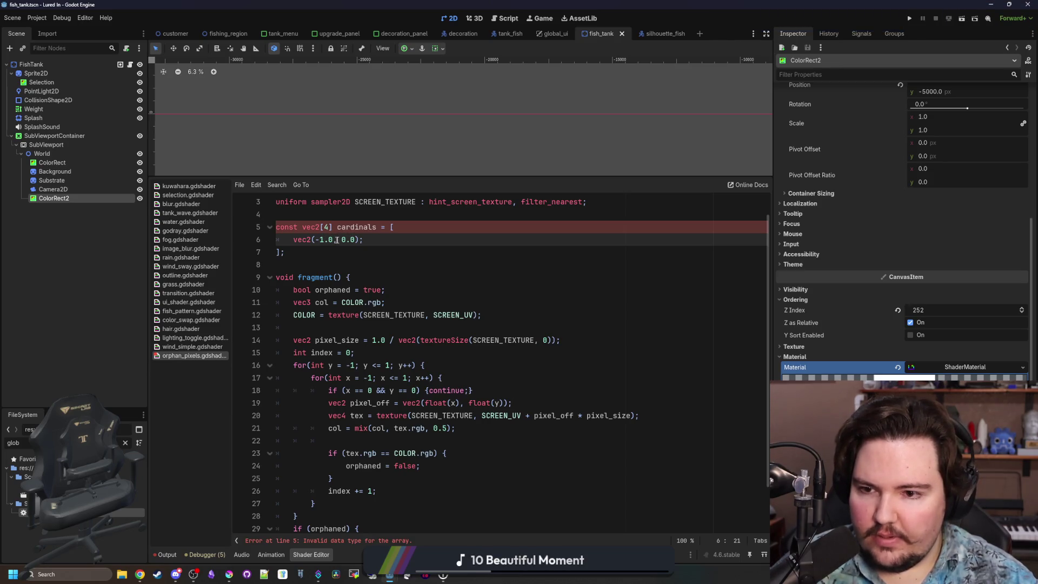
key(BackSpace)
text(,)
Step: Duplicate the vec2 entry so the cardinals array holds four entries
drag(373, 240, 293, 240)
key(ctrl+c)
click(380, 238)
key(Return)
key(ctrl+v)
key(Return)
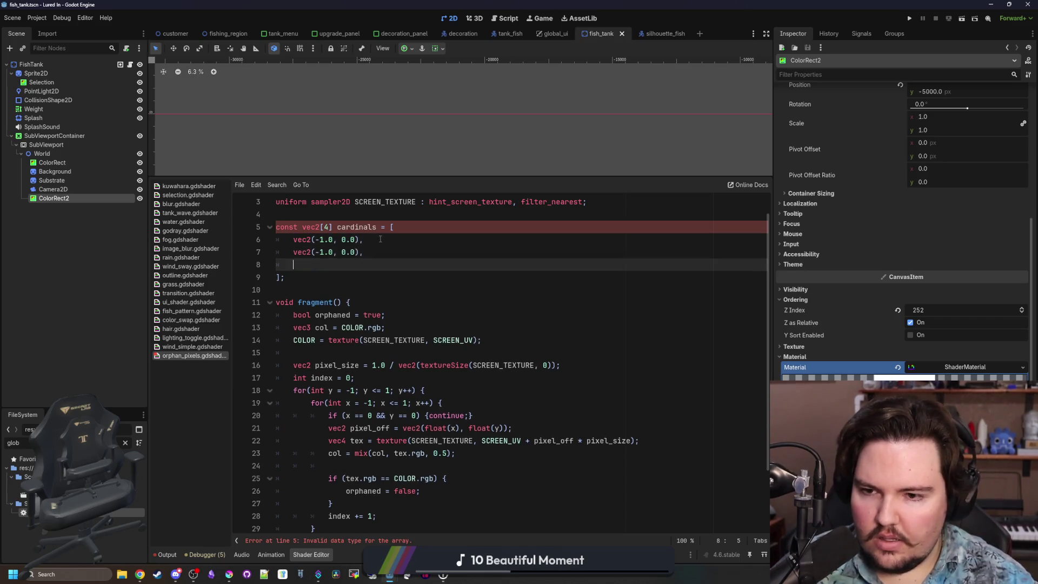
key(ctrl+v)
key(Return)
key(ctrl+v)
key(BackSpace)
click(389, 238)
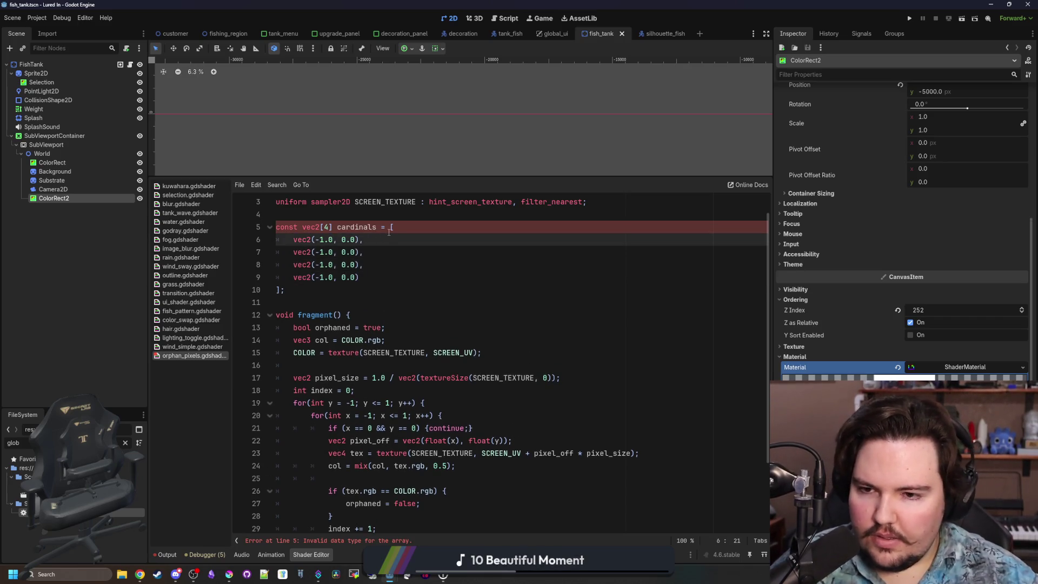
Step: Join the four vec2 entries and the closing ']' back onto line 5
scroll(389, 231, up, 1)
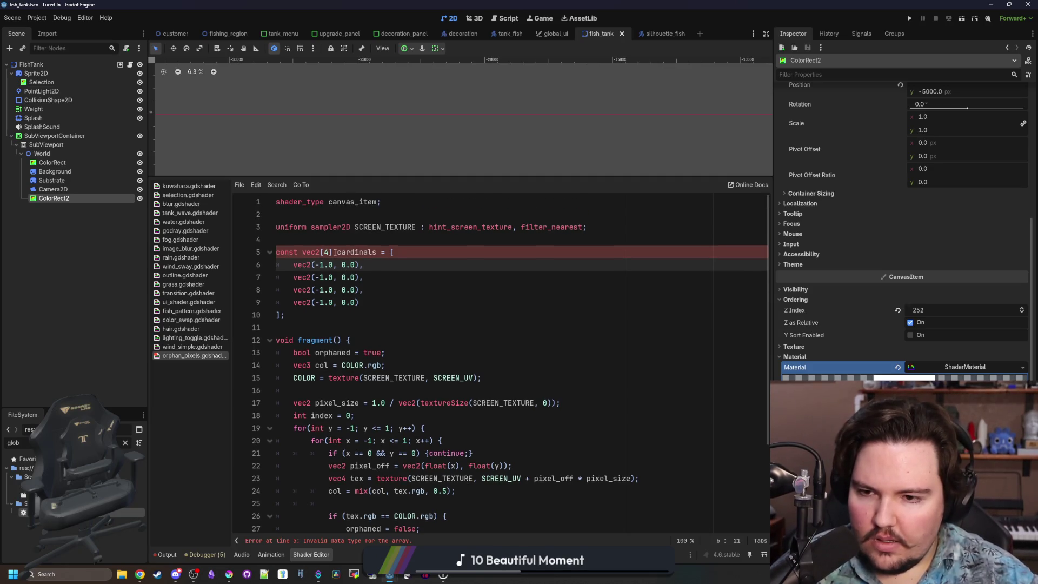
drag(299, 251, 269, 251)
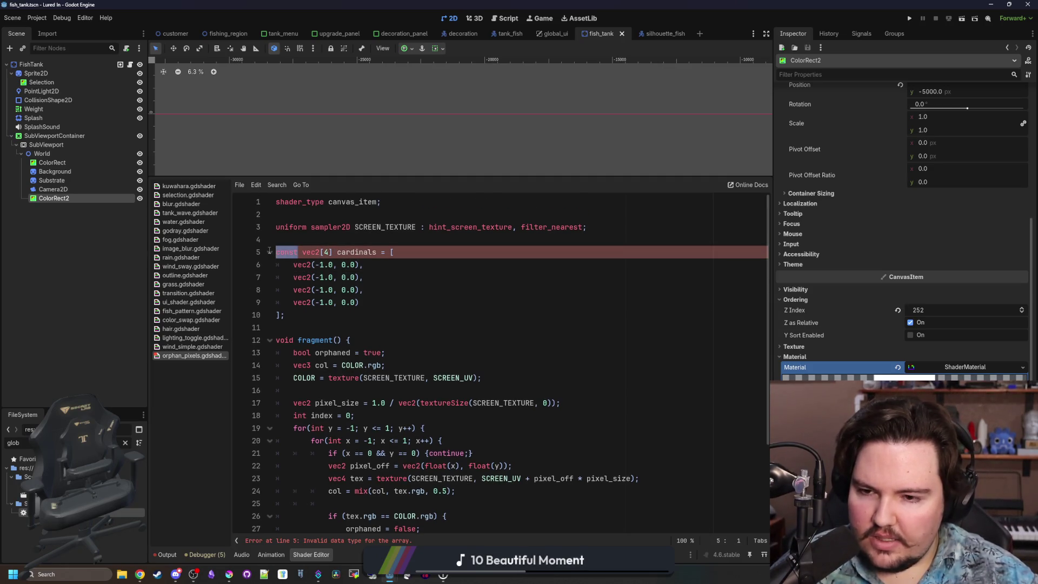
click(330, 252)
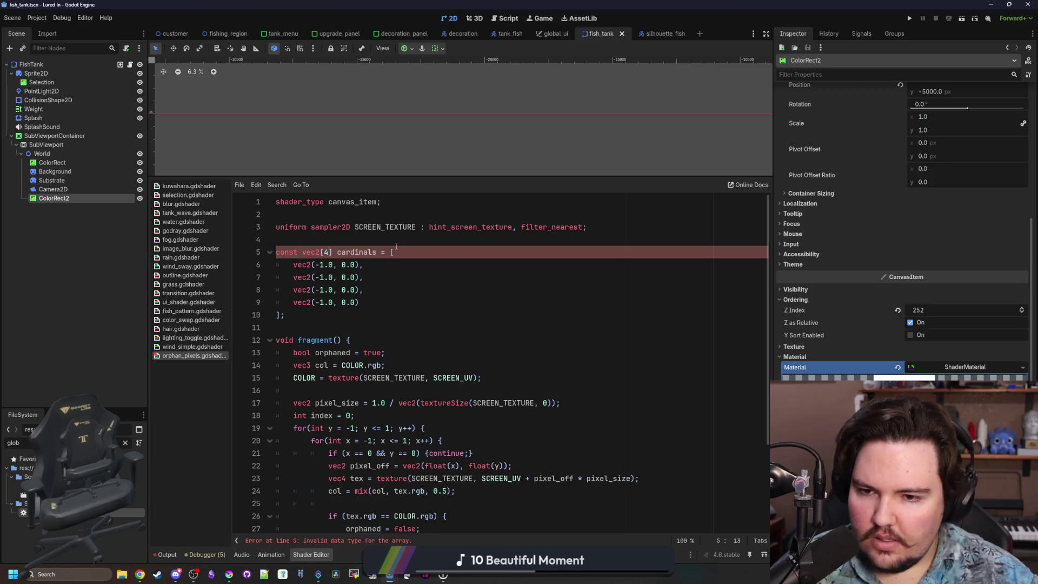
click(293, 264)
key(BackSpace)
key(BackSpace)
click(293, 265)
key(BackSpace)
key(BackSpace)
click(293, 265)
key(BackSpace)
key(BackSpace)
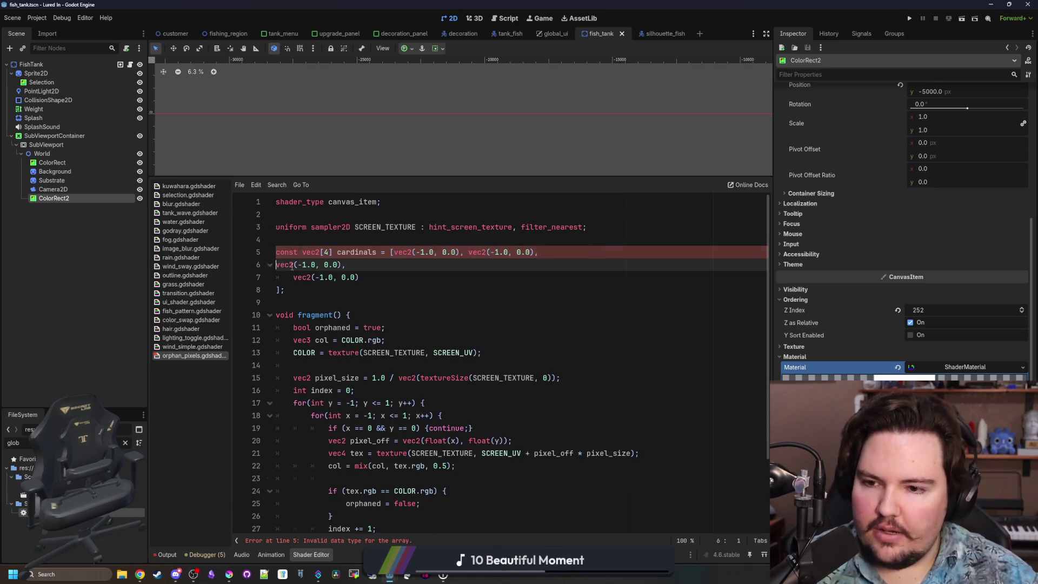
click(293, 265)
key(BackSpace)
key(BackSpace)
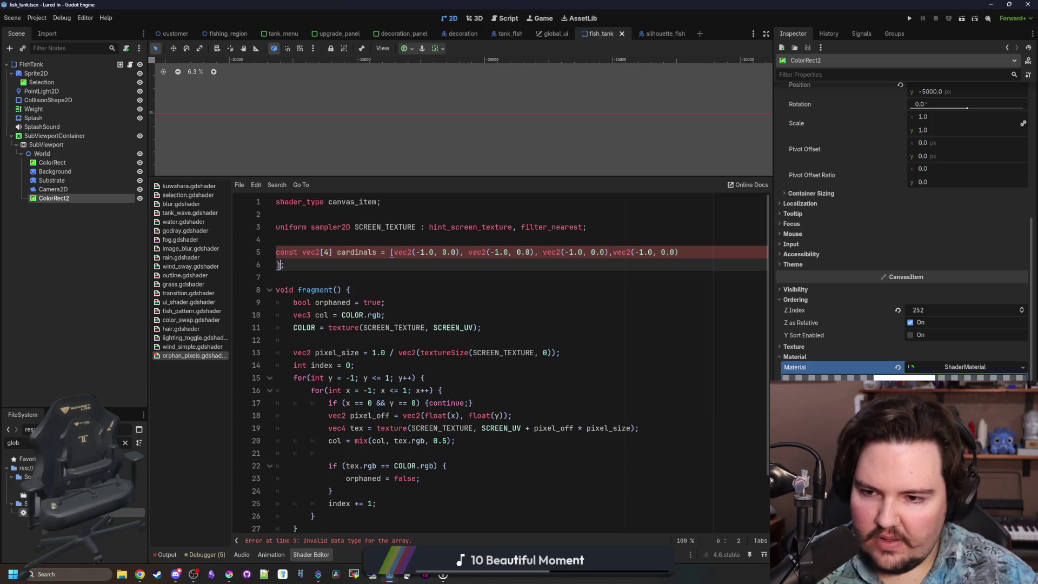
click(290, 265)
key(BackSpace)
key(BackSpace)
text()])
Step: Tidy the spacing on the cardinals array line and select its contents for review
click(614, 252)
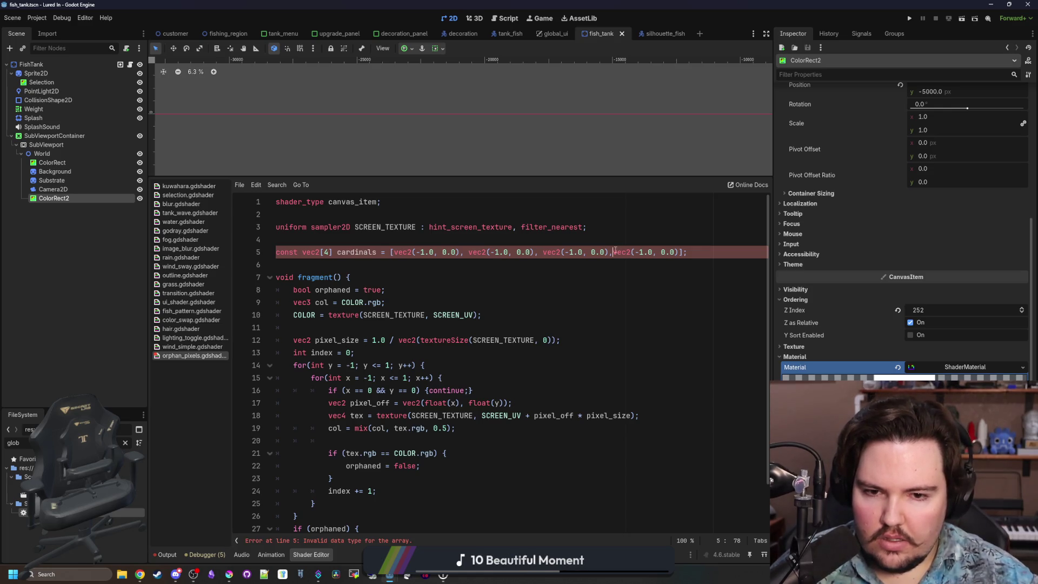
click(495, 273)
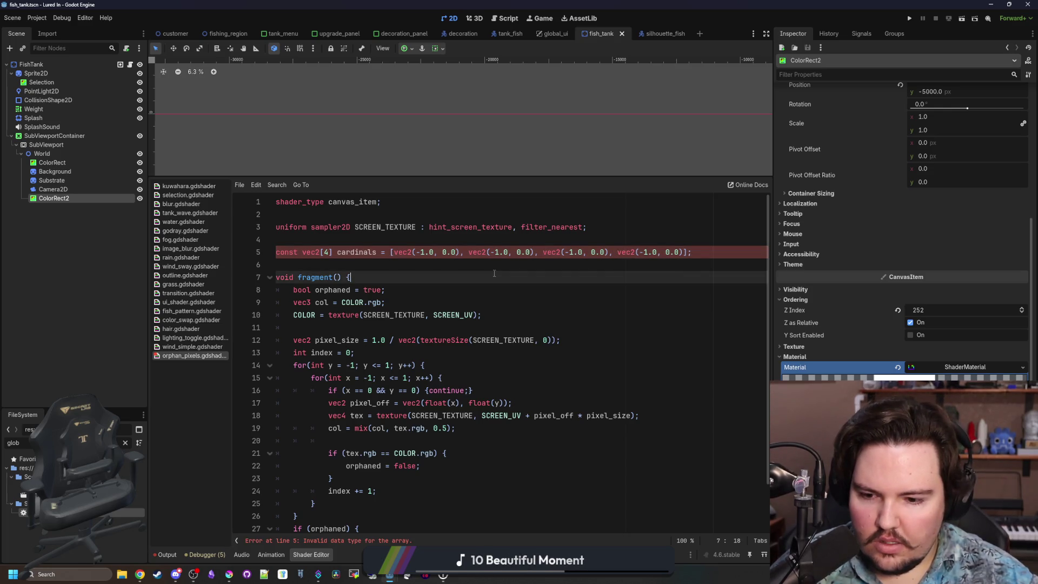
click(412, 262)
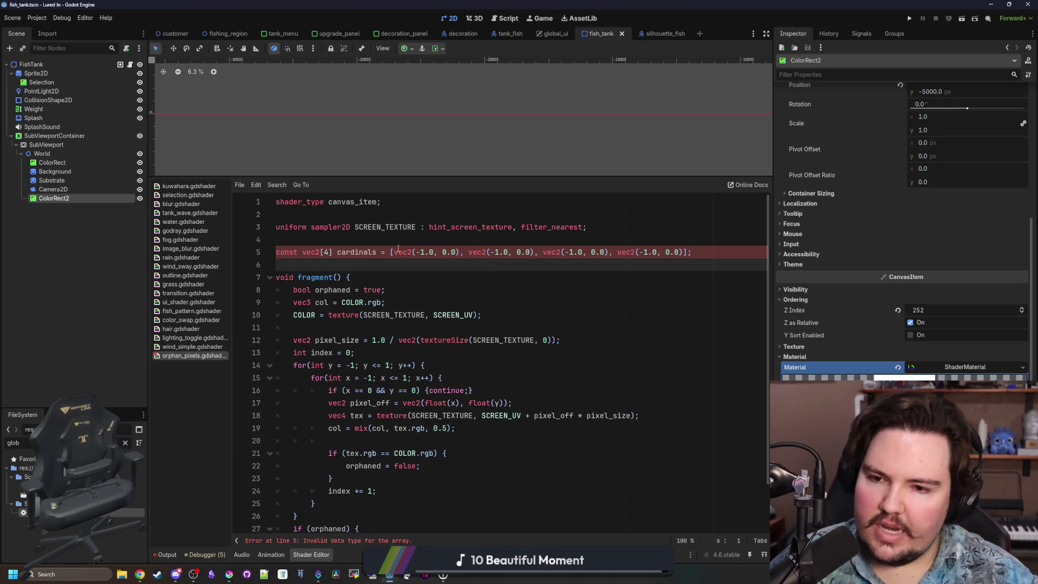
triple_click(383, 253)
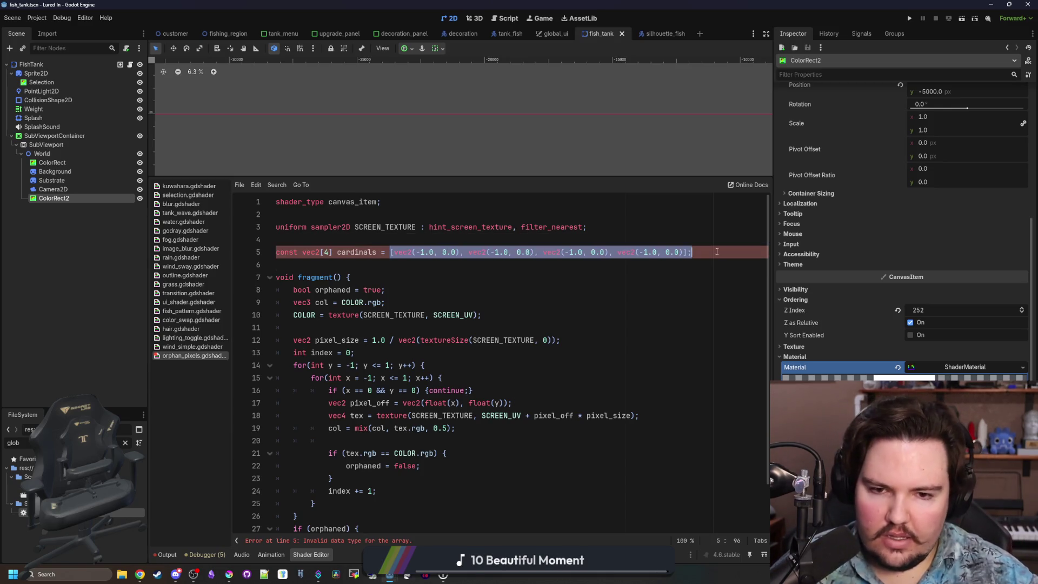
click(186, 293)
click(181, 275)
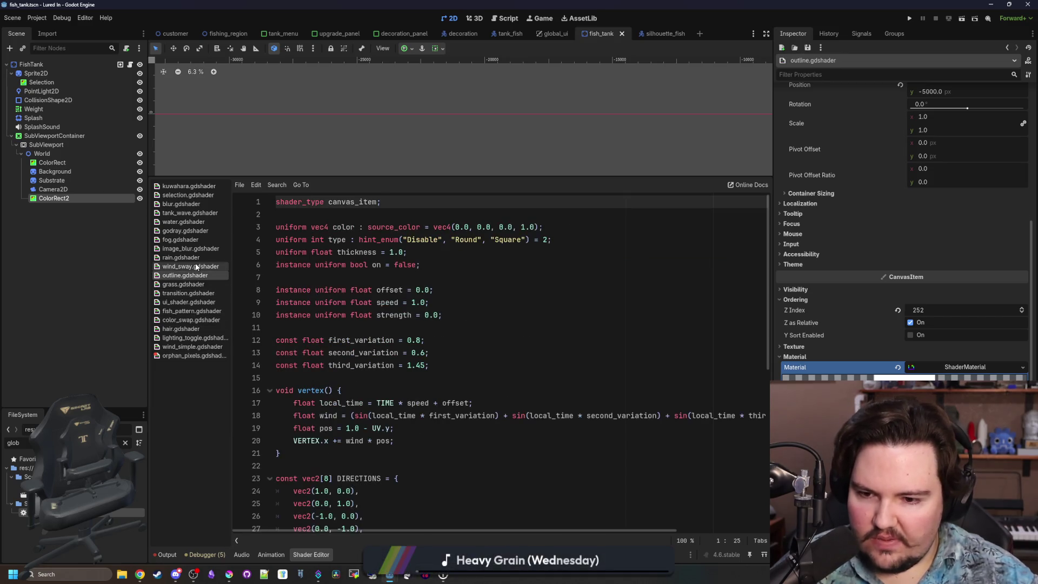
click(195, 266)
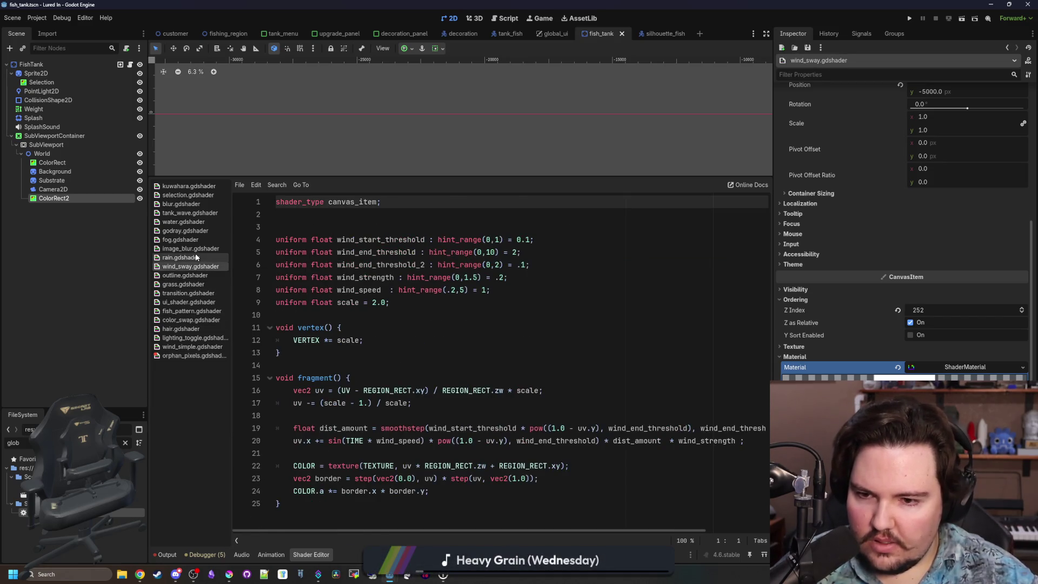
click(195, 257)
click(198, 249)
click(201, 241)
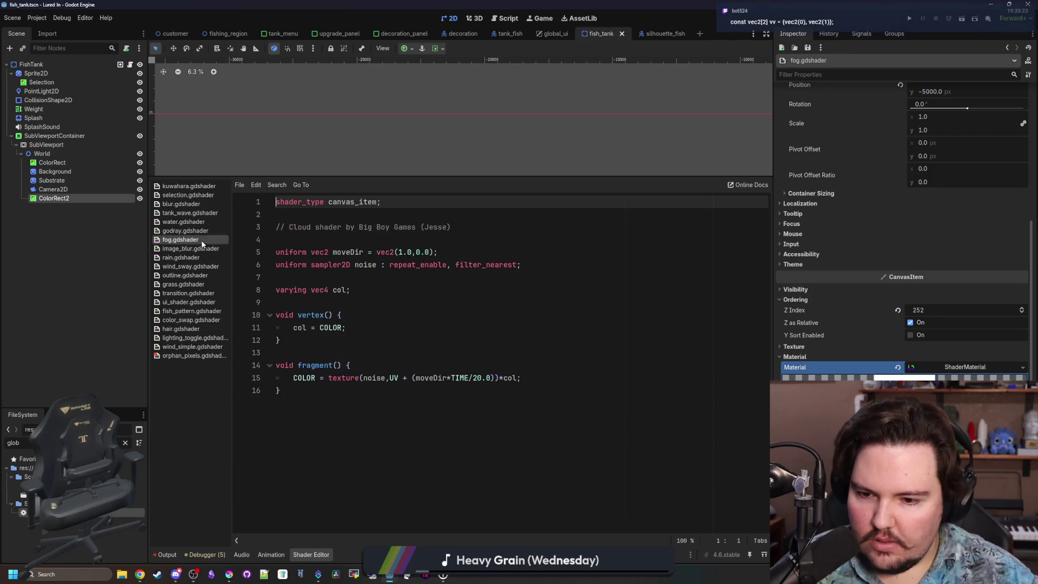
click(205, 231)
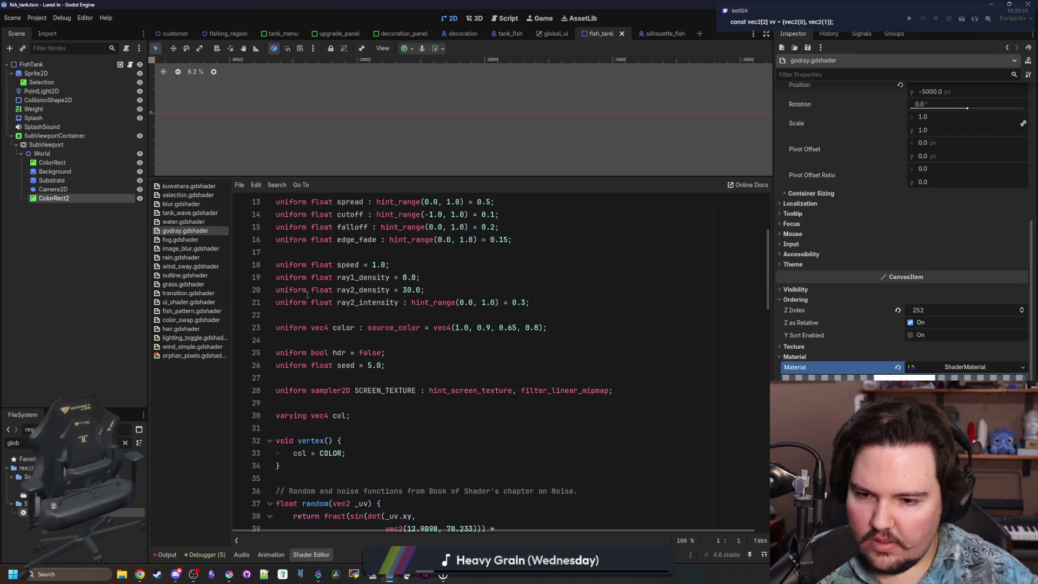
click(198, 223)
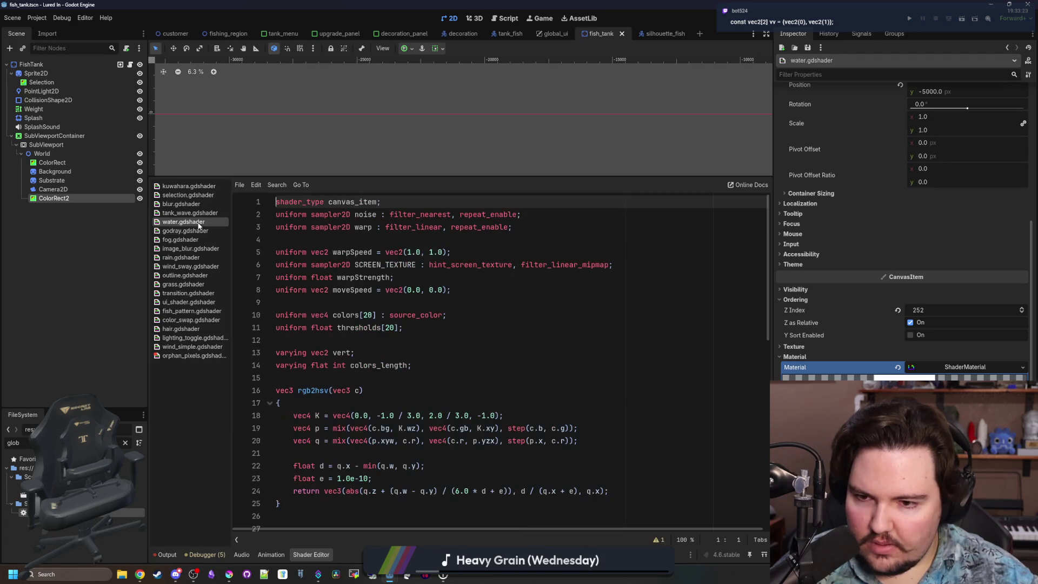
click(190, 195)
click(189, 204)
click(188, 213)
click(196, 187)
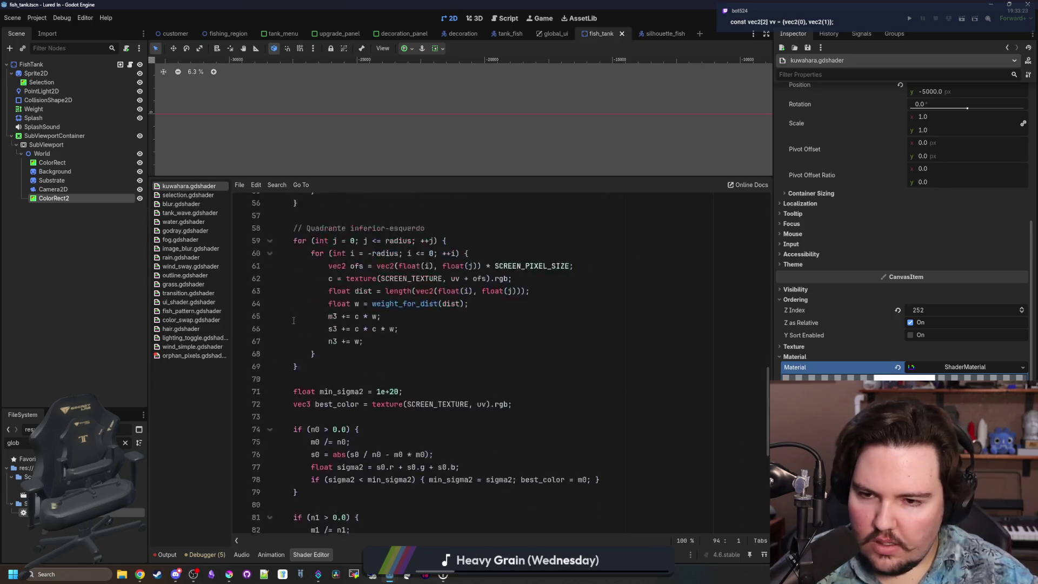
click(189, 329)
click(192, 338)
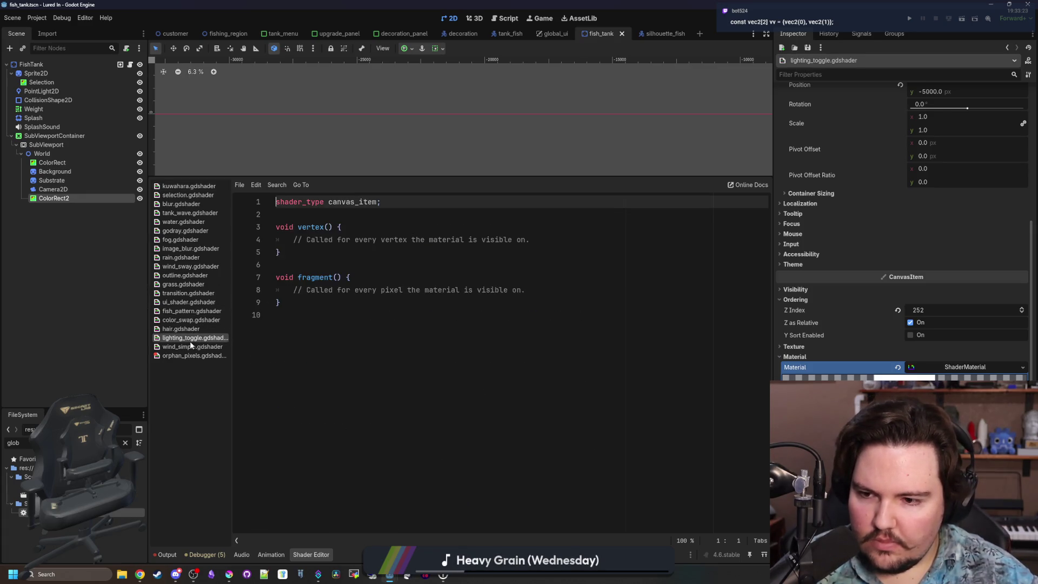
click(193, 347)
click(197, 356)
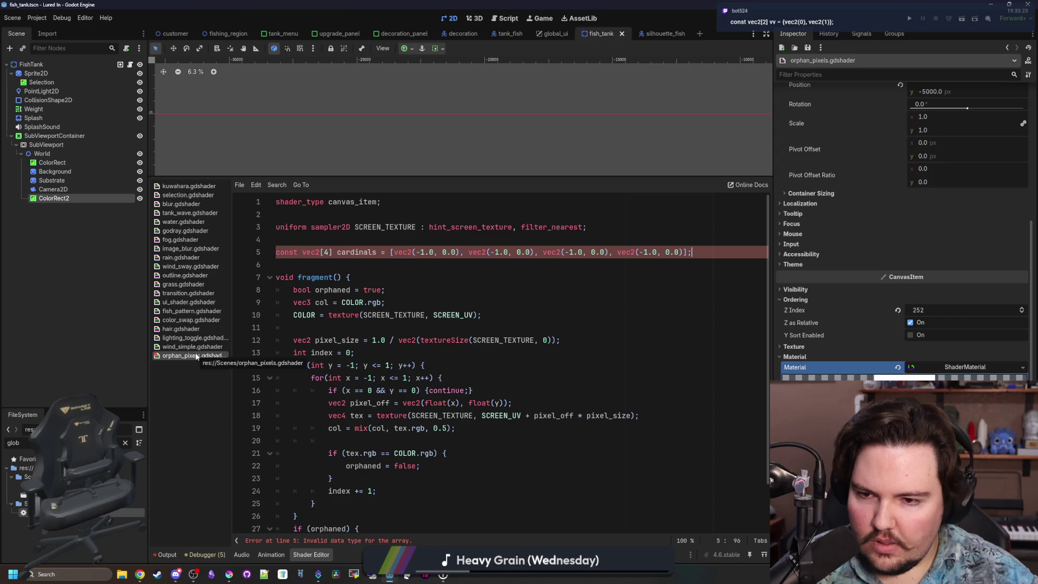
click(190, 329)
click(192, 320)
click(200, 312)
click(203, 302)
click(204, 293)
click(206, 284)
click(206, 277)
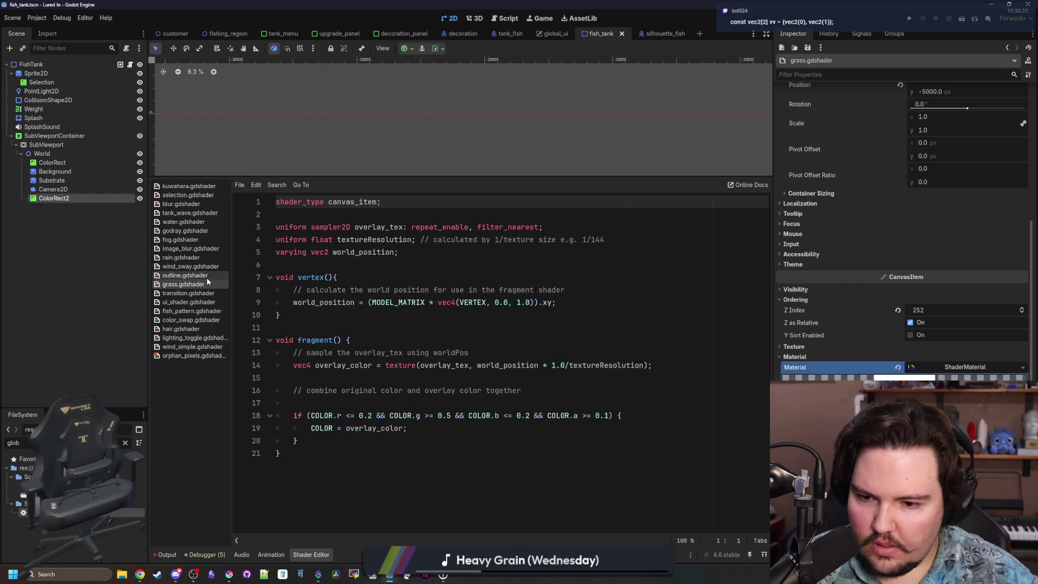
click(205, 357)
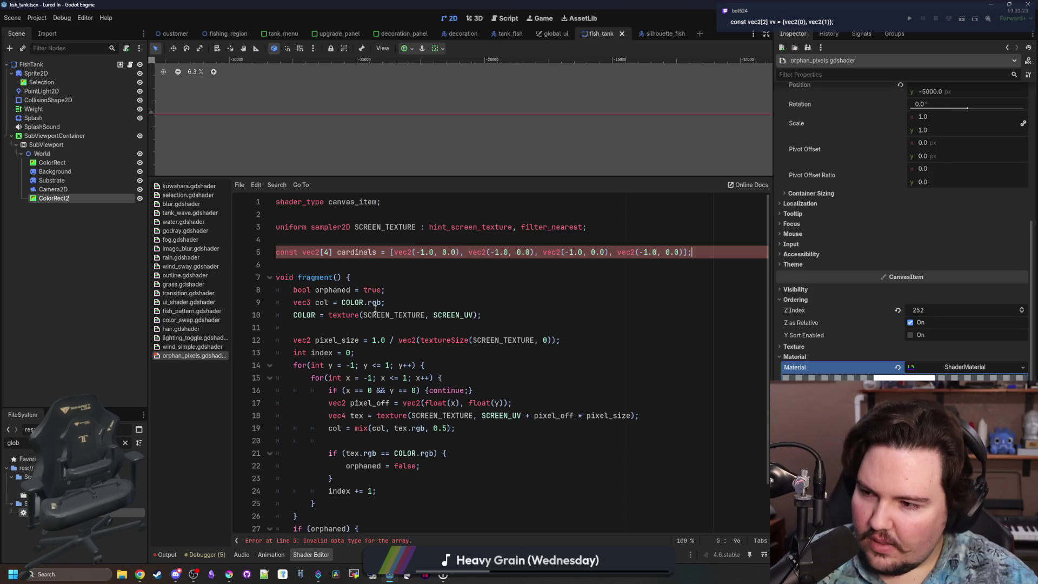
Step: Replace the cardinals array's opening square bracket with a brace to clear the syntax error
click(355, 267)
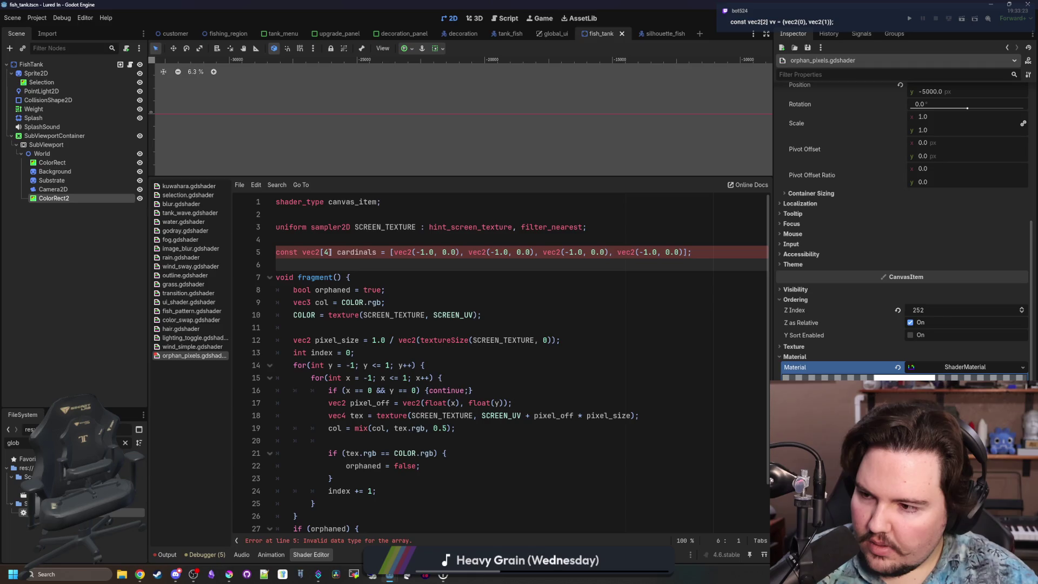
click(437, 272)
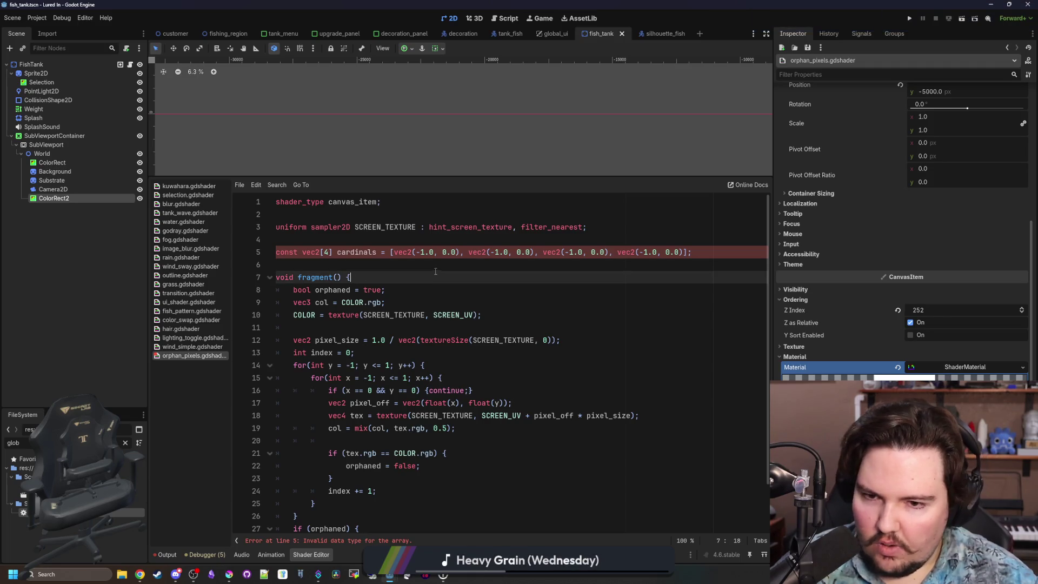
click(399, 252)
key(BackSpace)
text({)
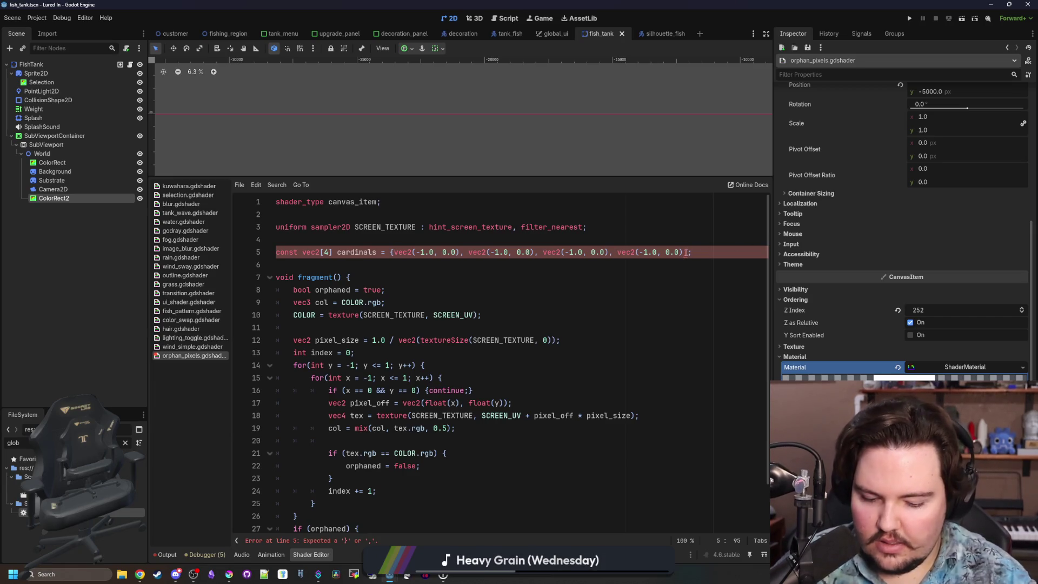
key(Down)
key(Down)
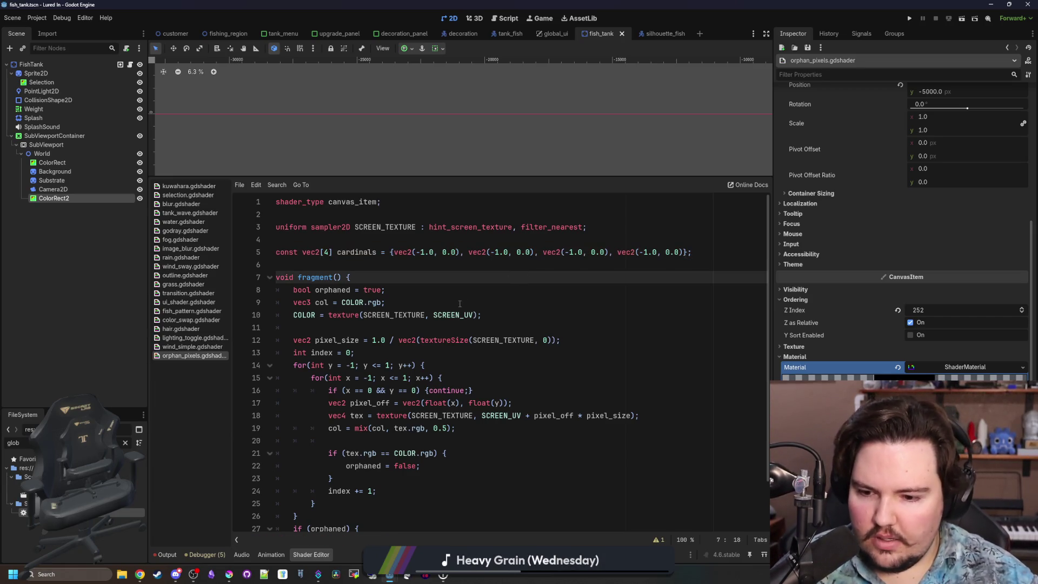
key(Up)
key(Up)
key(Down)
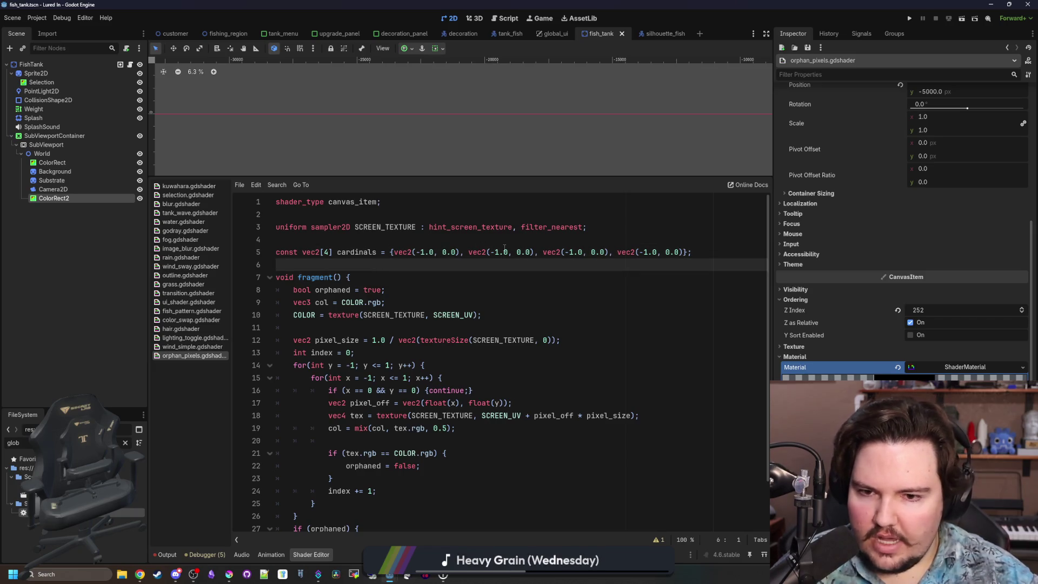
Step: Change the second entry to (1,0) and the third to (0,-1)
click(496, 252)
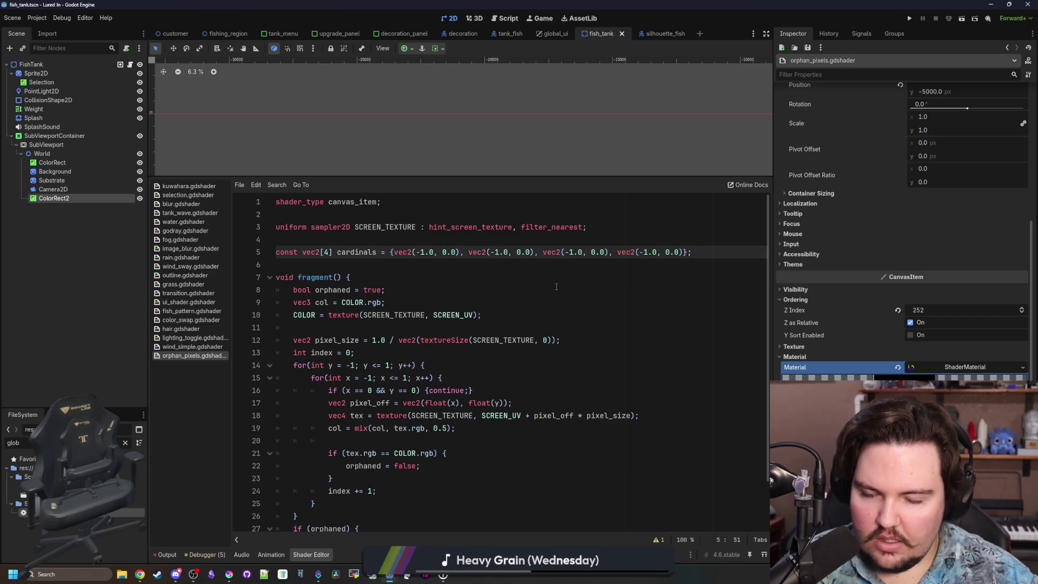
key(BackSpace)
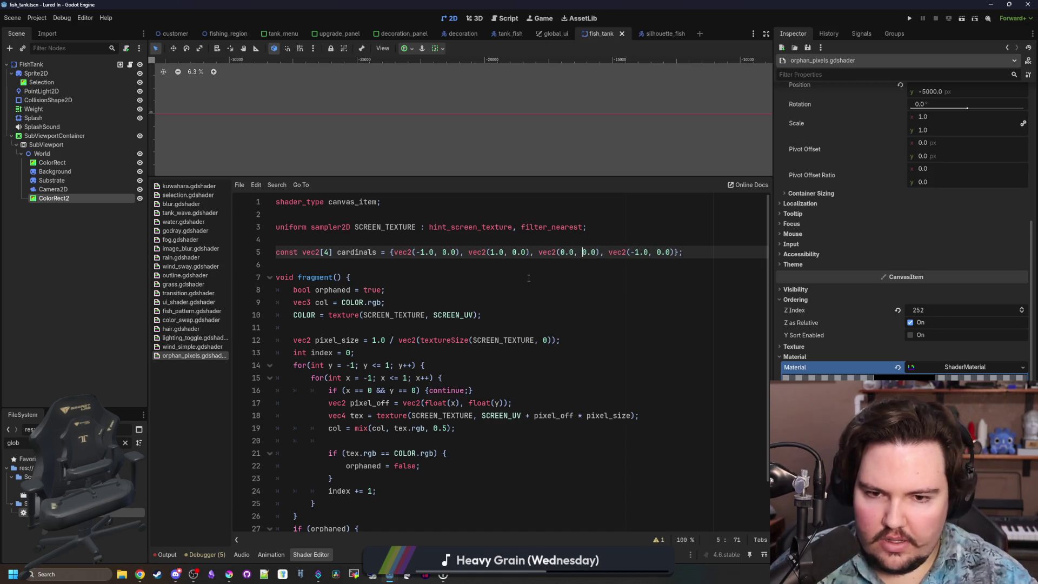
key(BackSpace)
text(1)
key(Right)
key(Right)
key(Right)
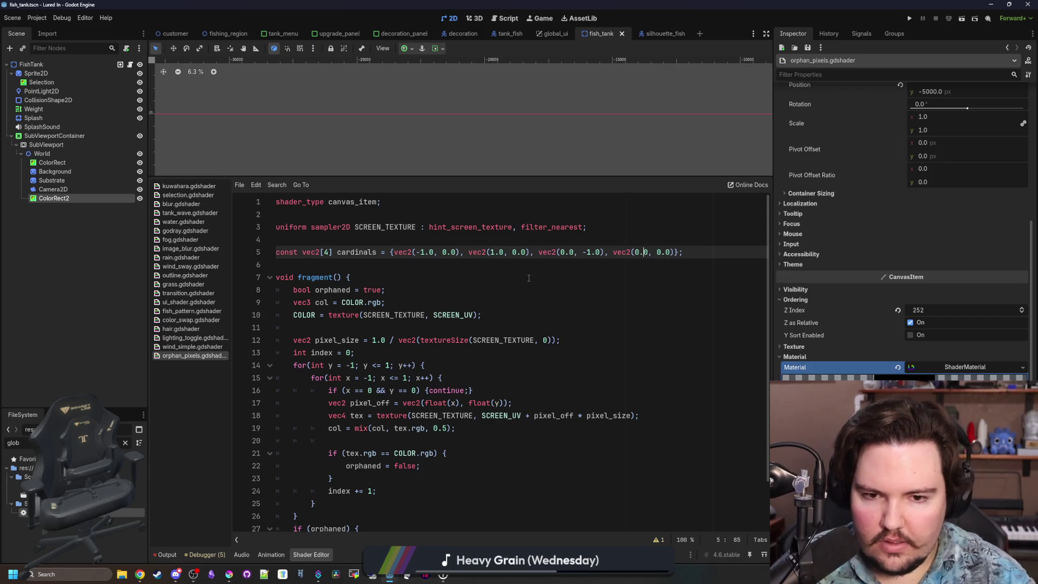
scroll(402, 342, down, 2)
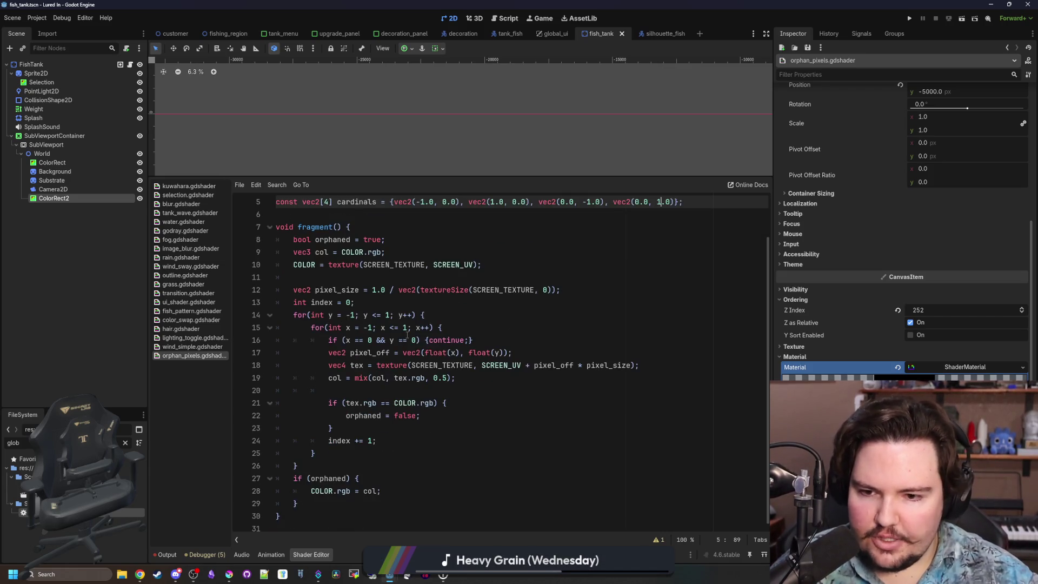
drag(442, 328, 310, 331)
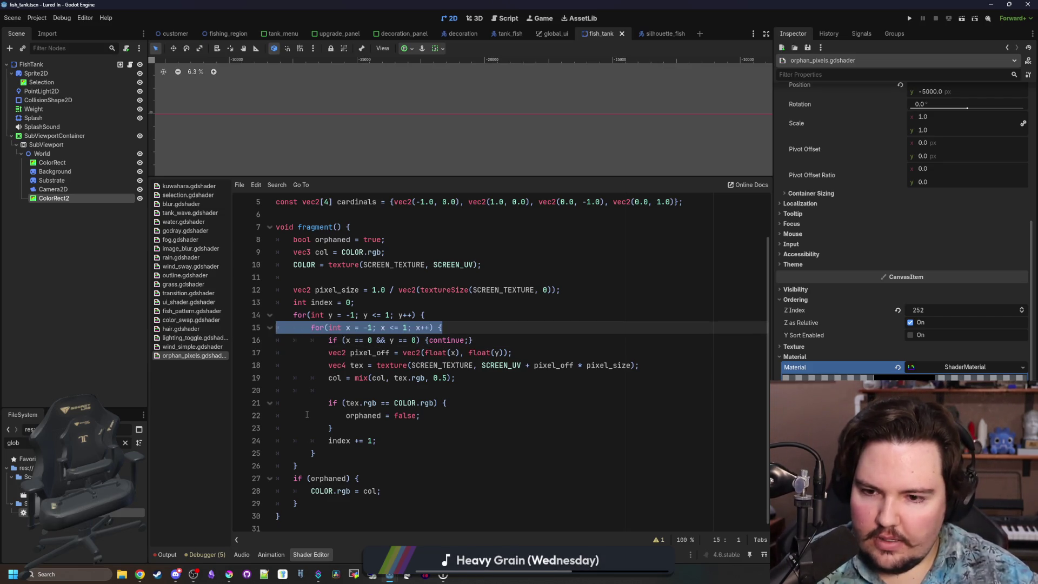
Step: Remove the inner x loop and its closing brace, then un-indent the loop body
key(ctrl+shift+k)
click(275, 424)
key(Down)
key(ctrl+shift+k)
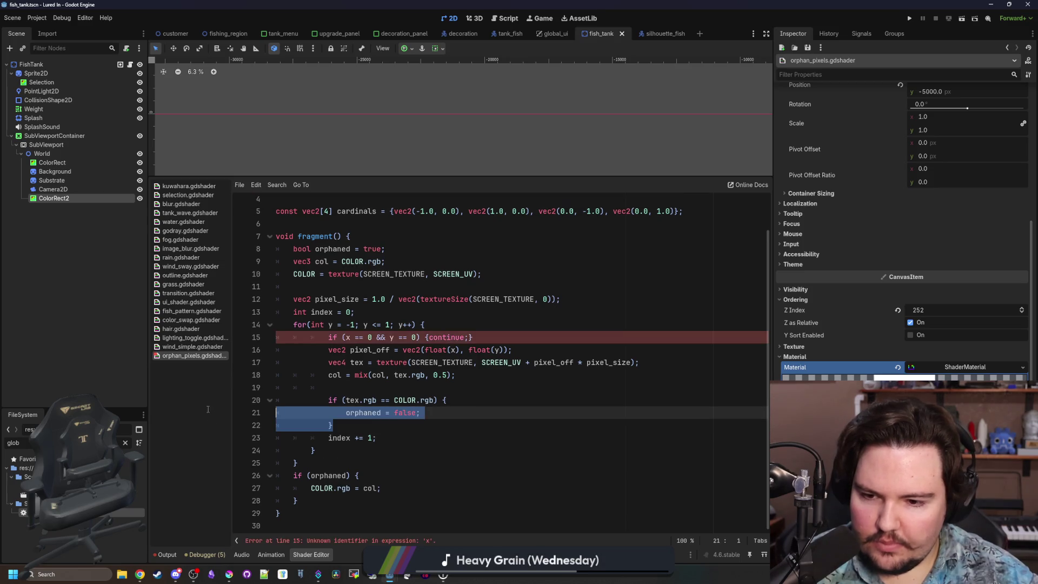
click(410, 439)
drag(410, 440, 304, 334)
key(shift+Tab)
click(329, 381)
click(422, 325)
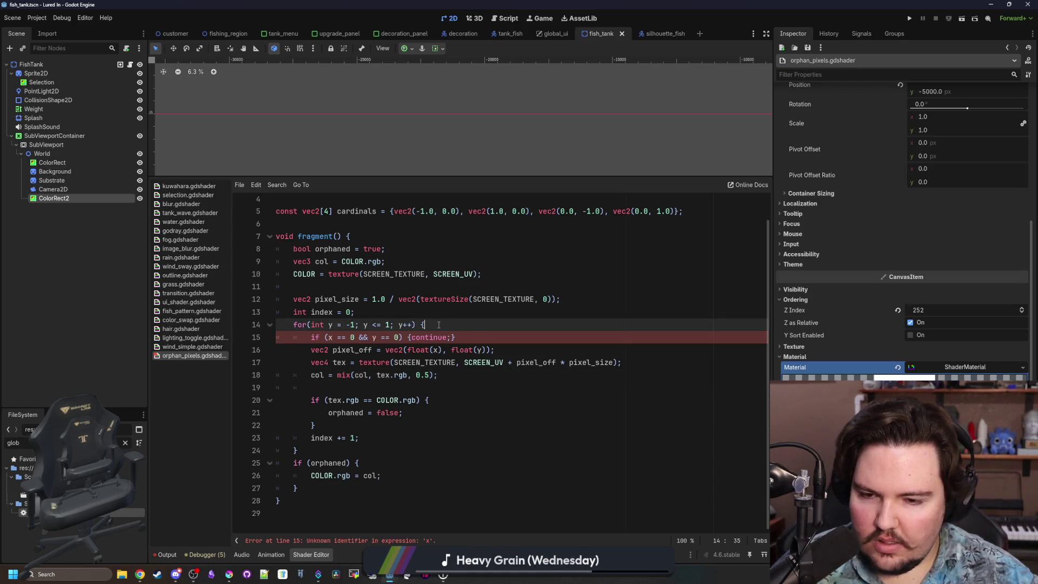
Step: Delete the continue check, rename the loop variable to i, and drop the index increment line
drag(439, 324, 457, 338)
key(BackSpace)
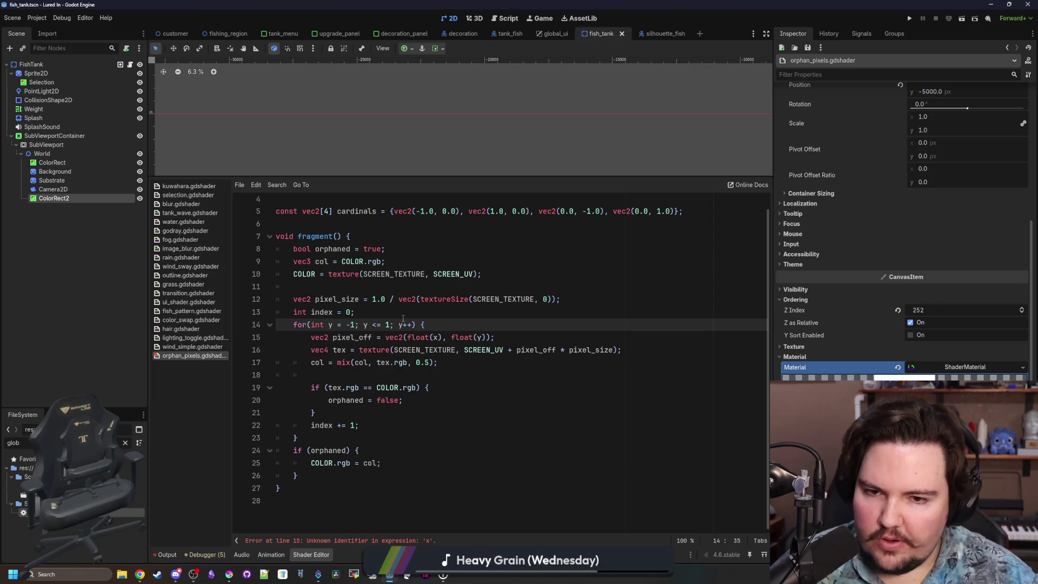
drag(413, 325, 310, 324)
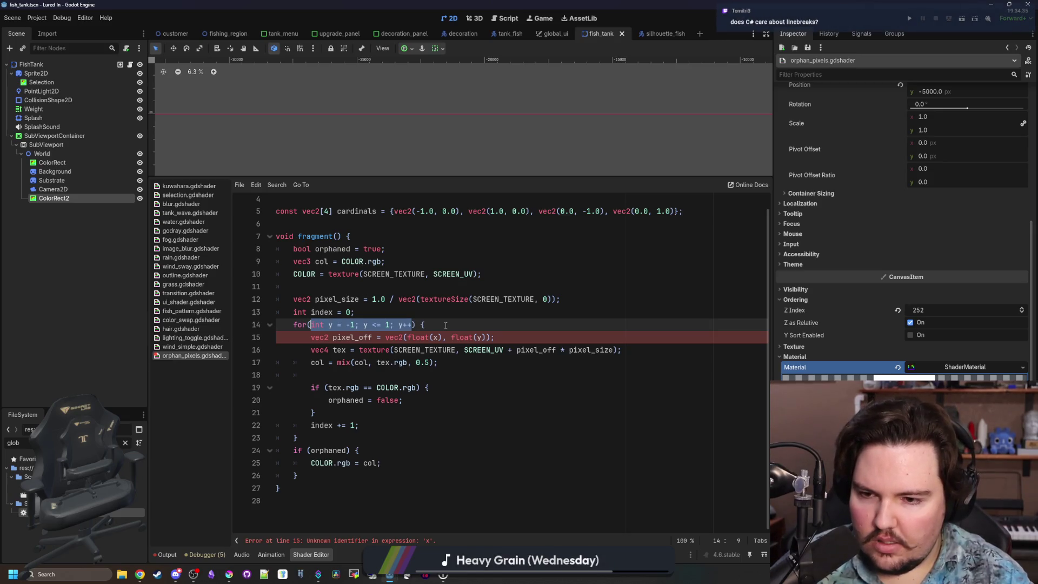
click(352, 325)
key(BackSpace)
key(BackSpace)
key(Left)
key(Left)
key(Left)
key(BackSpace)
text(i)
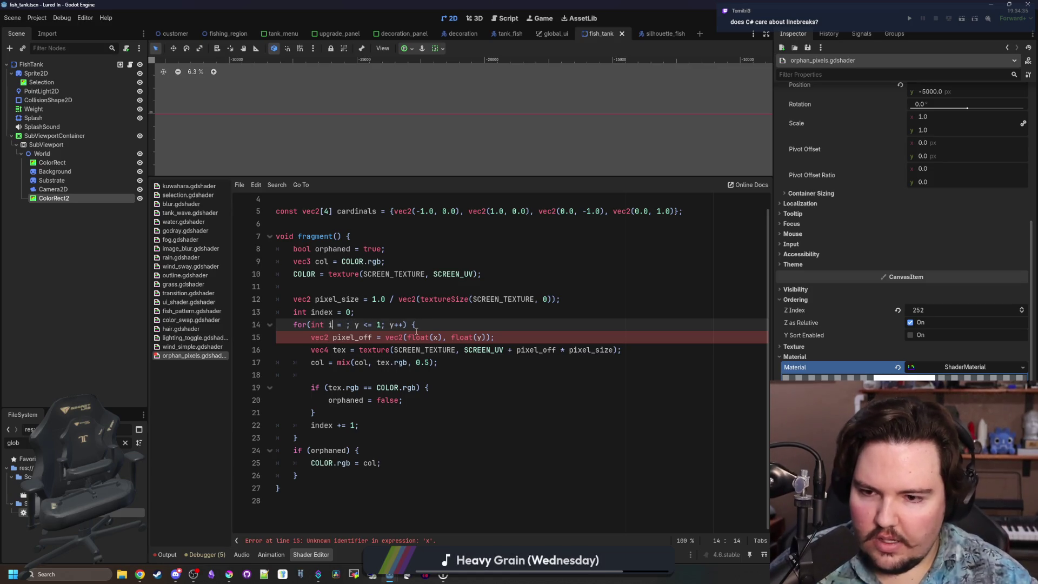
drag(358, 426, 293, 425)
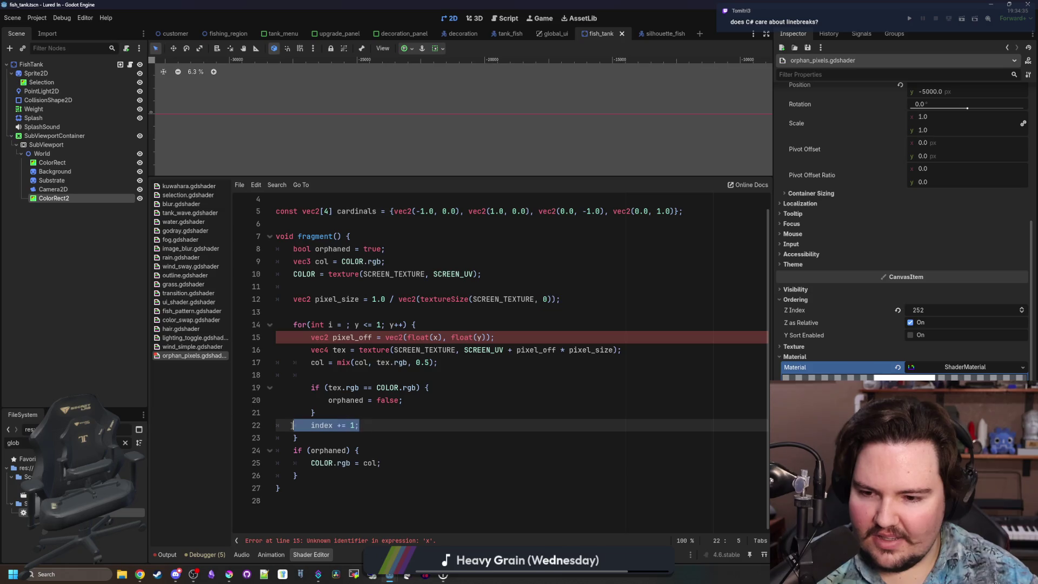
key(BackSpace)
key(BackSpace)
Step: Complete the loop condition as i <= cardinals.length()
click(329, 309)
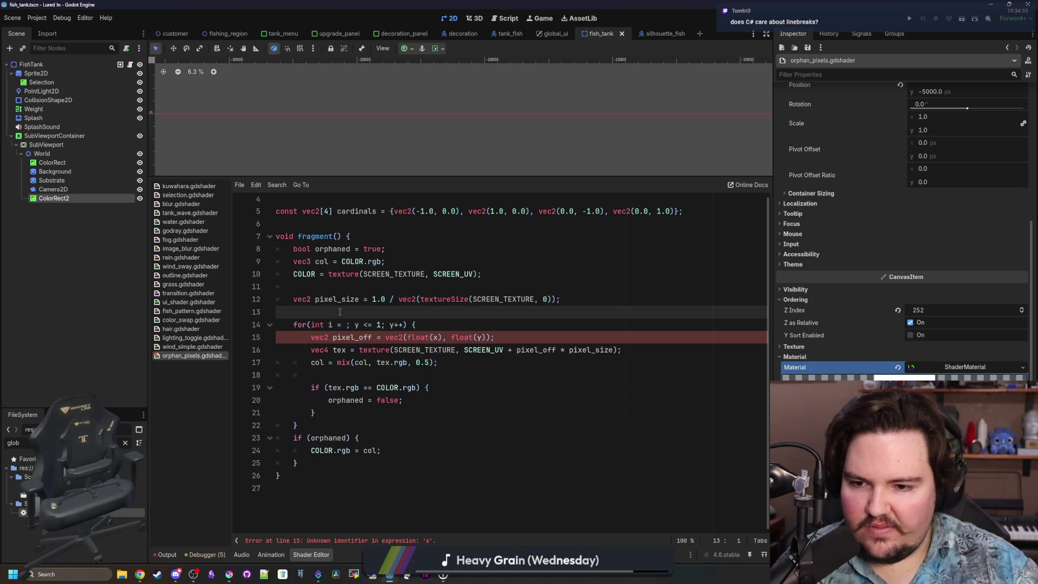
click(347, 325)
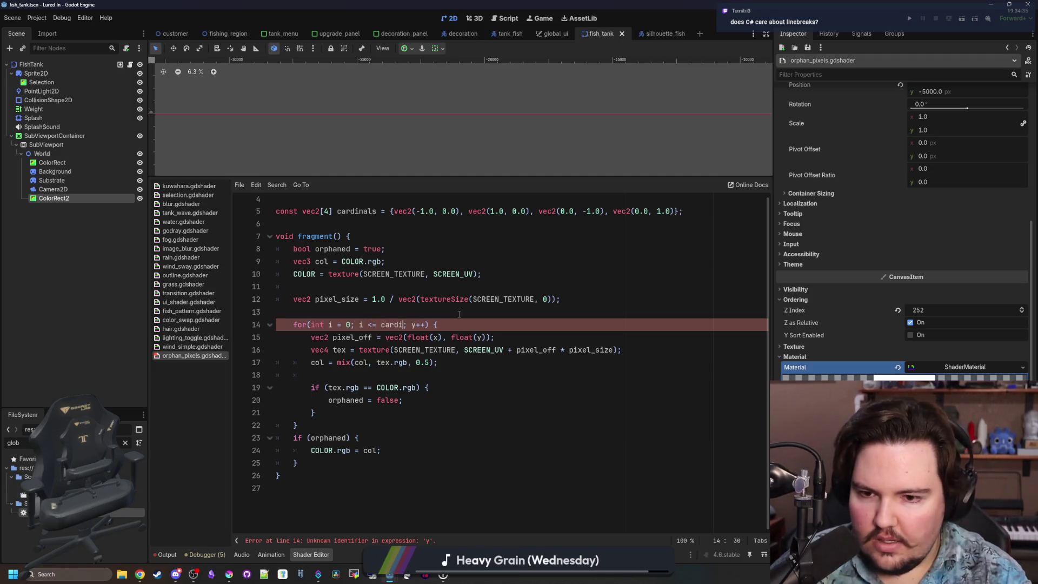
text(.length()
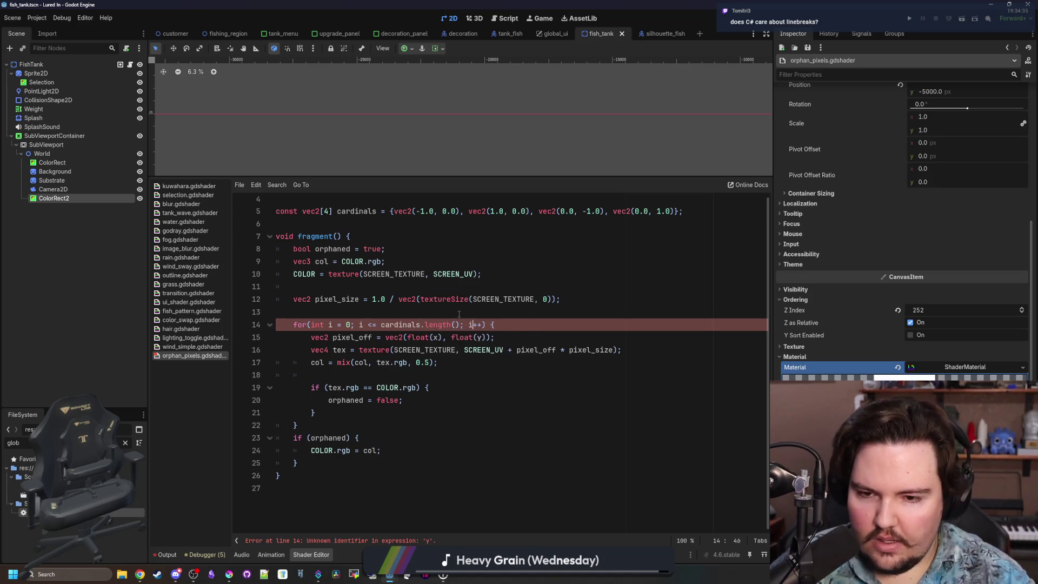
click(459, 315)
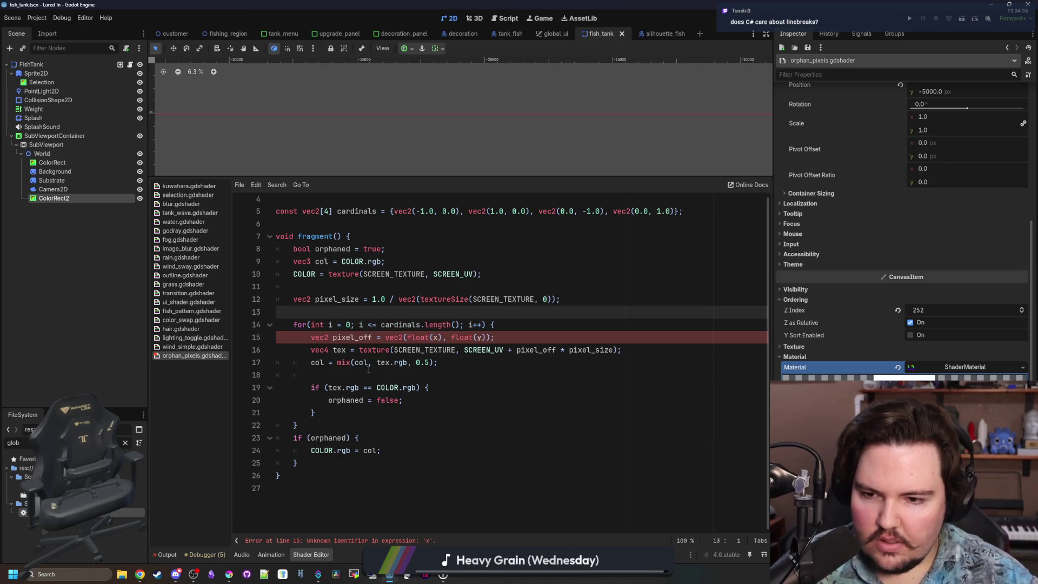
click(440, 337)
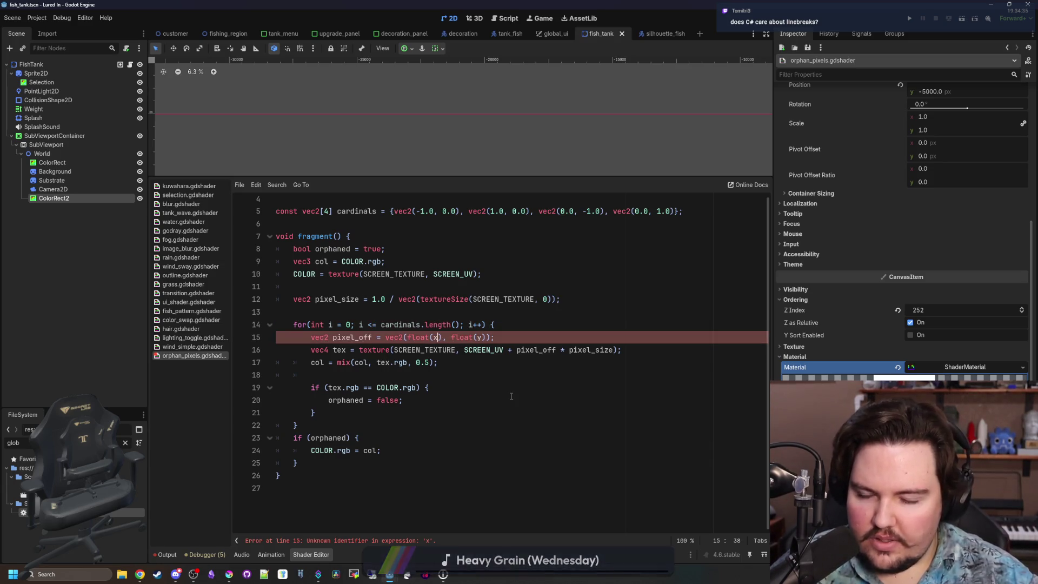
click(529, 325)
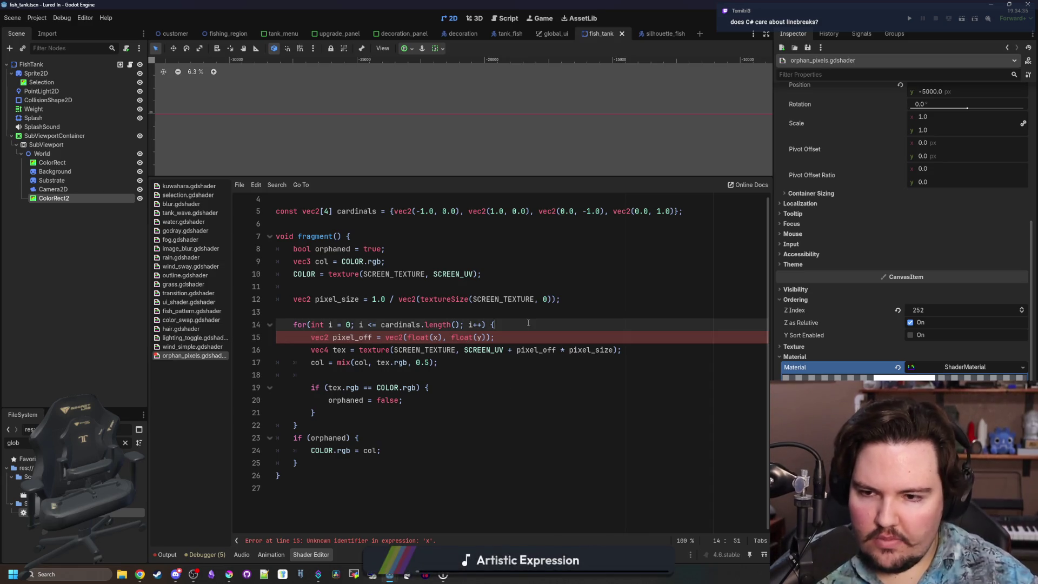
Step: Add vec2 coordinate = cardinals[i] in the loop, use it in pixel_off, and run the project
key(Return)
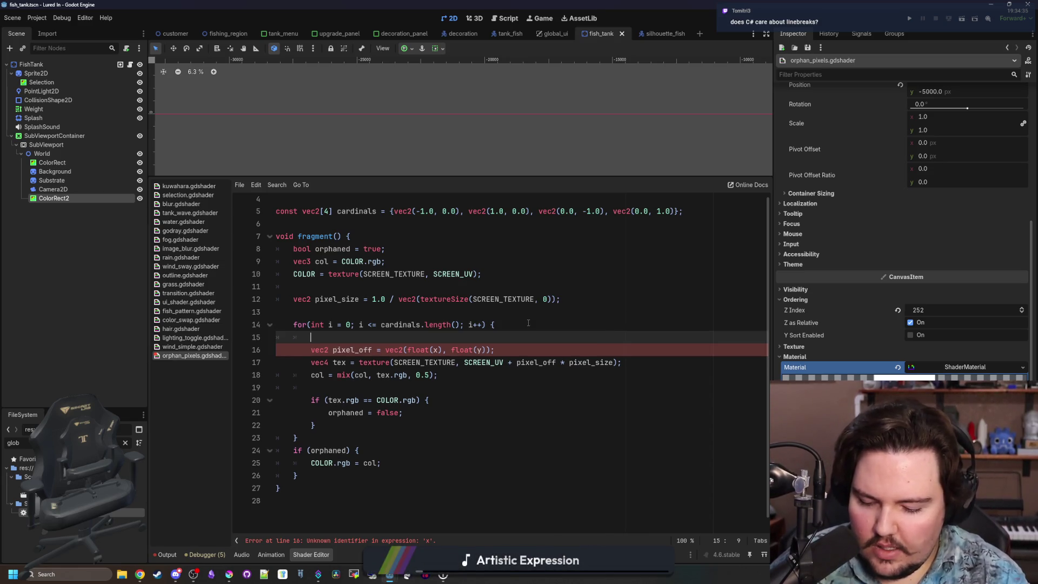
text(vec2 coordinate = cardi)
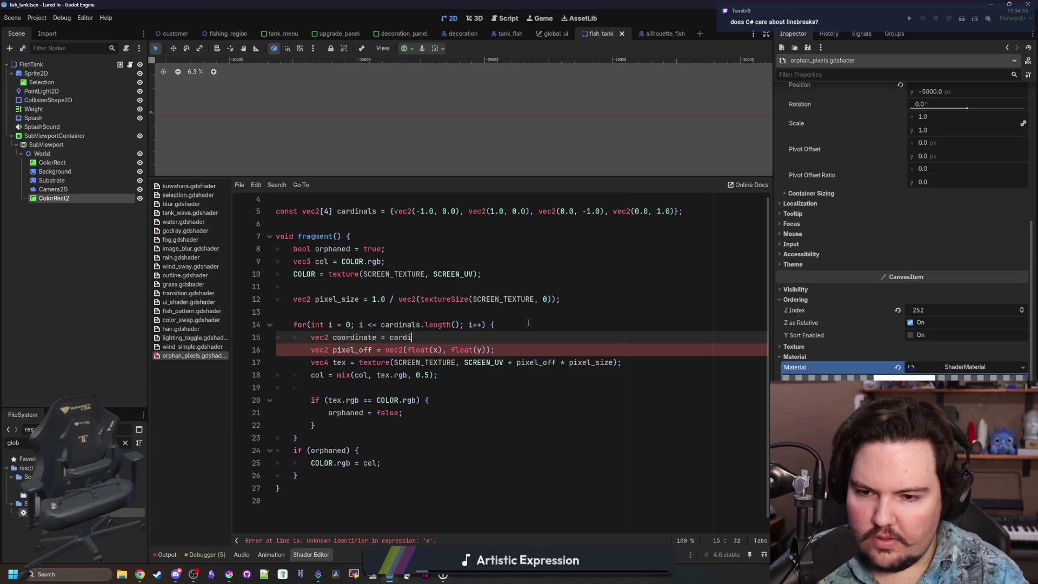
text(nals[])
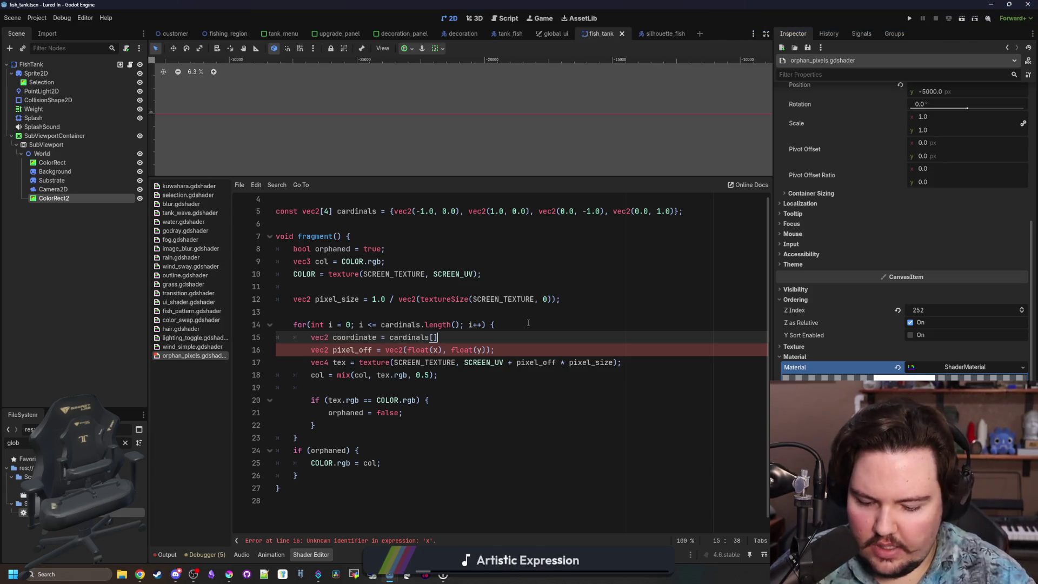
double_click(356, 337)
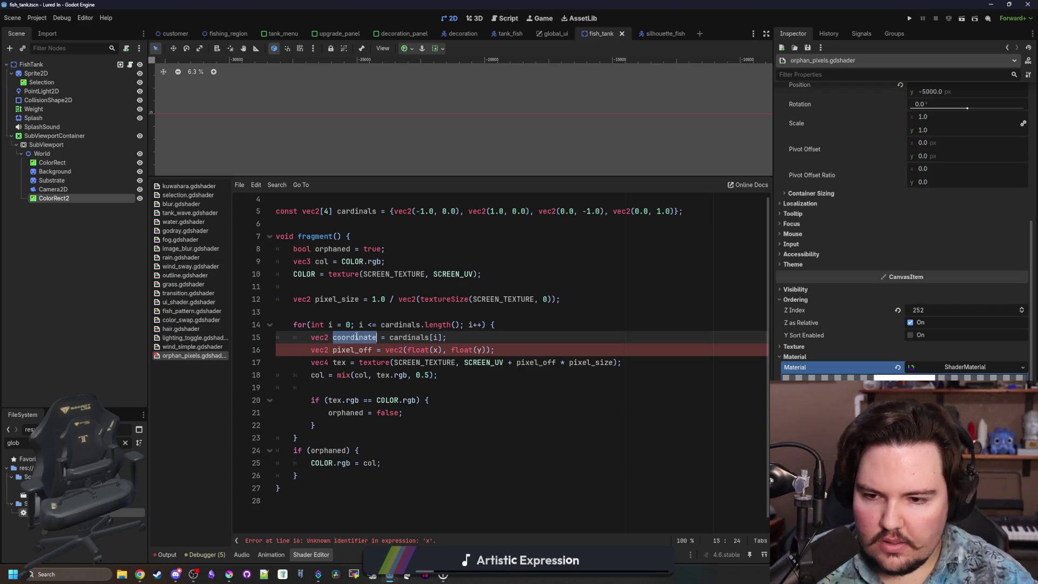
click(434, 350)
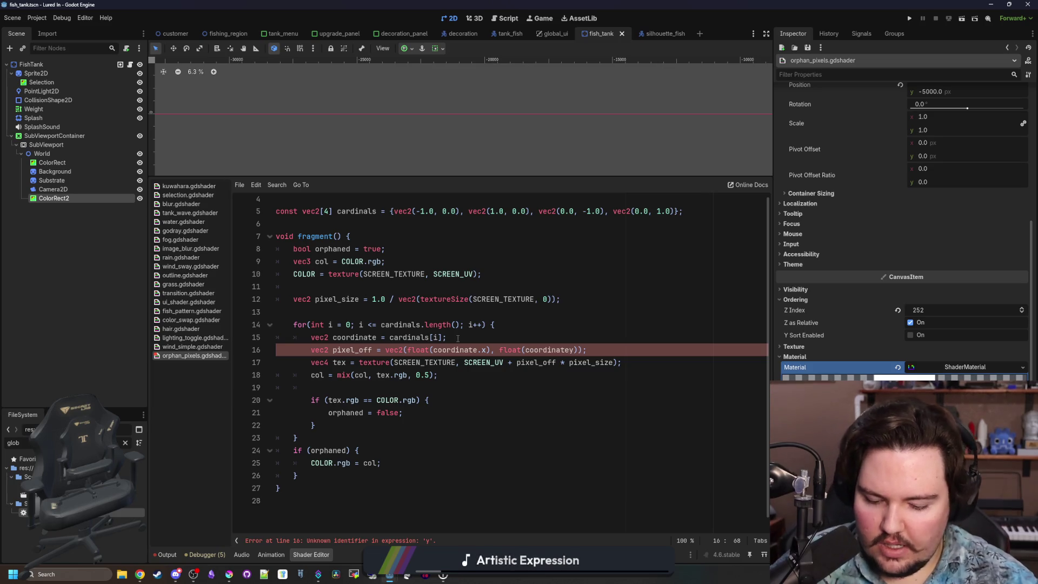
text(.)
click(515, 331)
click(483, 335)
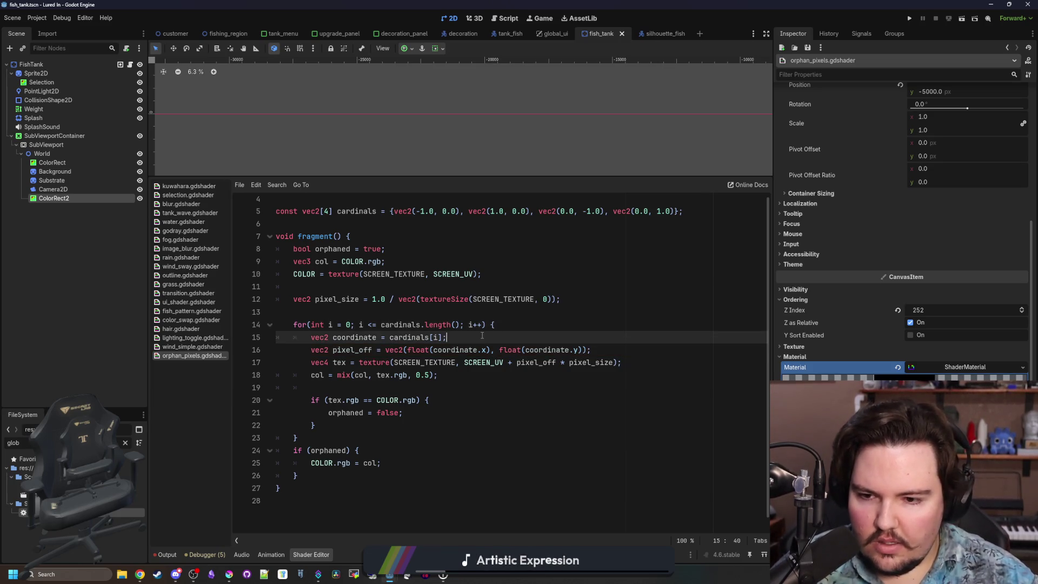
click(409, 400)
click(425, 387)
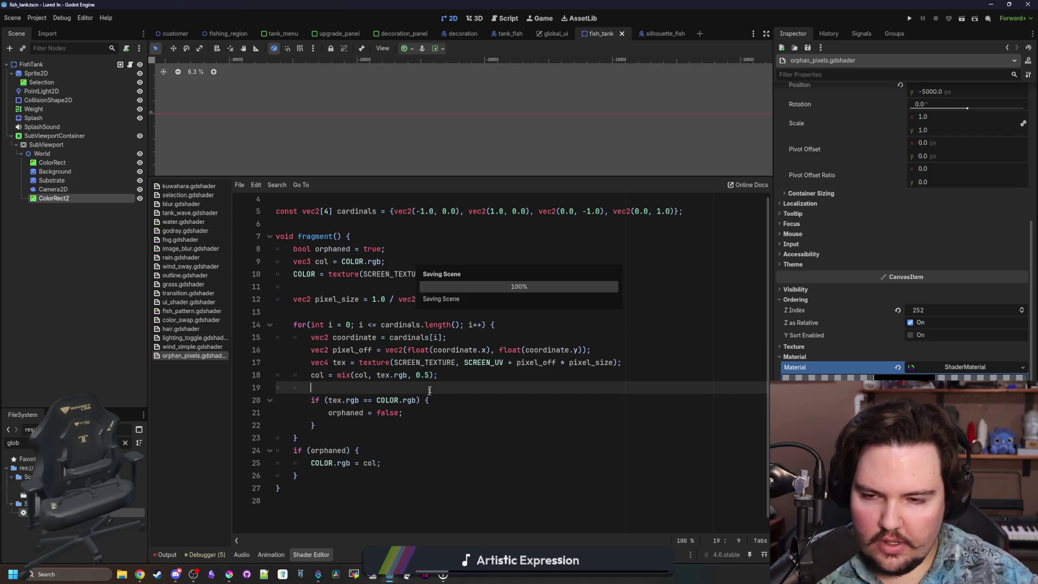
mouse_move(478, 179)
mouse_down()
mouse_move(480, 368)
mouse_move(483, 195)
mouse_up()
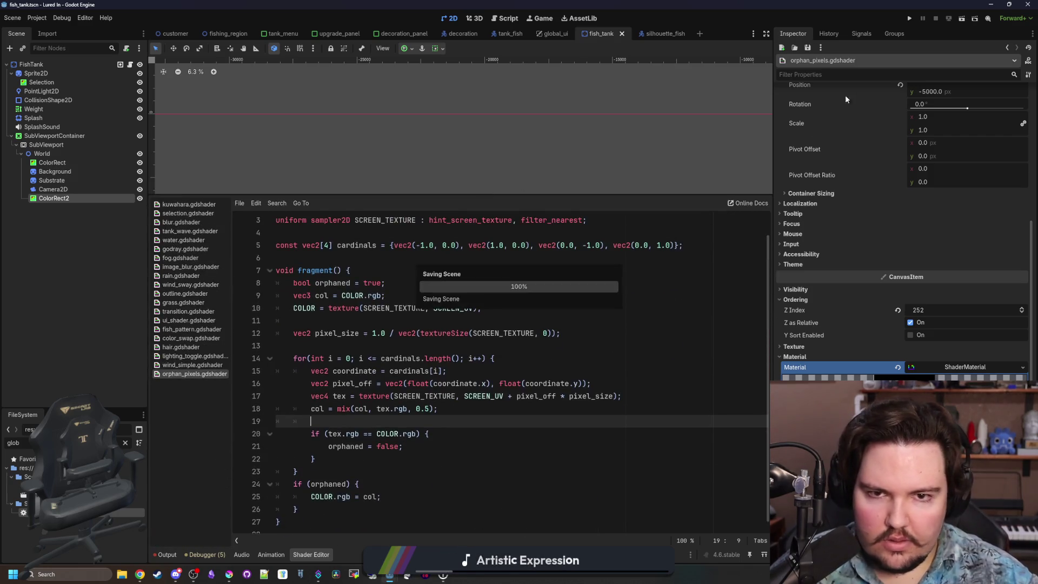
click(388, 346)
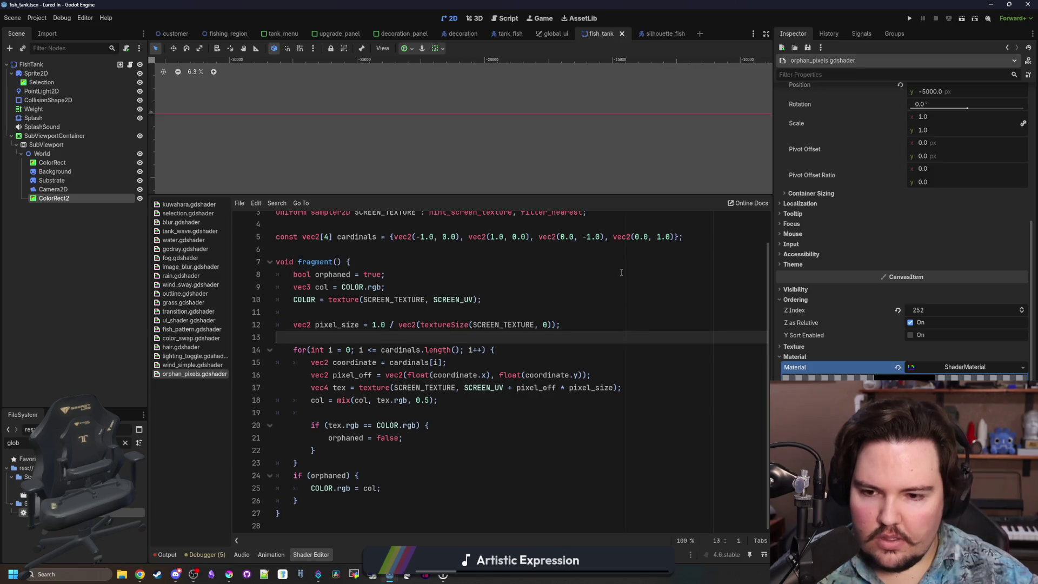
click(910, 19)
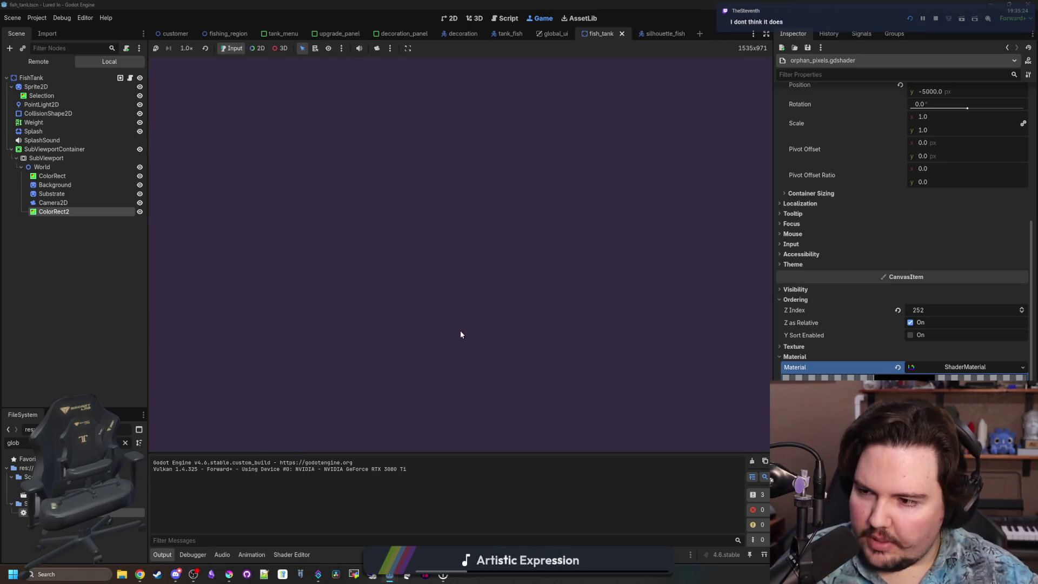
Step: Dismiss the welcome back message and zoom the game view onto the top-right fish tank
click(442, 298)
scroll(441, 298, up, 5)
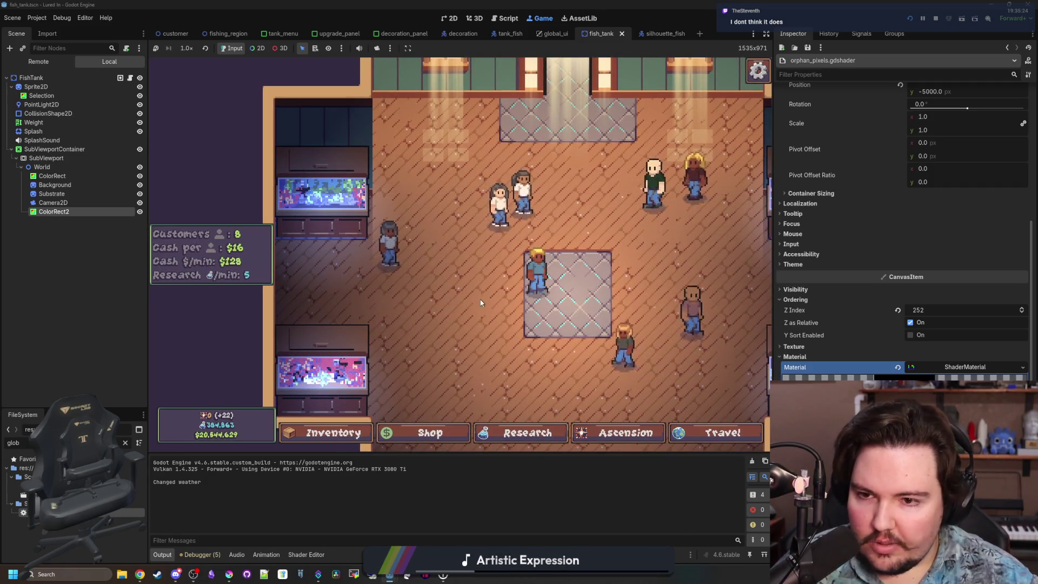
key(d)
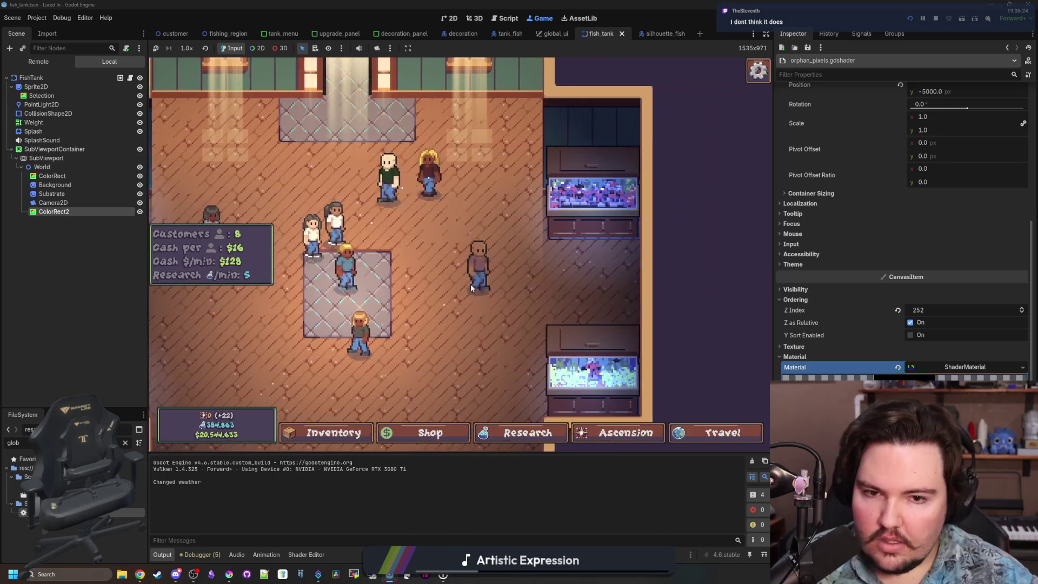
scroll(470, 284, up, 3)
key(d)
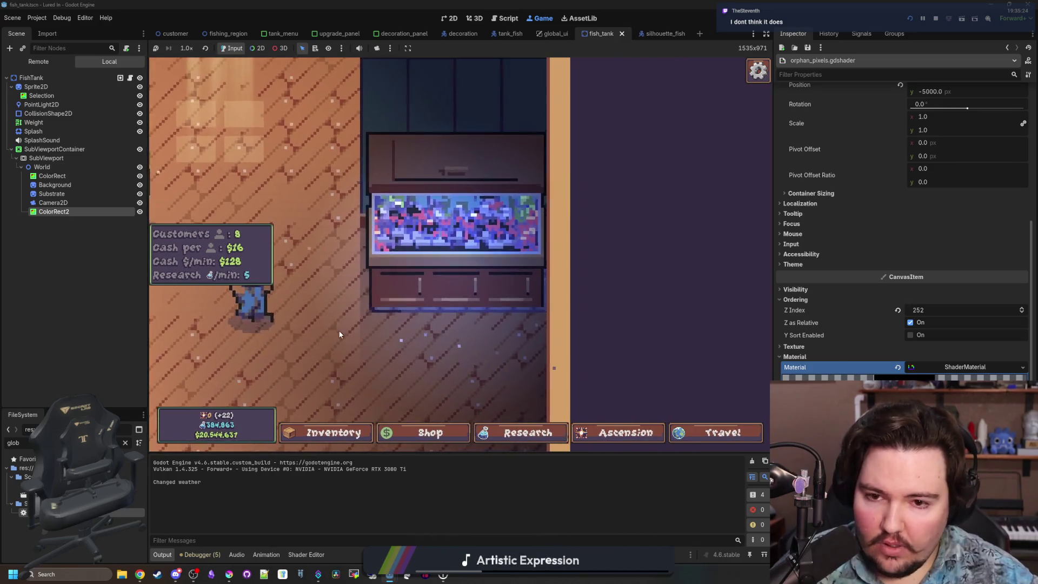
Step: Toggle ColorRect2 on and off repeatedly to compare the tank with and without the shader
double_click(140, 211)
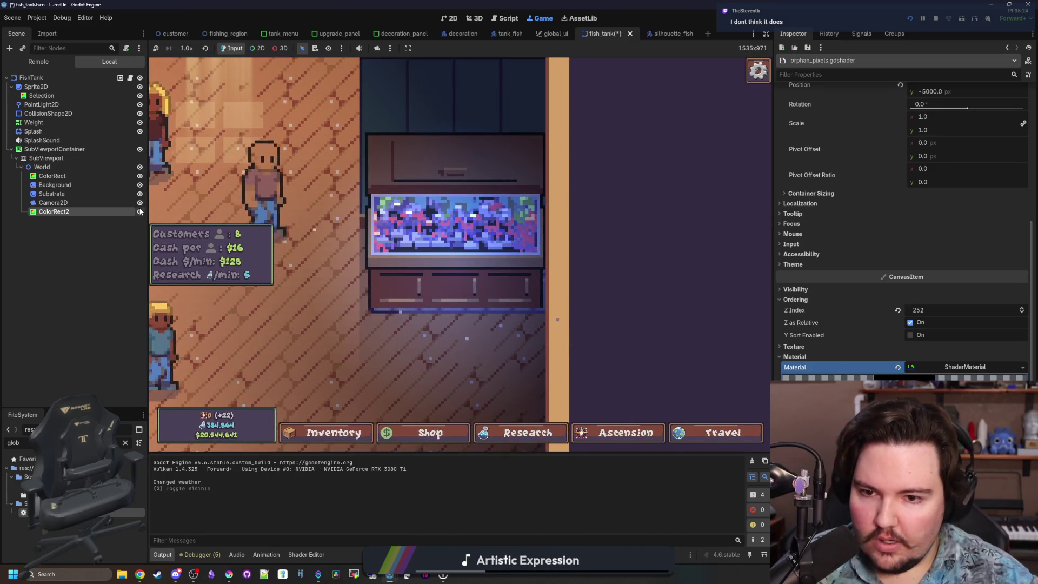
double_click(140, 212)
double_click(140, 211)
double_click(140, 212)
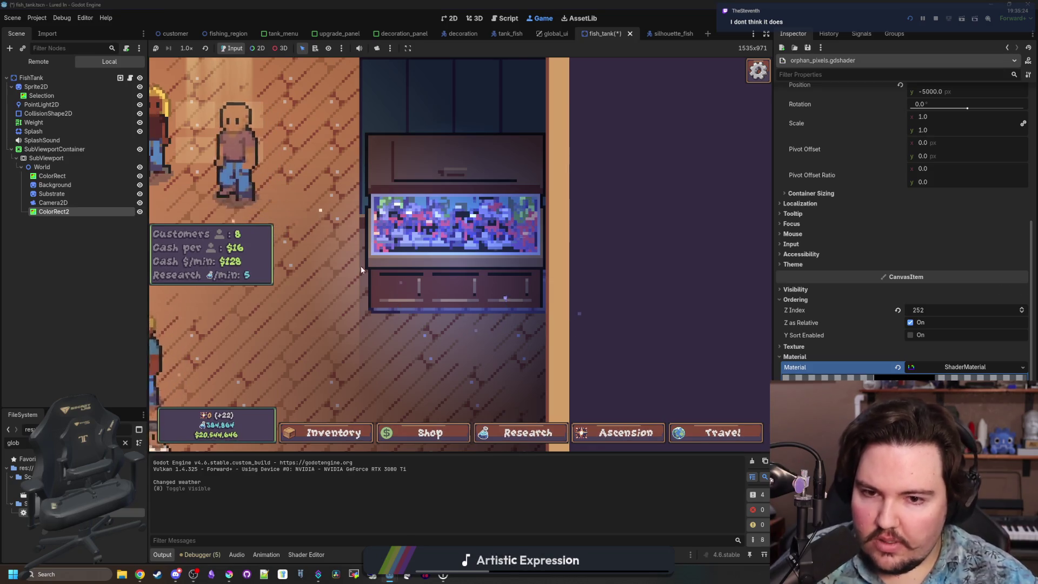
key(s)
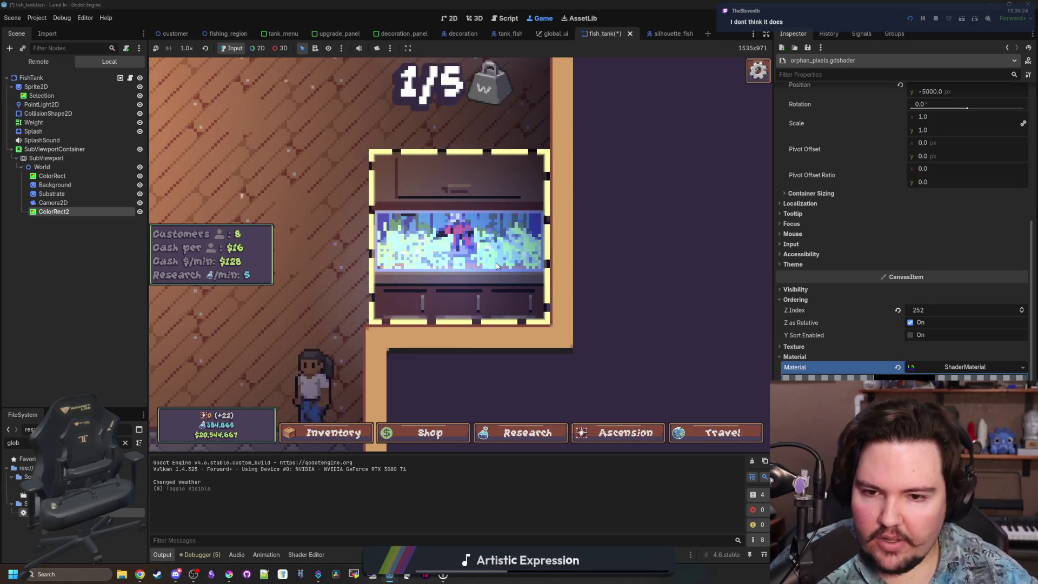
triple_click(140, 212)
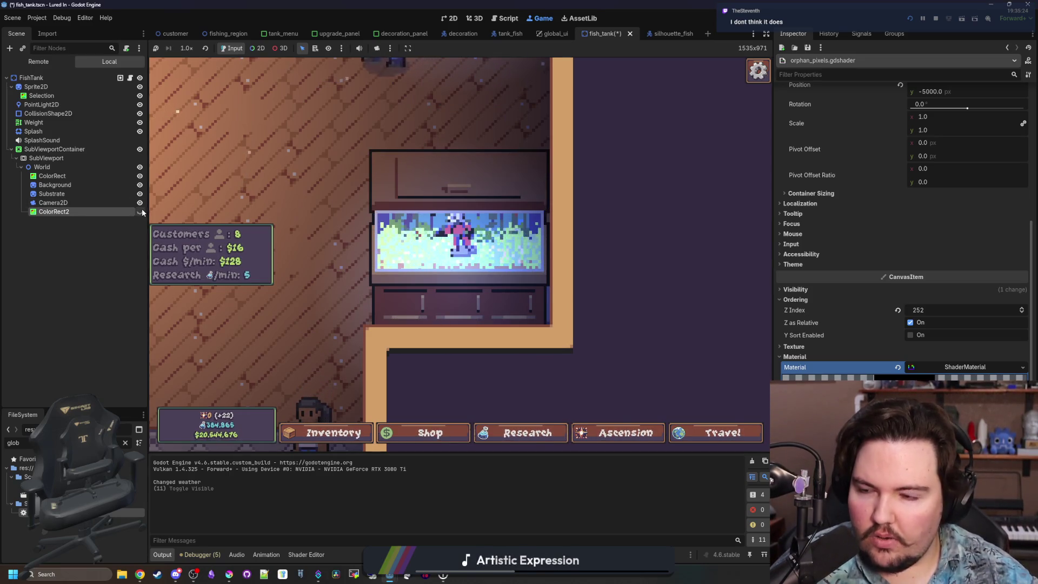
double_click(140, 214)
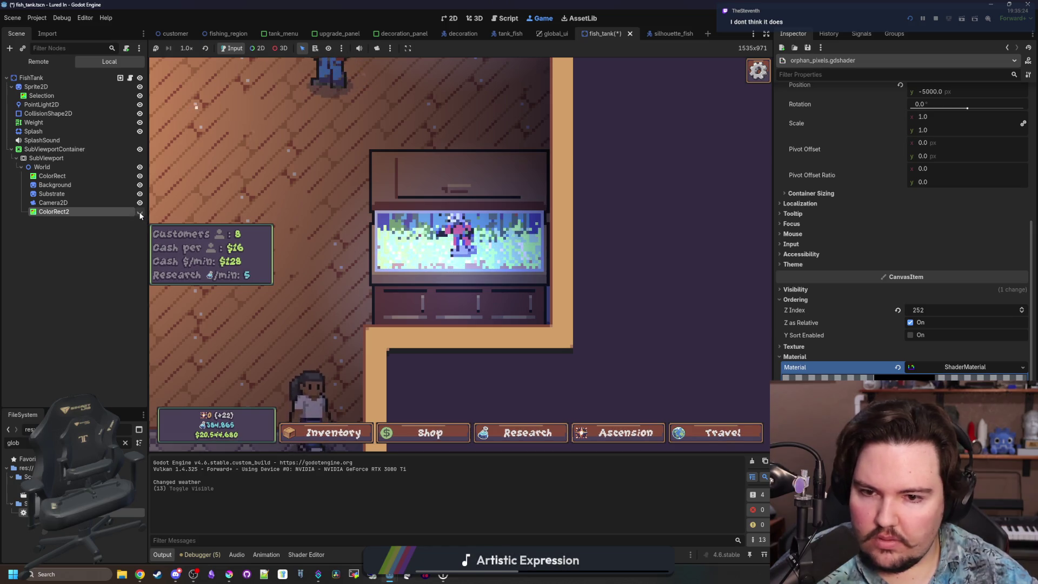
double_click(140, 213)
double_click(140, 213)
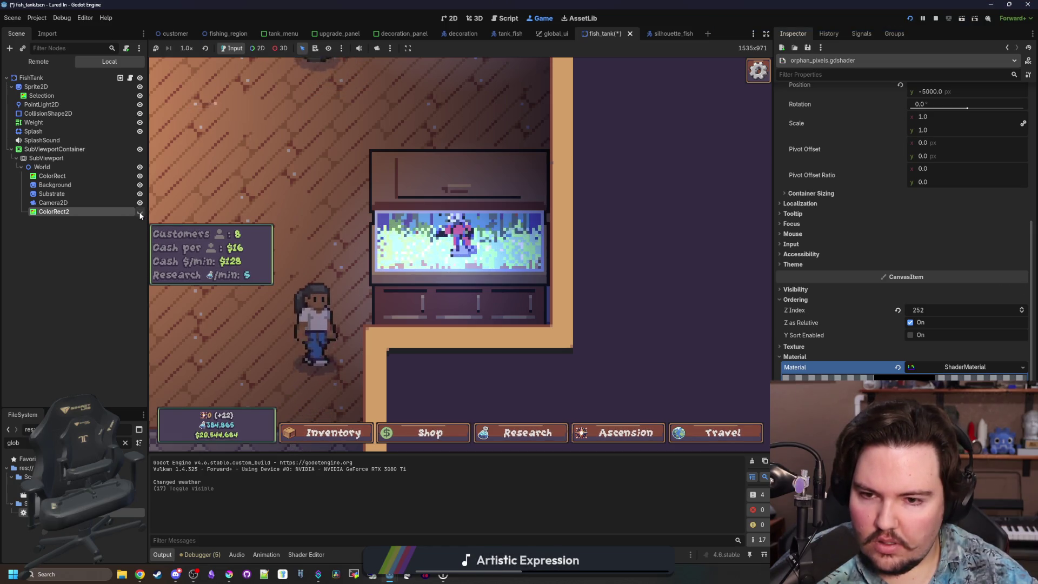
triple_click(141, 214)
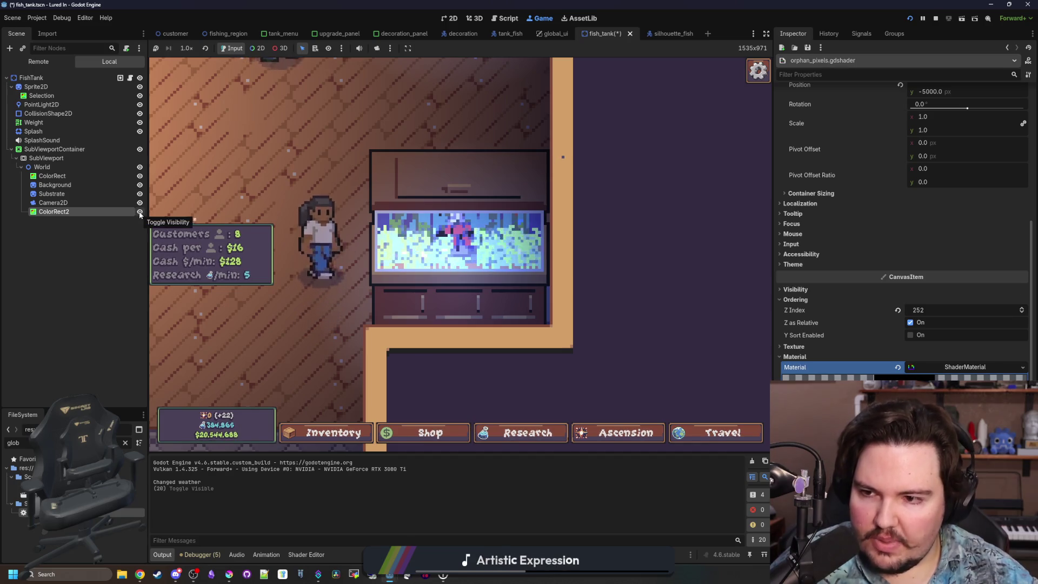
double_click(140, 214)
click(140, 213)
double_click(140, 214)
click(140, 214)
Step: Compare the left tank the same way, leave ColorRect2 hidden, and open Fish Tank 3
drag(351, 308, 588, 354)
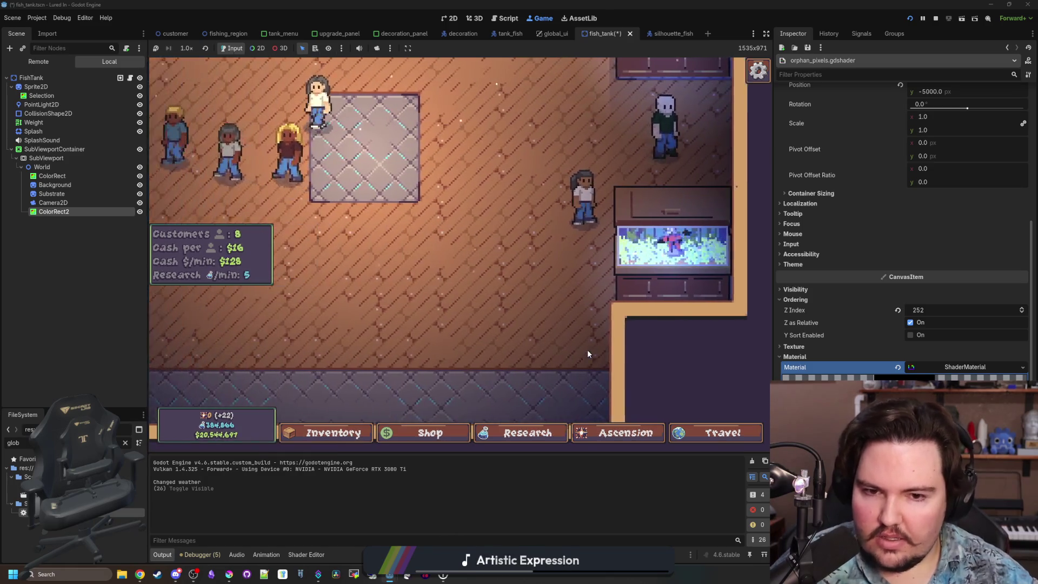
scroll(587, 349, down, 3)
scroll(391, 285, up, 5)
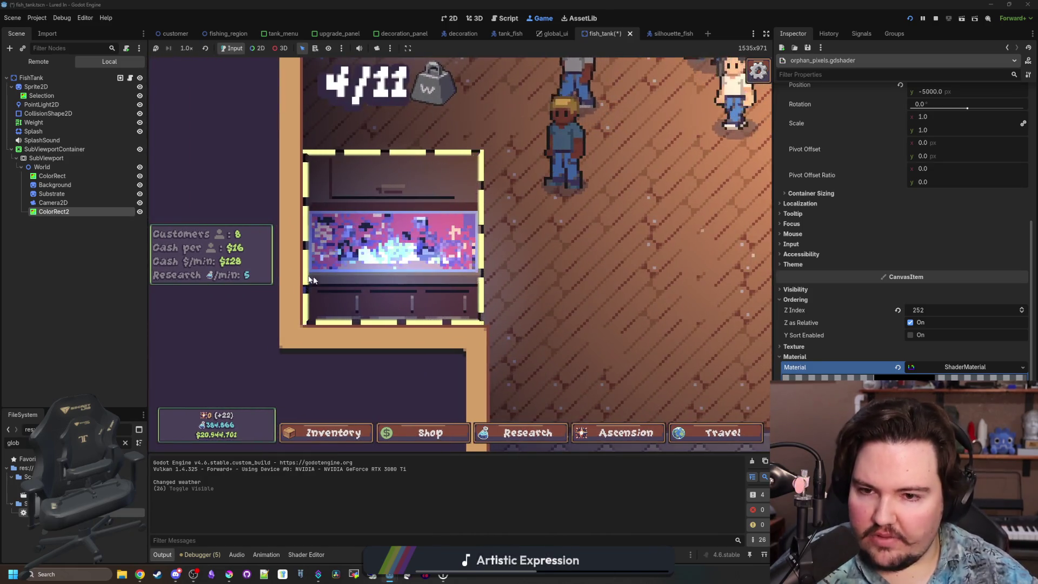
double_click(139, 212)
click(139, 213)
double_click(136, 214)
double_click(137, 214)
double_click(136, 215)
double_click(136, 214)
double_click(136, 214)
click(136, 215)
double_click(137, 213)
click(137, 213)
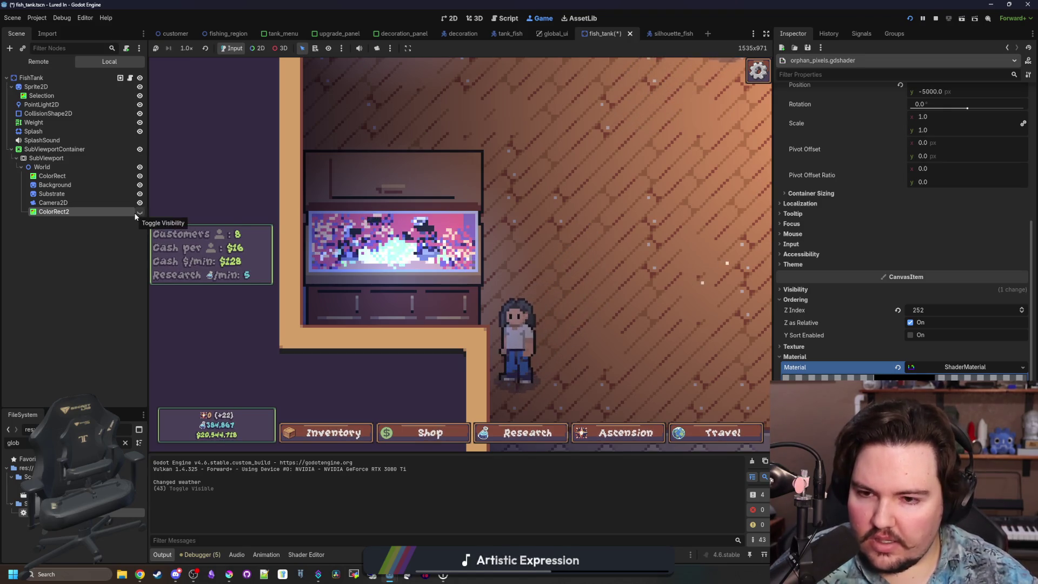
click(394, 240)
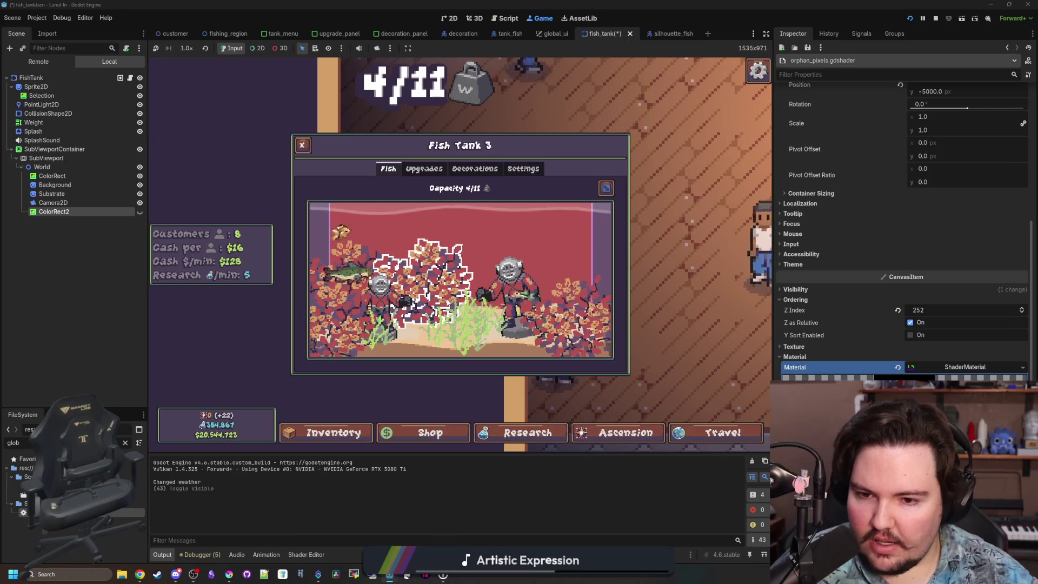
Step: Toggle ColorRect2's visibility repeatedly to compare the tank with and without the orphan-pixel filter
key(Escape)
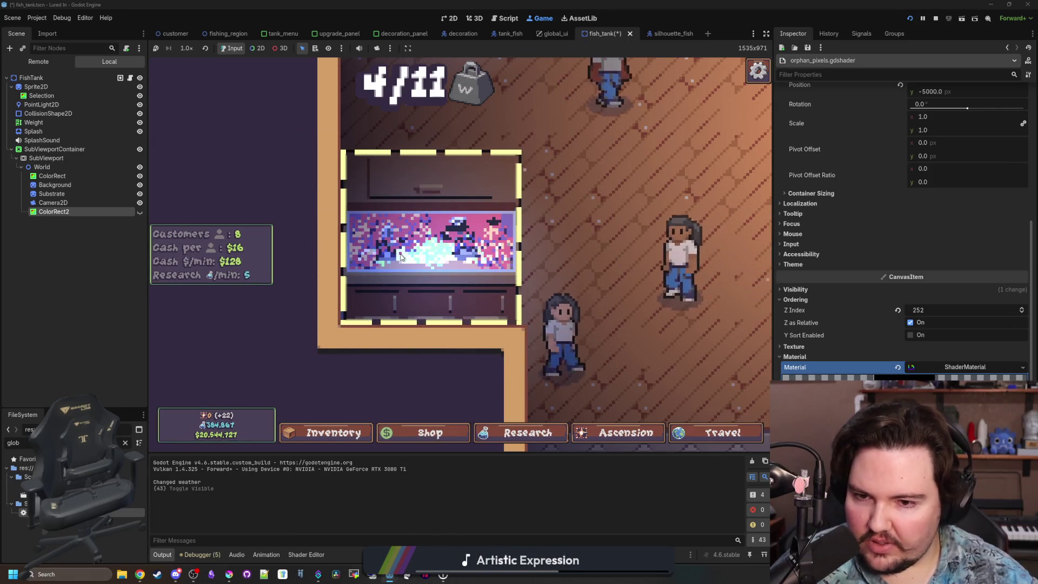
double_click(142, 214)
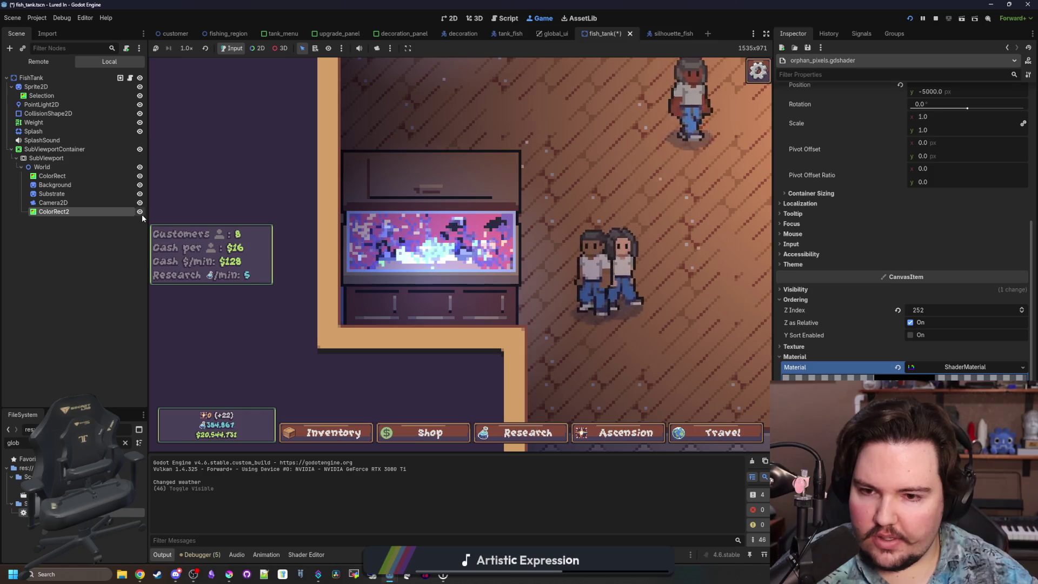
double_click(142, 214)
double_click(142, 214)
double_click(142, 214)
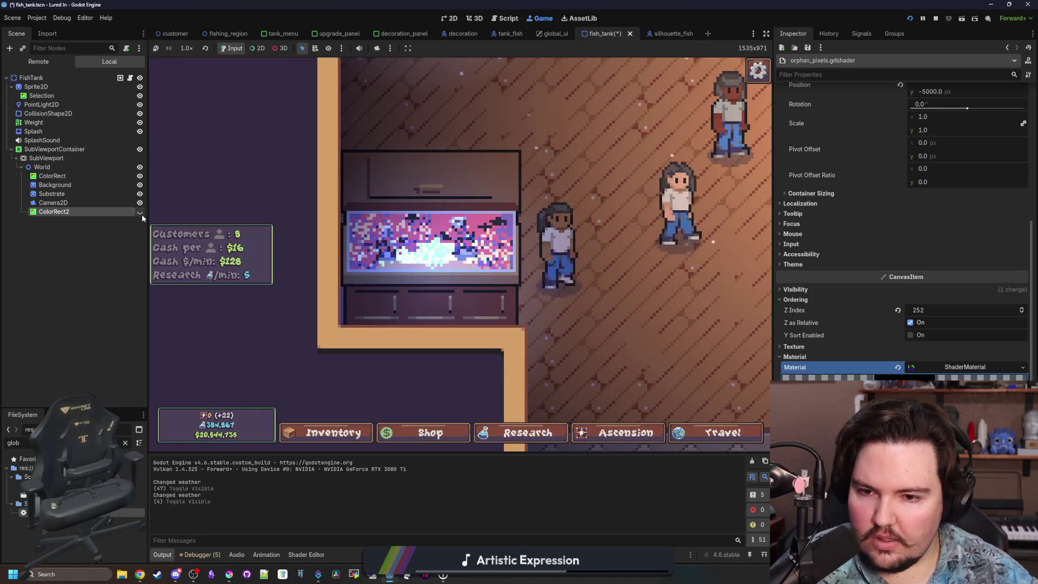
click(142, 214)
click(142, 214)
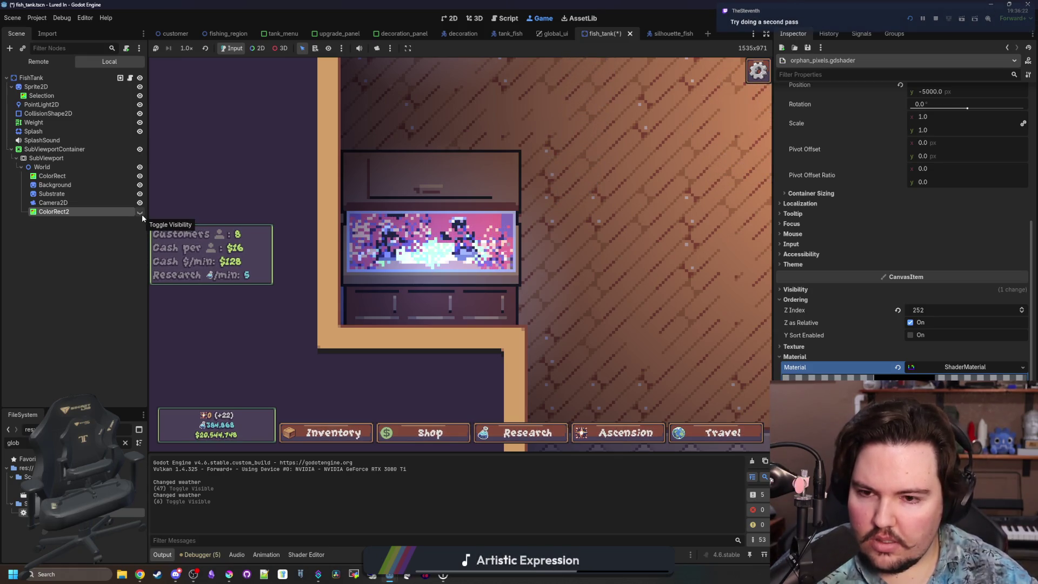
click(141, 214)
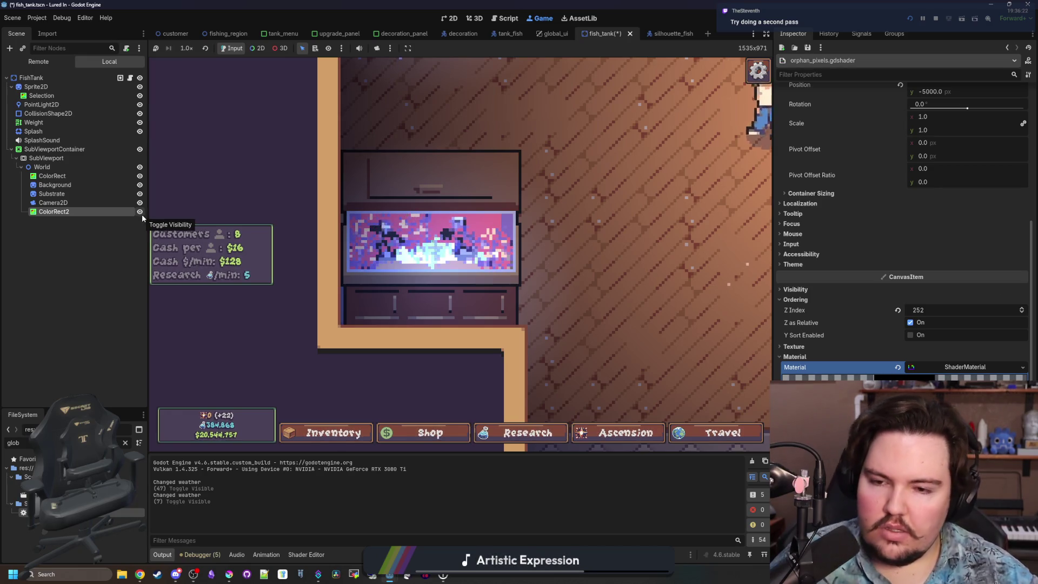
click(141, 214)
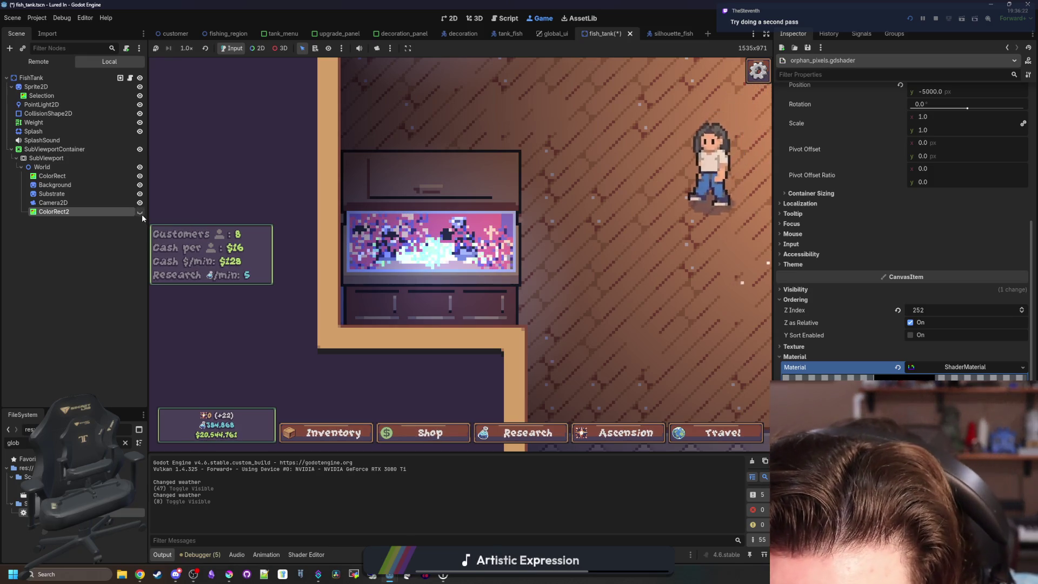
click(141, 214)
click(142, 215)
click(141, 215)
click(142, 214)
click(142, 214)
click(141, 212)
click(140, 213)
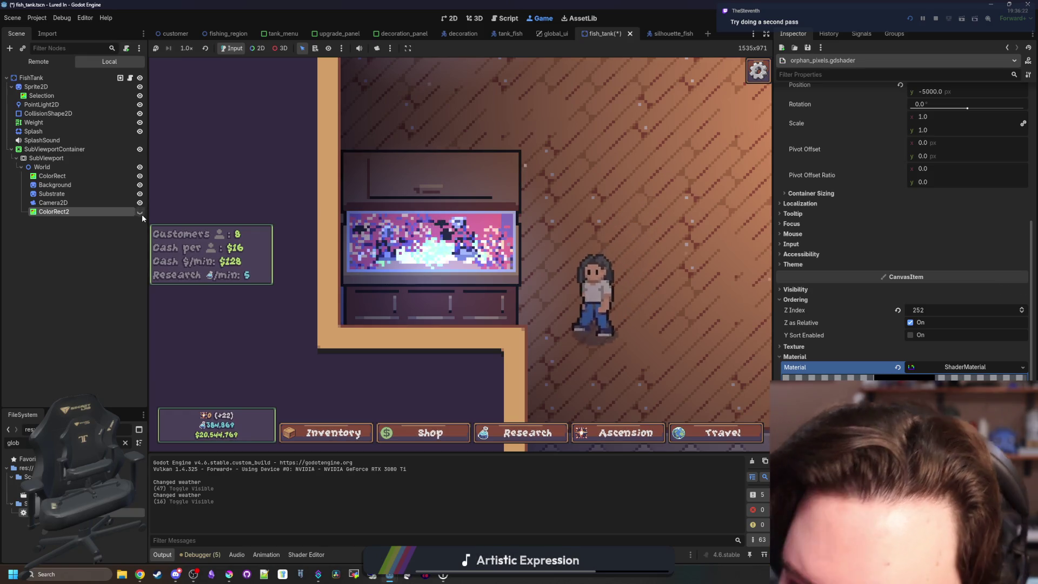
click(140, 213)
click(141, 212)
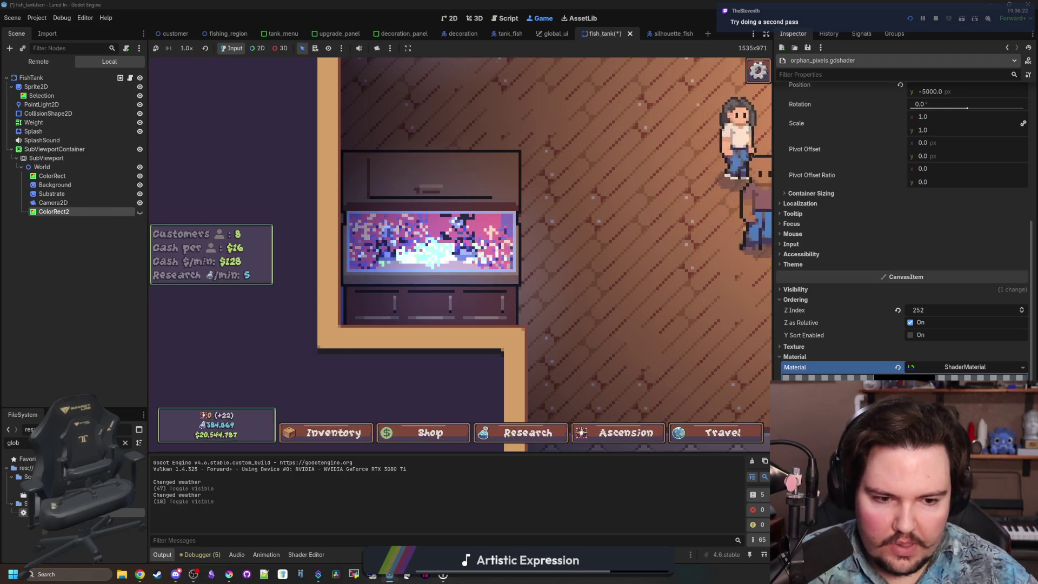
Step: Bring up the orphan_pixels shader code with the caret on the passes uniform line
click(306, 555)
scroll(338, 286, up, 1)
click(325, 257)
text(uniform int passes)
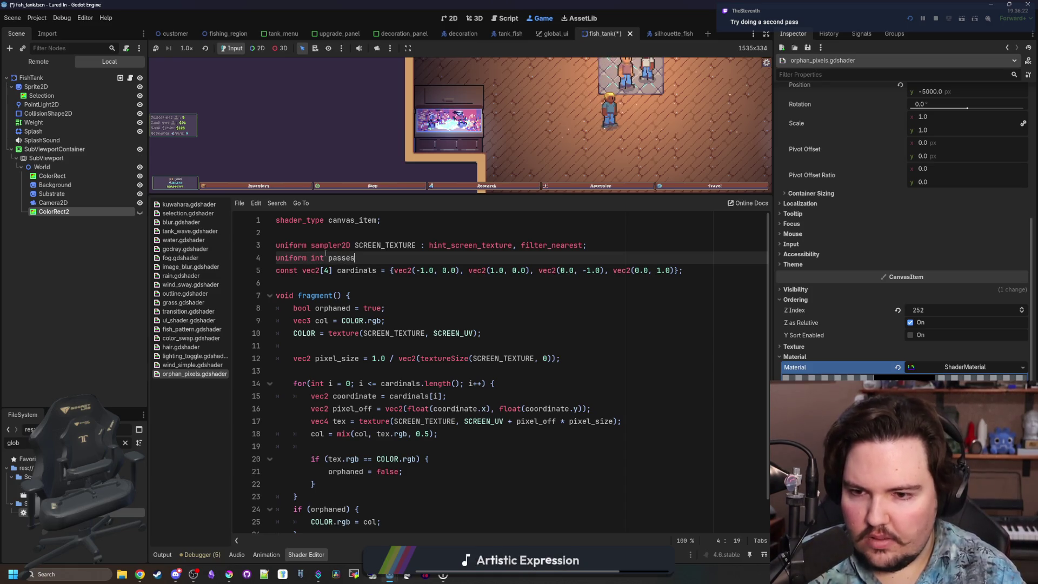
Step: Complete 'uniform int passes = 0;' and compare the tank with ColorRect2's filter toggled
text(= 0;)
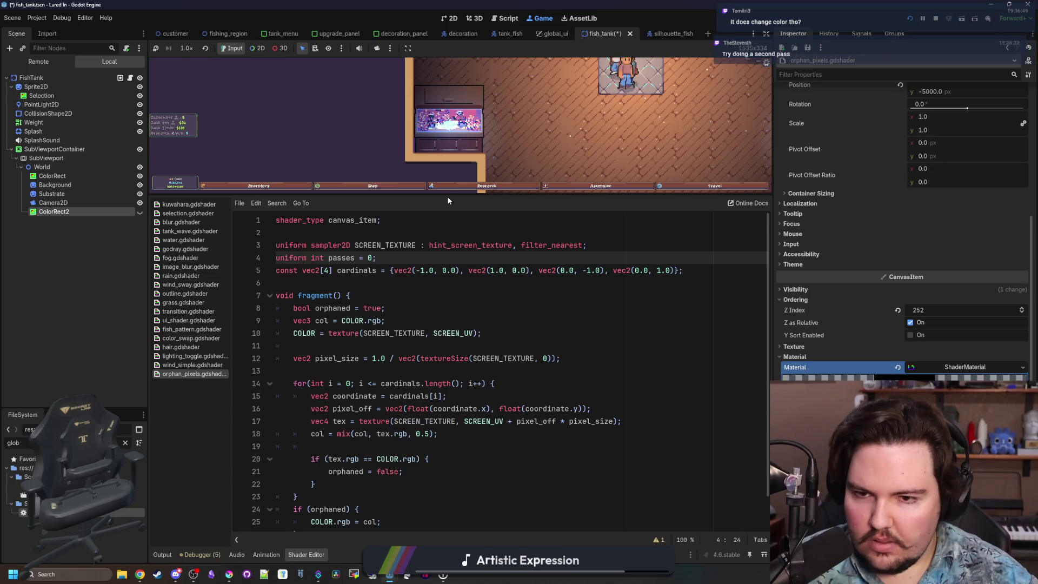
drag(450, 196, 462, 392)
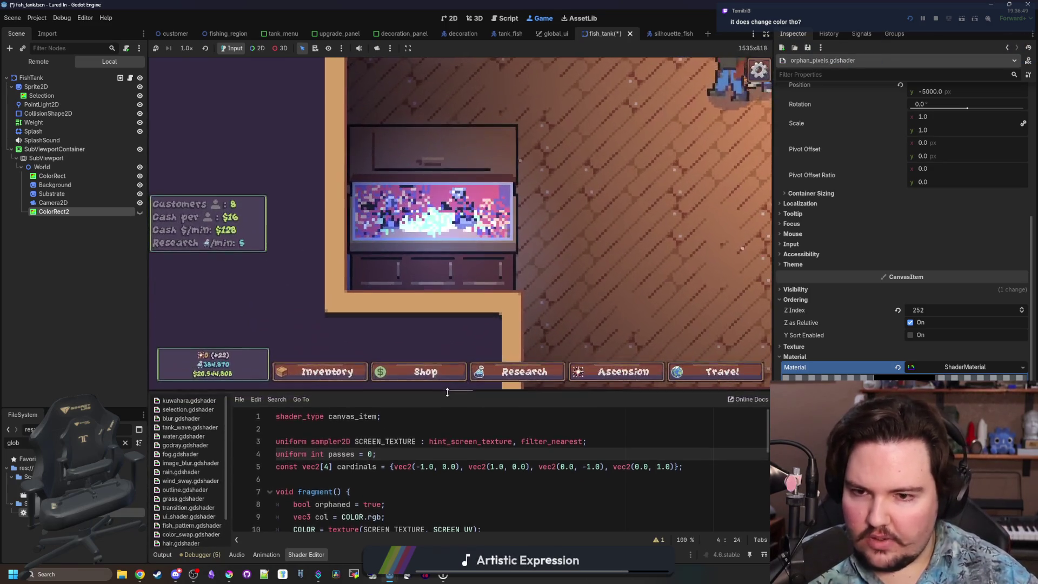
click(139, 213)
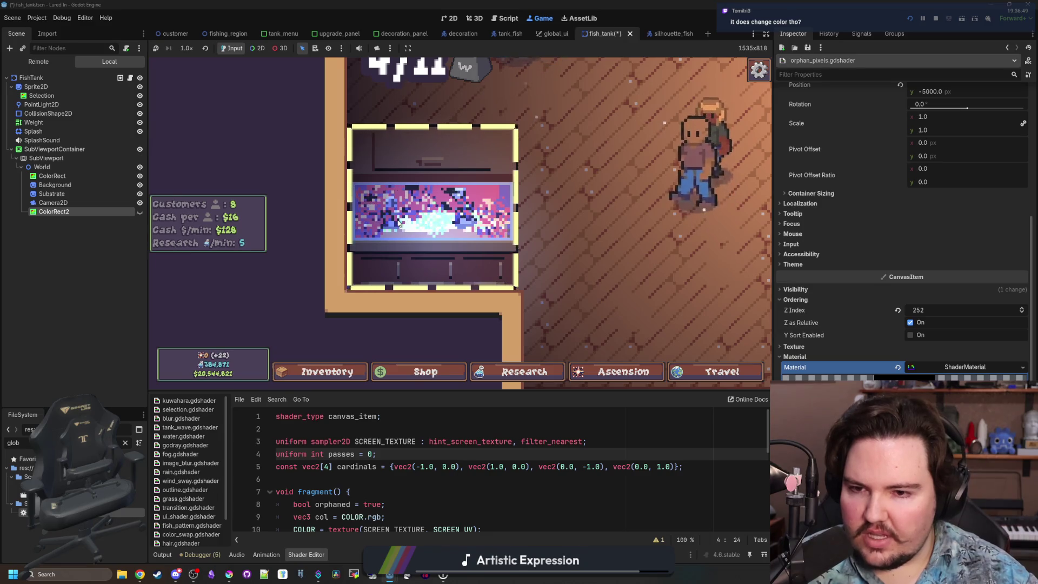
click(140, 212)
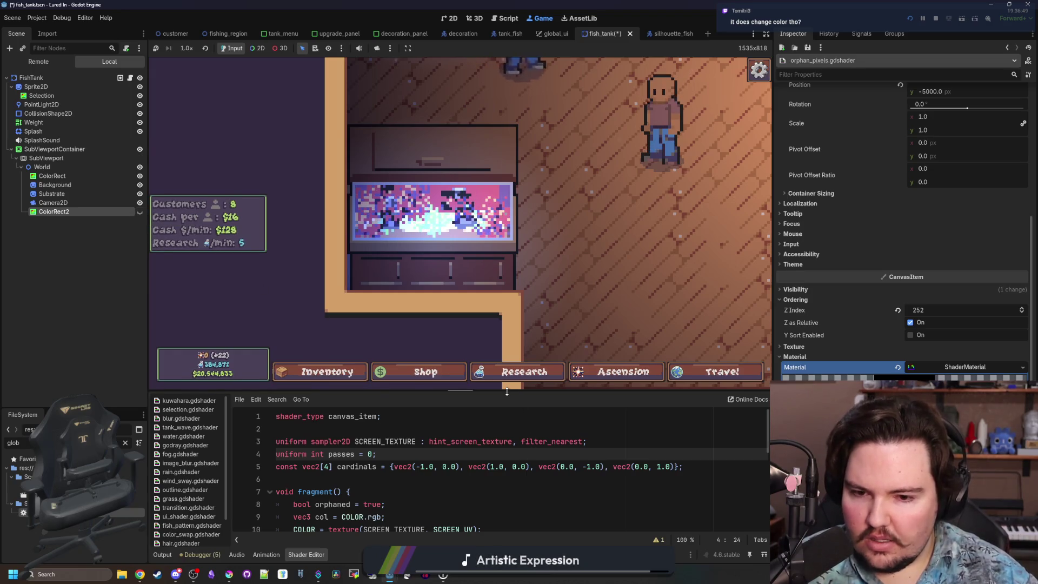
Step: Enlarge the code area, save the scene and shader, and switch to Krita
drag(479, 393, 479, 179)
scroll(360, 403, down, 1)
click(360, 402)
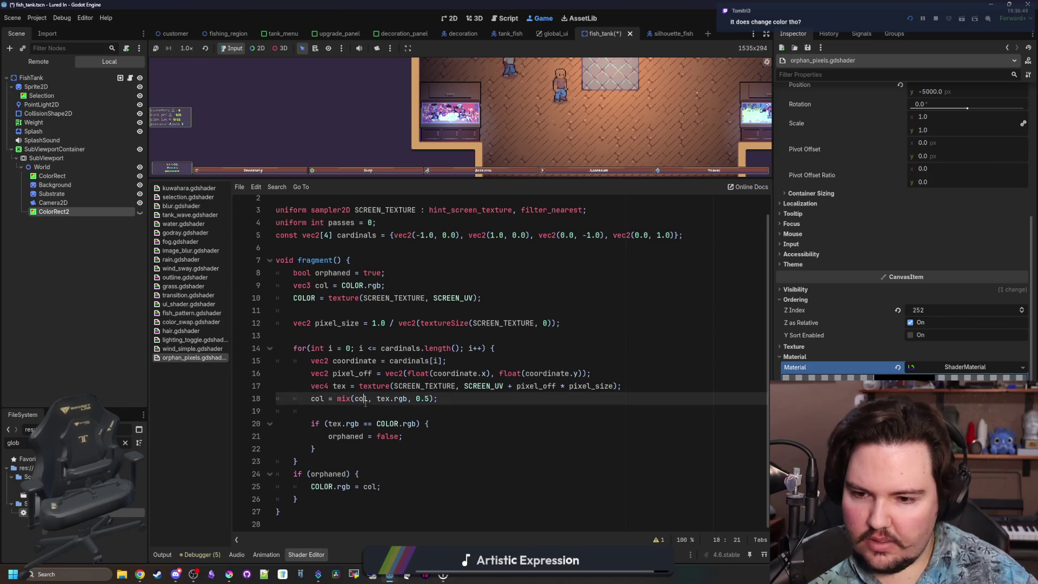
click(351, 416)
key(ctrl+s)
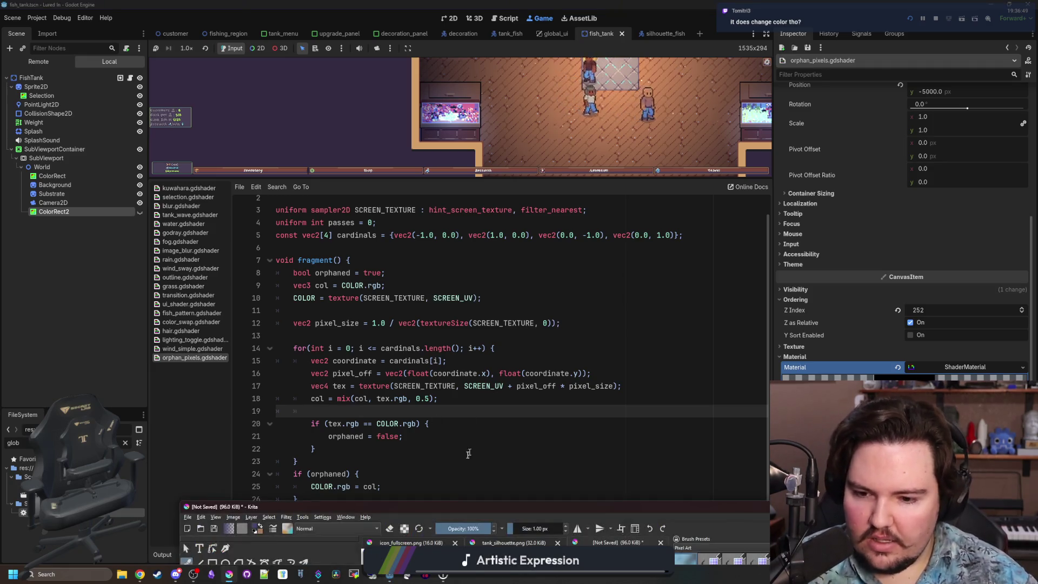
click(231, 577)
Step: In Krita, paint cream pixels around the dark pixel, switch to grey, and return to Godot
scroll(415, 254, up, 4)
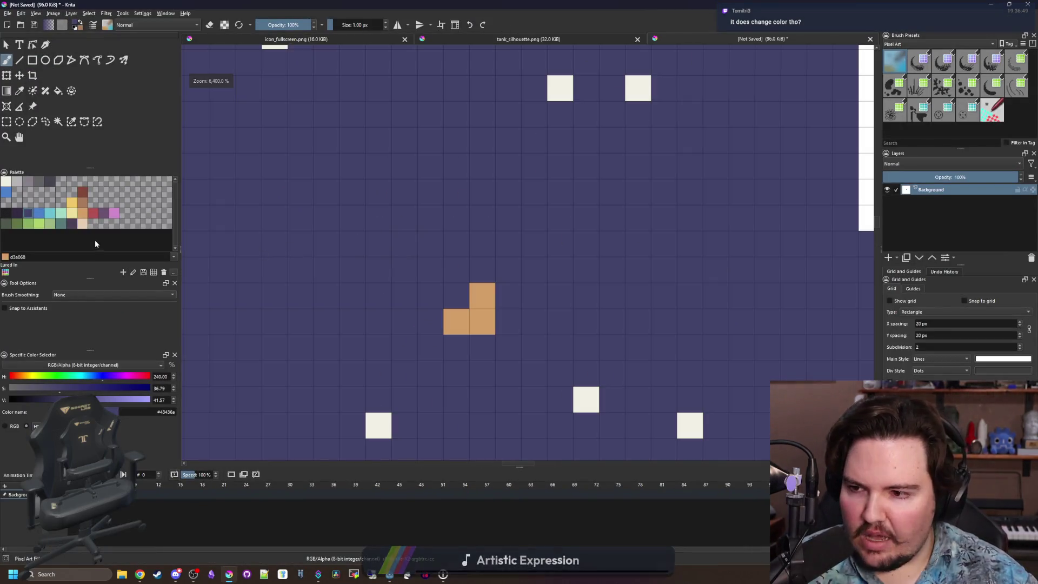
drag(303, 255, 489, 345)
drag(558, 373, 459, 329)
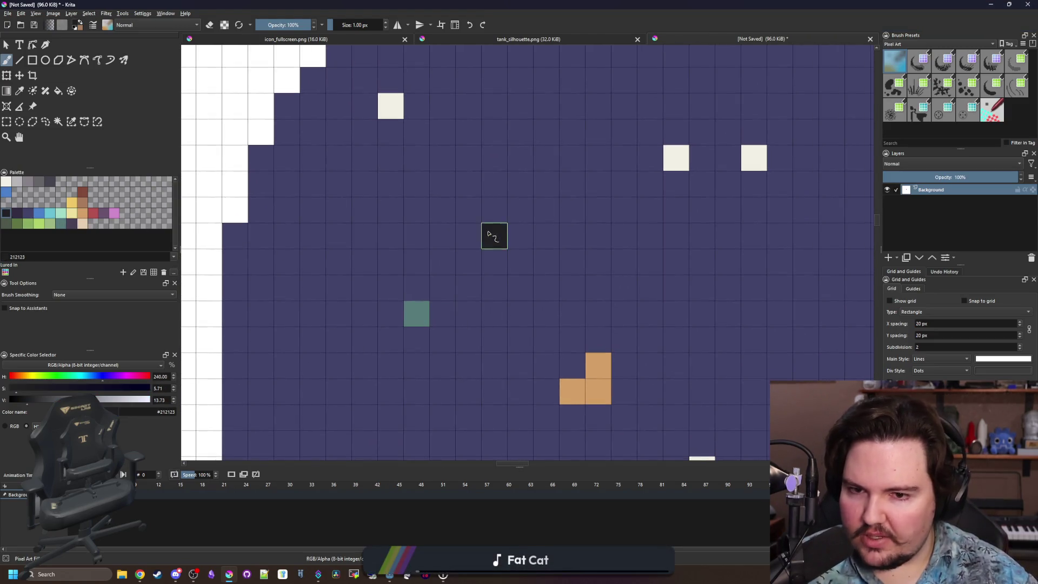
click(8, 183)
click(526, 237)
mouse_move(474, 214)
mouse_down()
mouse_move(405, 257)
mouse_move(385, 248)
mouse_up()
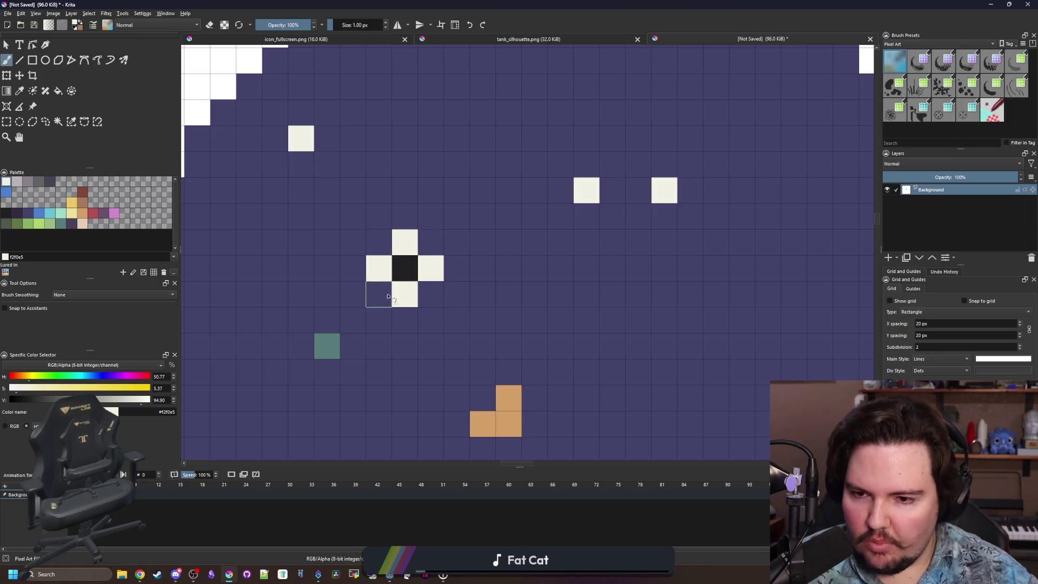
click(26, 183)
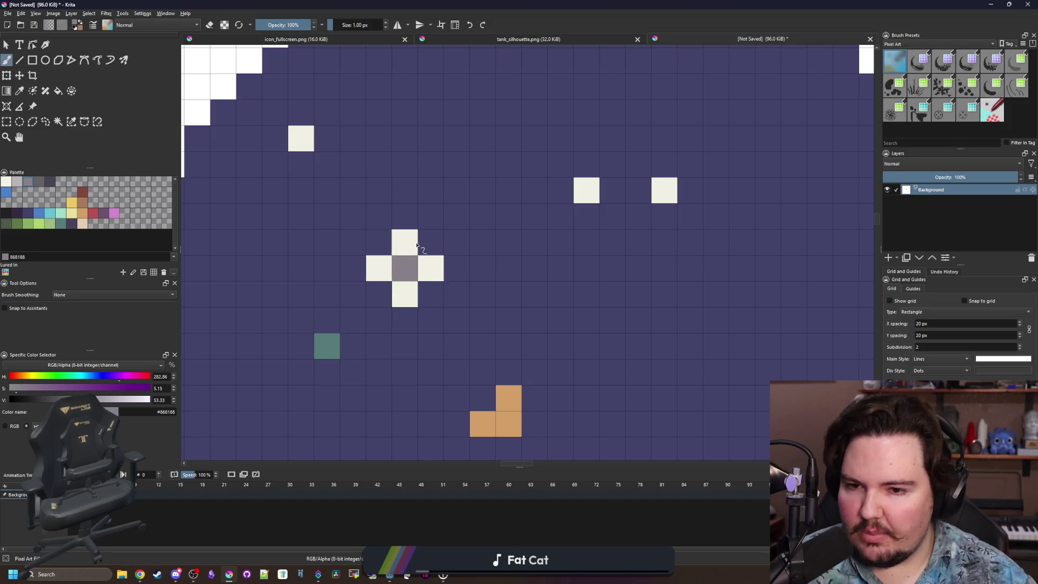
key(alt+Tab)
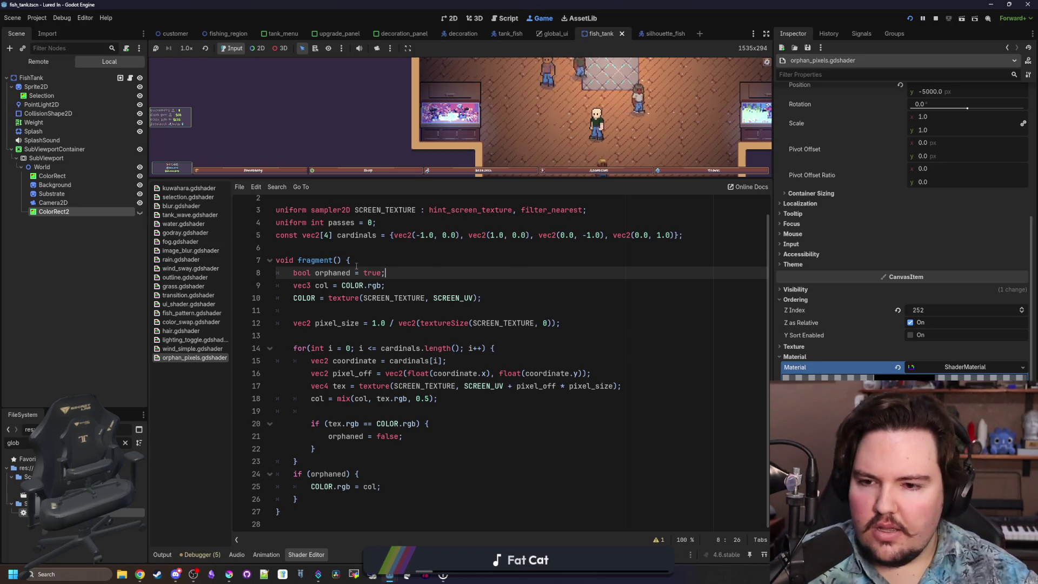
Step: Insert a blank line above the neighbour loop and raise the mix weight from 0.5 to 1.0
click(378, 250)
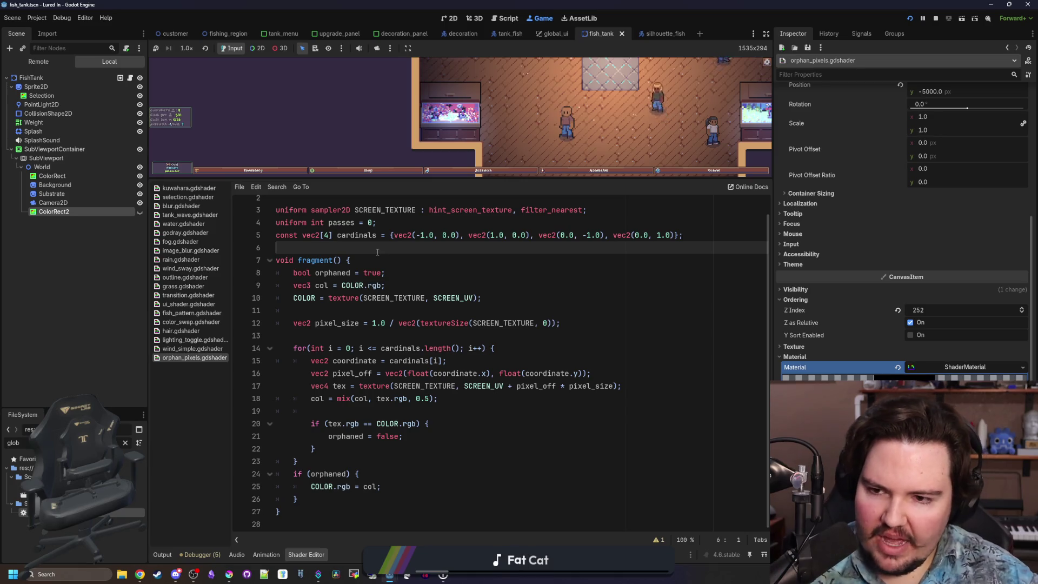
click(370, 337)
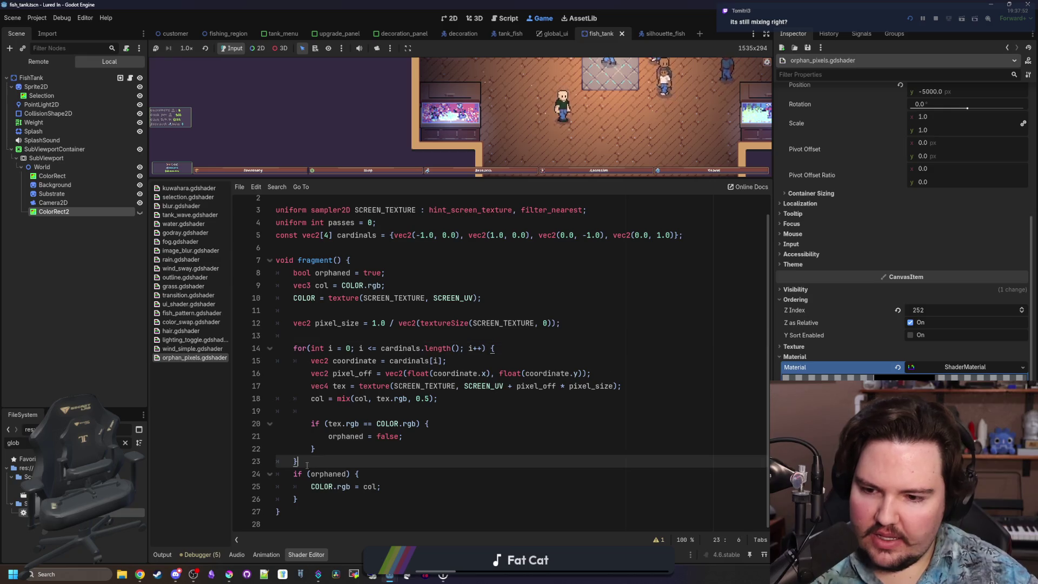
key(Return)
drag(438, 411, 300, 414)
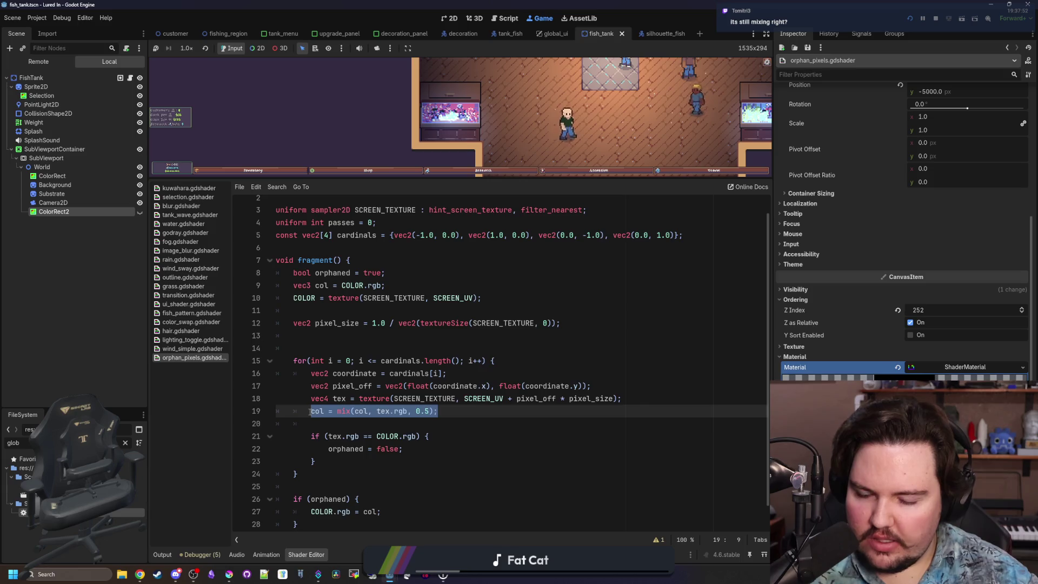
click(319, 423)
click(326, 343)
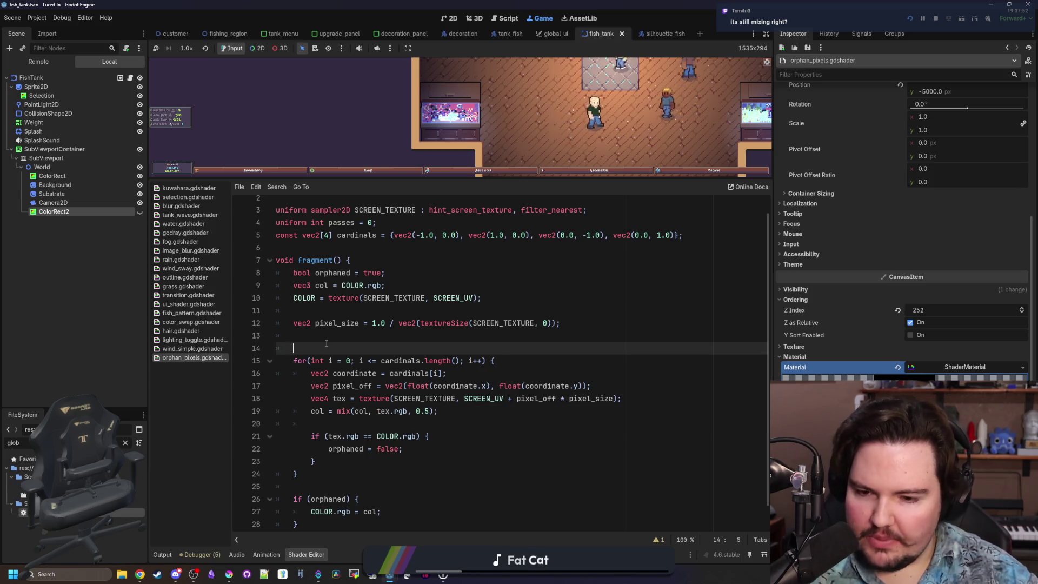
click(431, 411)
text(1.)
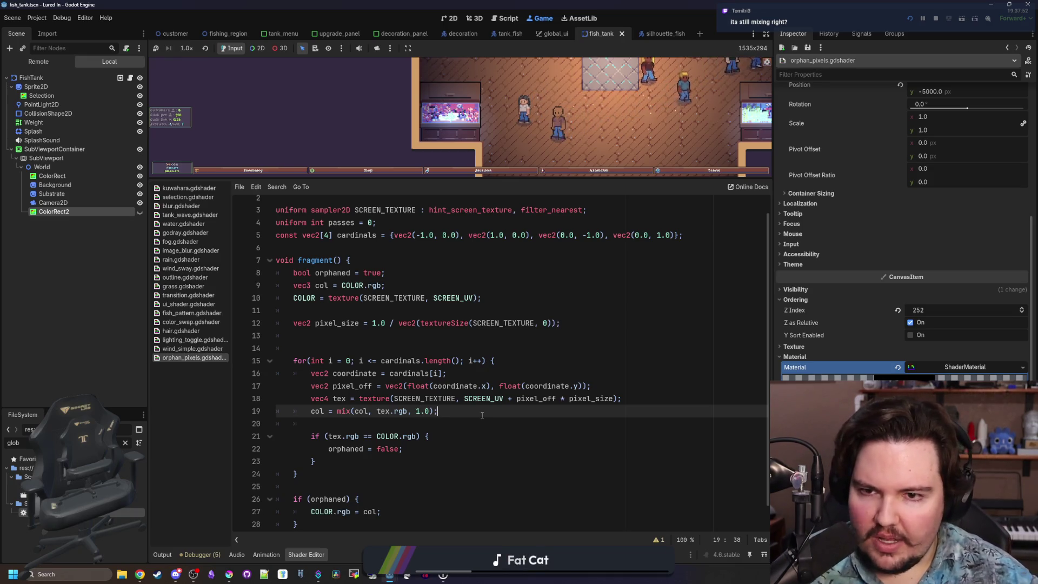
click(327, 350)
text(for)
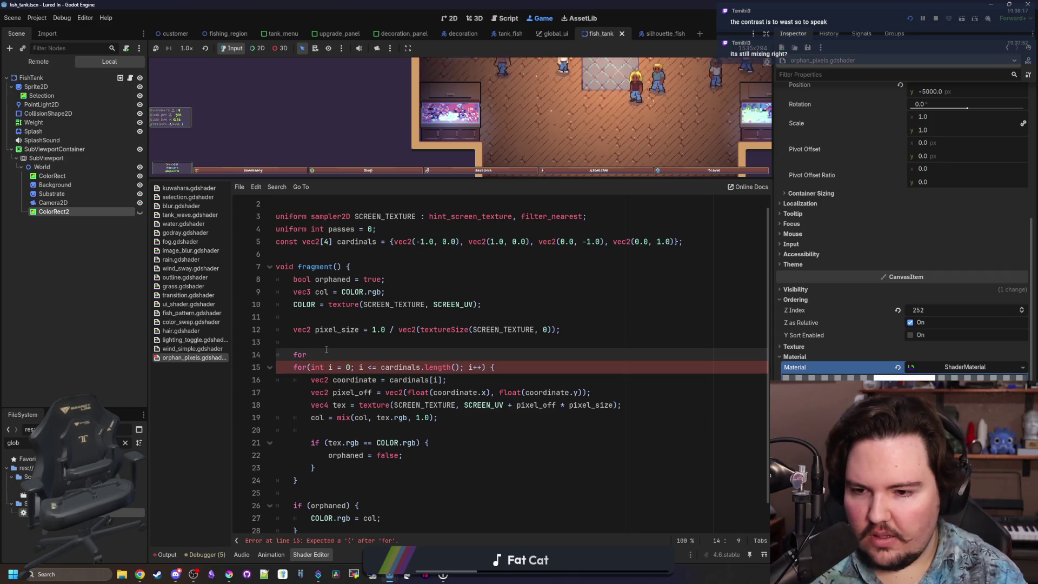
Step: Type the outer loop header 'for(int j = 0; j < passes; j++) {' above the neighbour loop
text((int i)
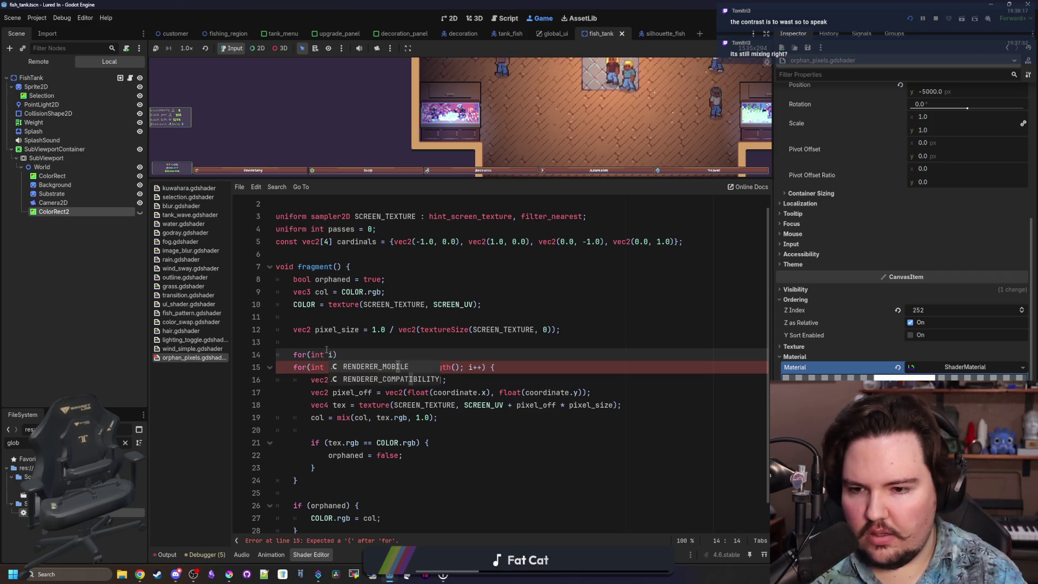
key(BackSpace)
key(BackSpace)
text(x)
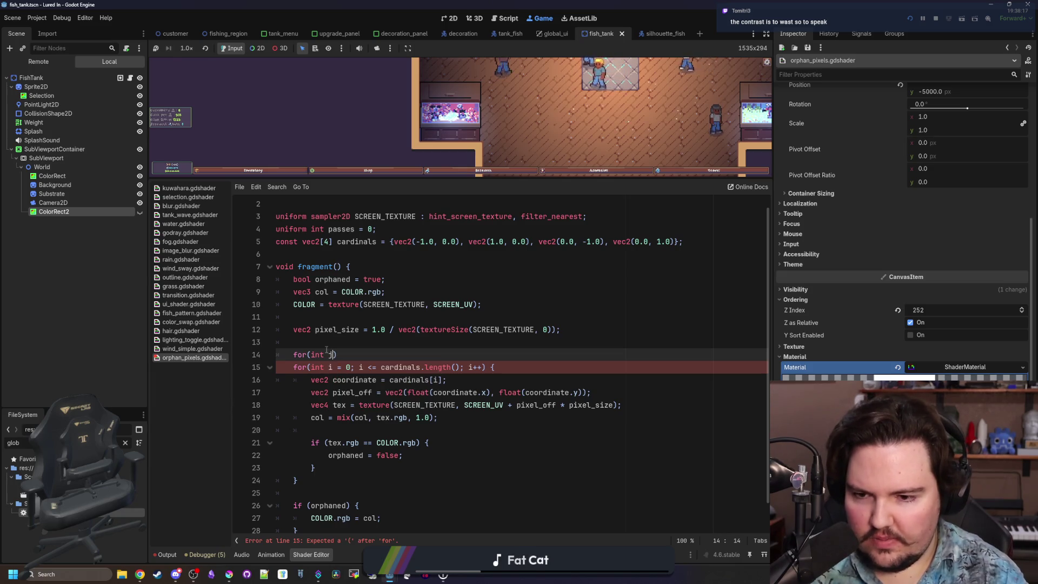
text( < passes; j++)
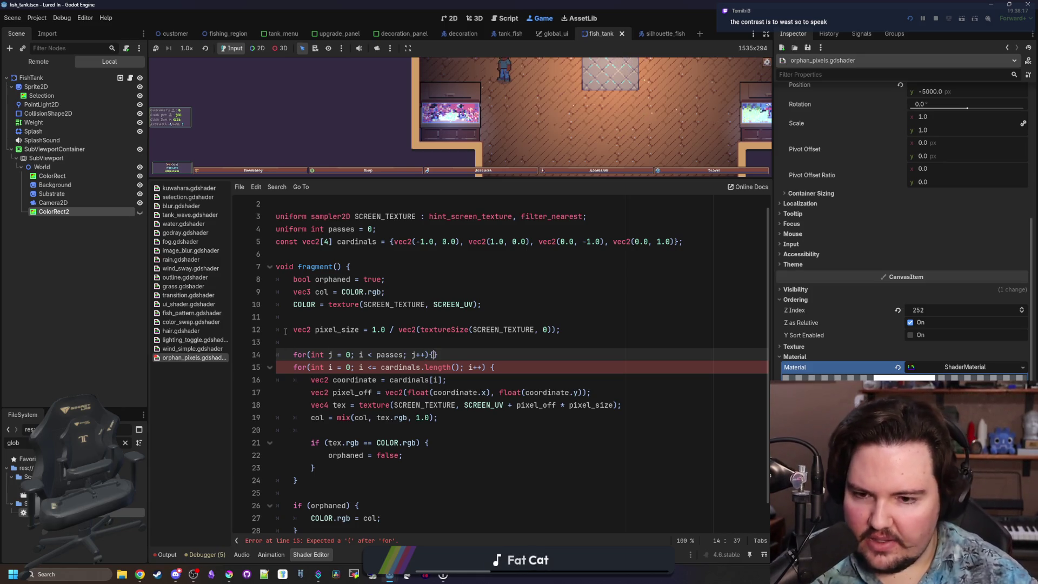
key(BackSpace)
key(BackSpace)
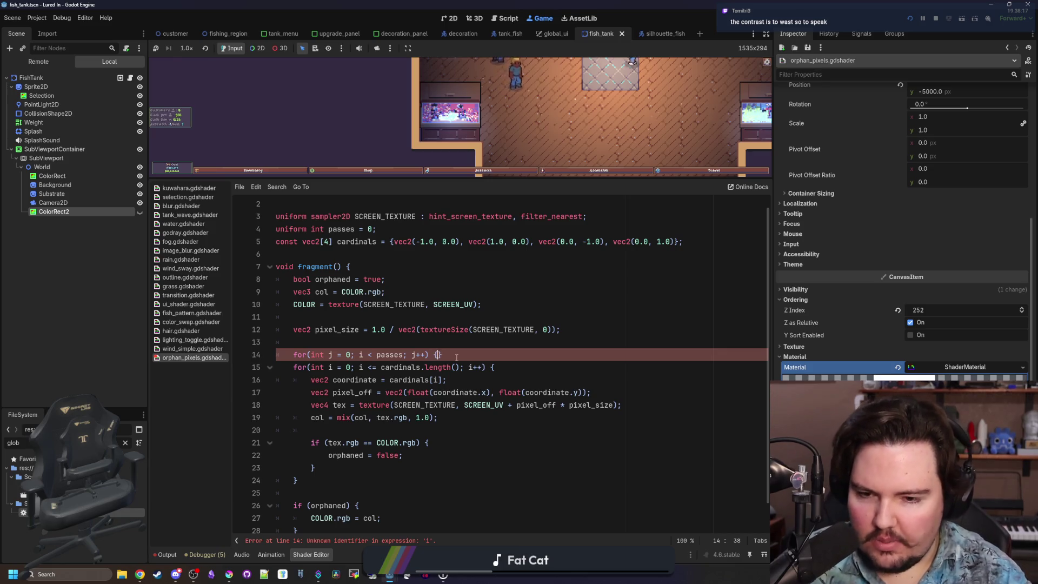
Step: Add the outer loop's closing brace and indent the inner cardinals loop one level
scroll(457, 358, down, 1)
click(331, 456)
key(Return)
mouse_move(331, 455)
mouse_down()
mouse_move(319, 346)
mouse_move(281, 336)
mouse_up()
key(Tab)
click(317, 304)
click(338, 319)
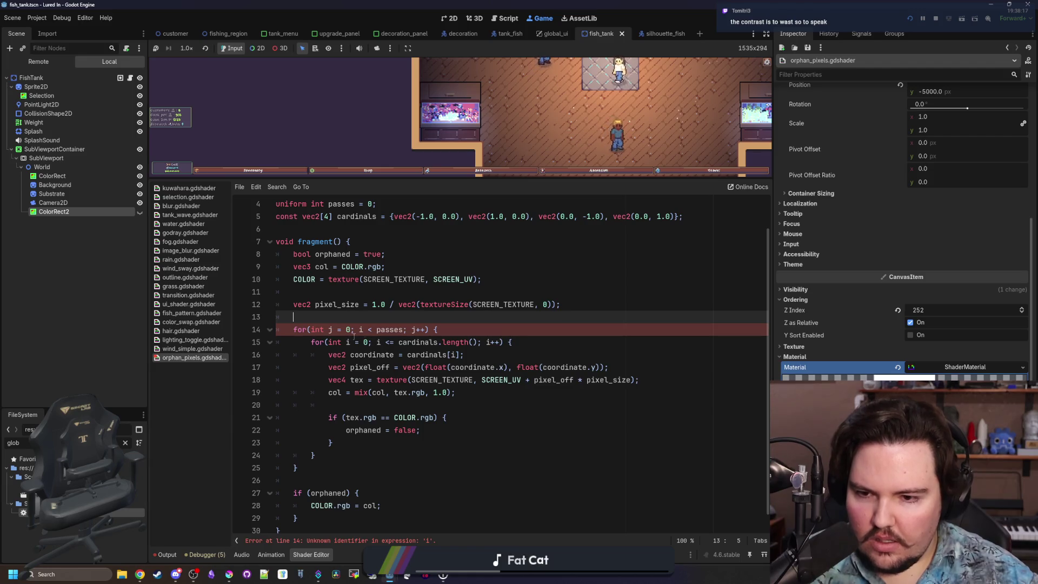
click(364, 330)
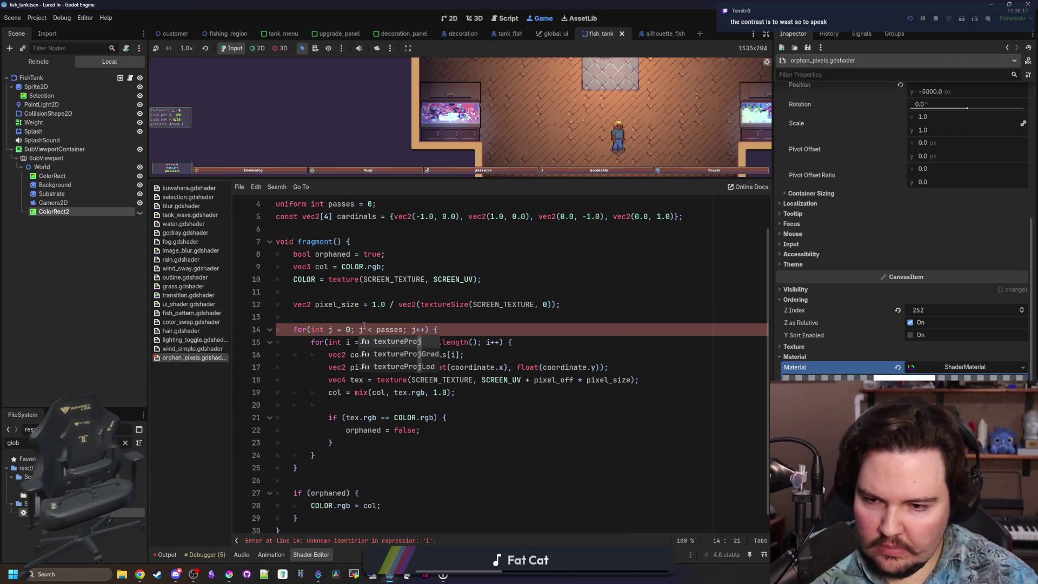
click(393, 318)
Step: Save the shader, stop the game, and relaunch it with the multi-pass shader
key(ctrl+s)
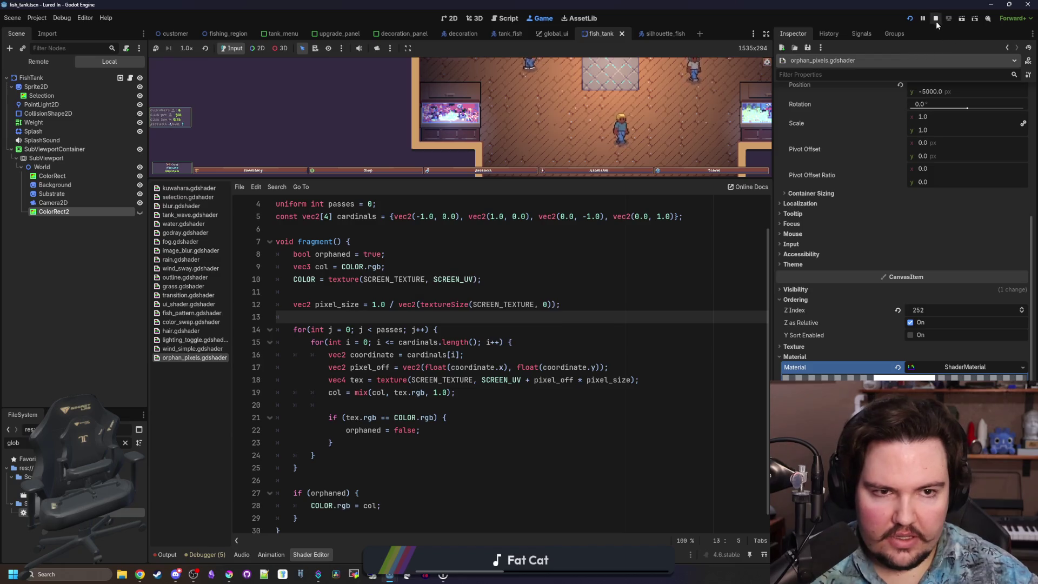
key(F8)
click(911, 20)
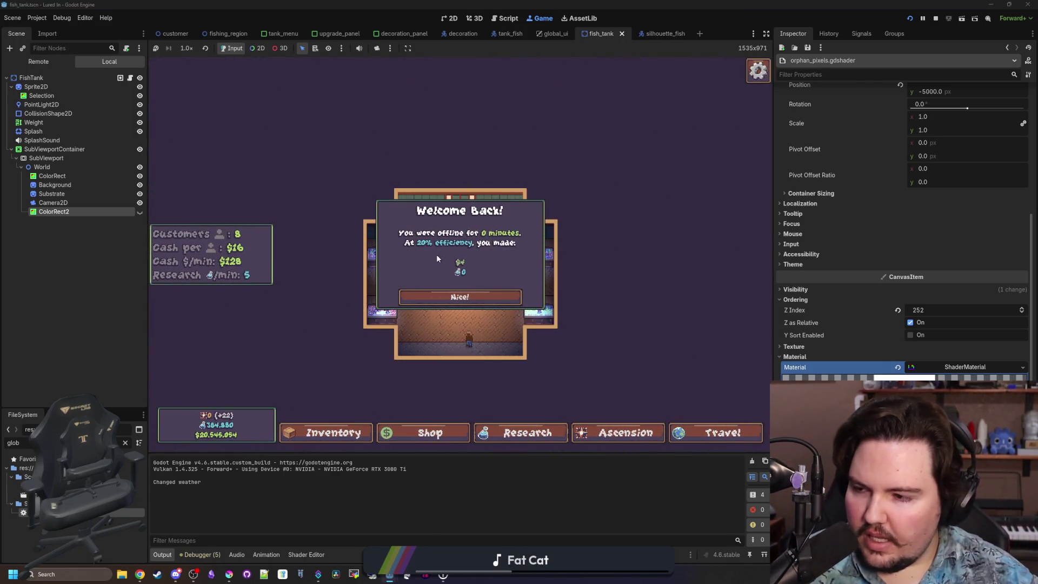
Step: Dismiss Welcome Back and flick ColorRect2's overlay on and off to compare the aquarium
click(461, 297)
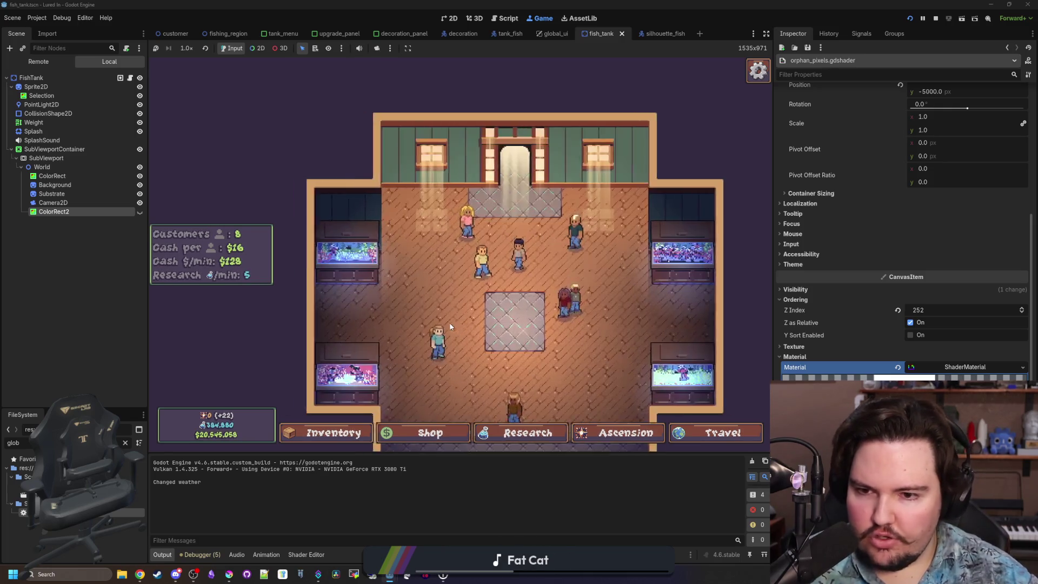
click(140, 212)
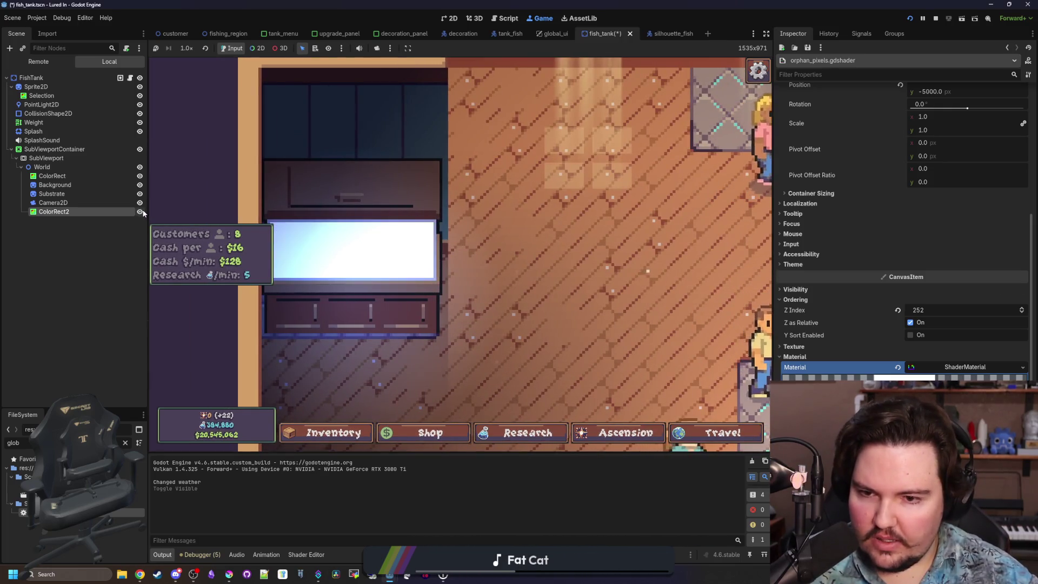
double_click(140, 212)
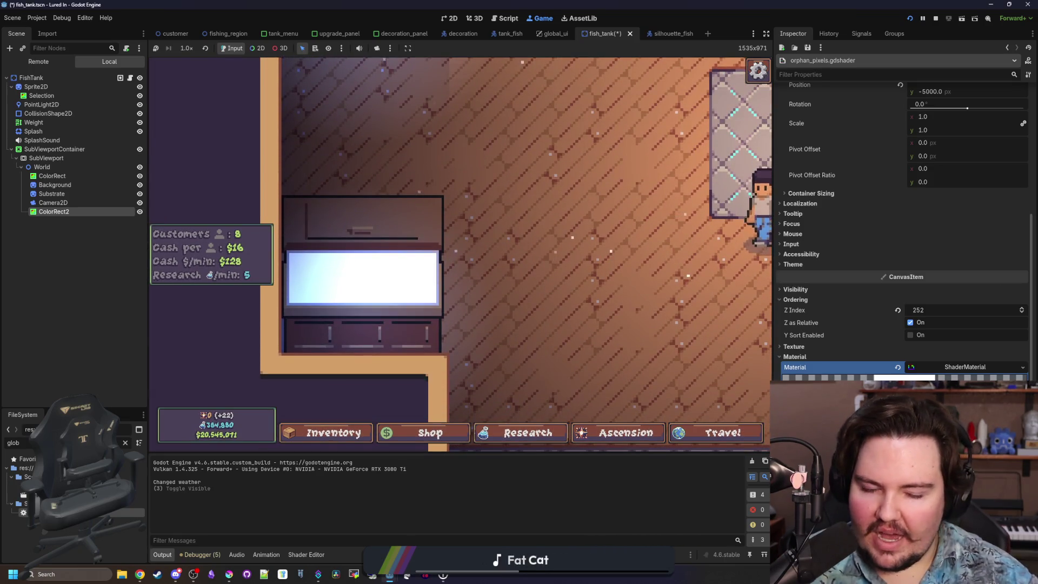
mouse_move(350, 303)
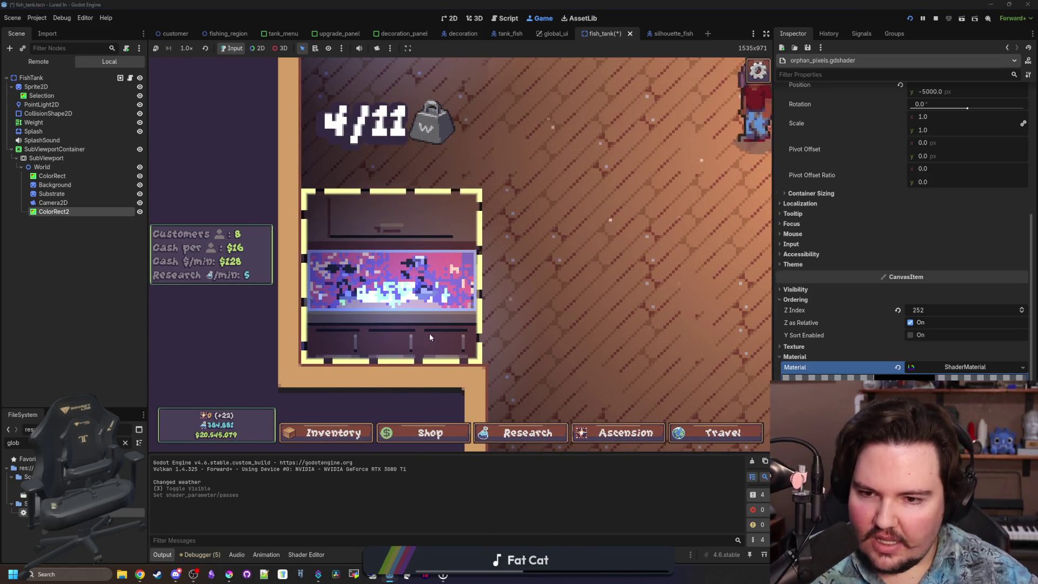
click(140, 211)
click(140, 211)
click(140, 211)
click(140, 212)
click(140, 211)
click(141, 212)
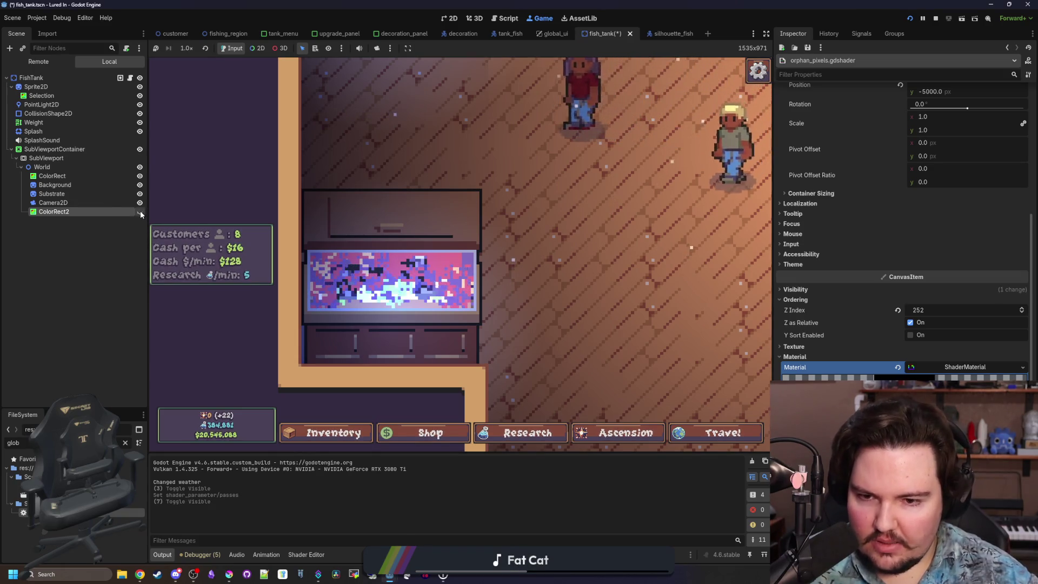
click(140, 212)
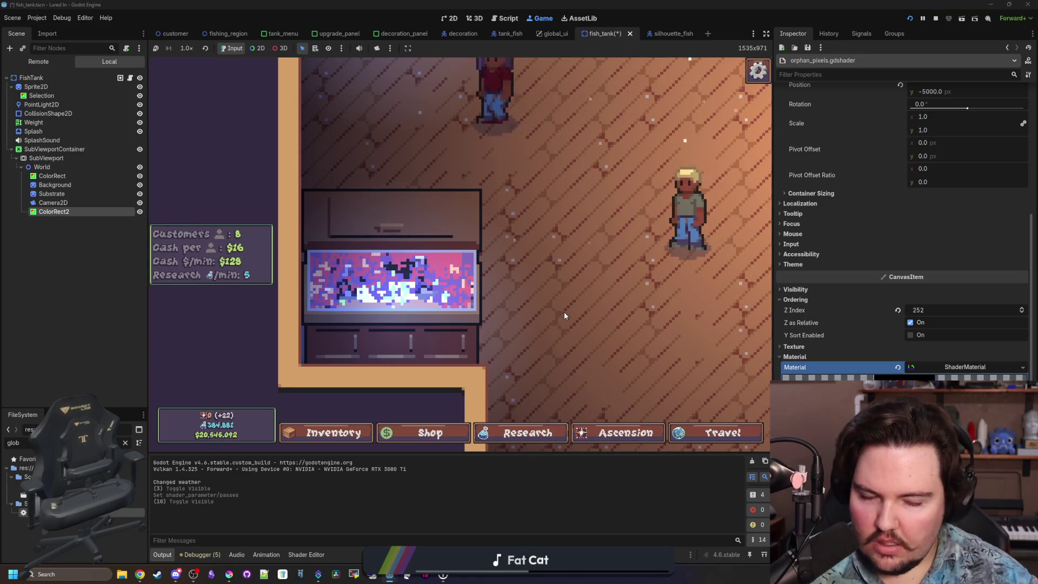
click(140, 211)
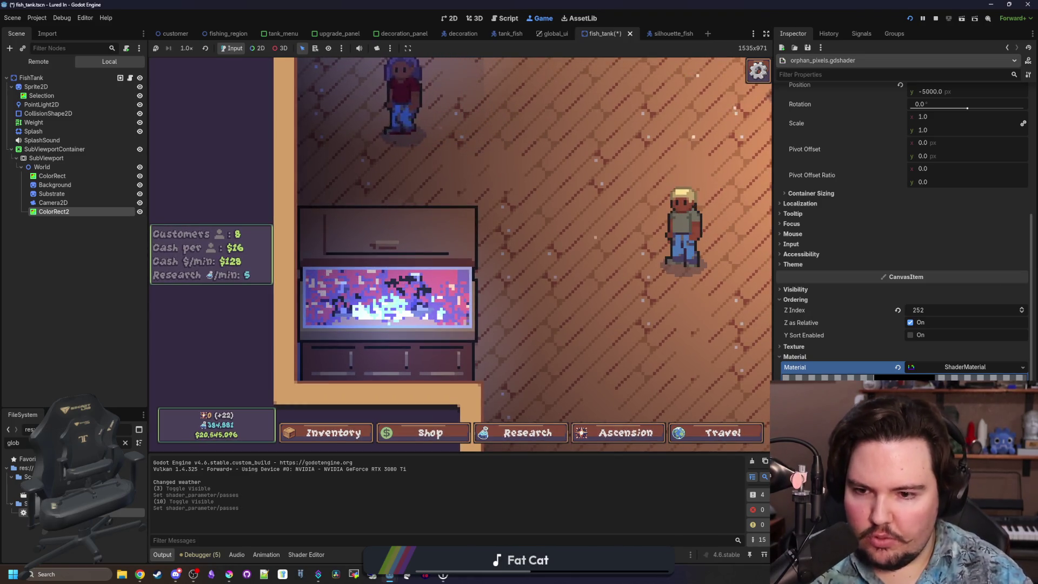
Step: Scroll down and switch to the fish_tank.gd script view
scroll(635, 353, down, 1)
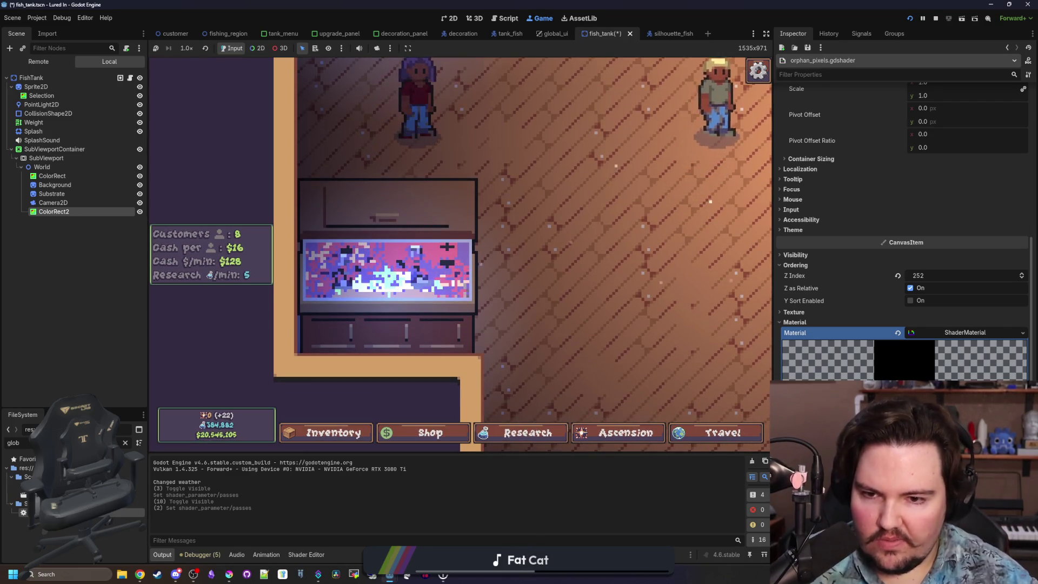
scroll(254, 276, down, 3)
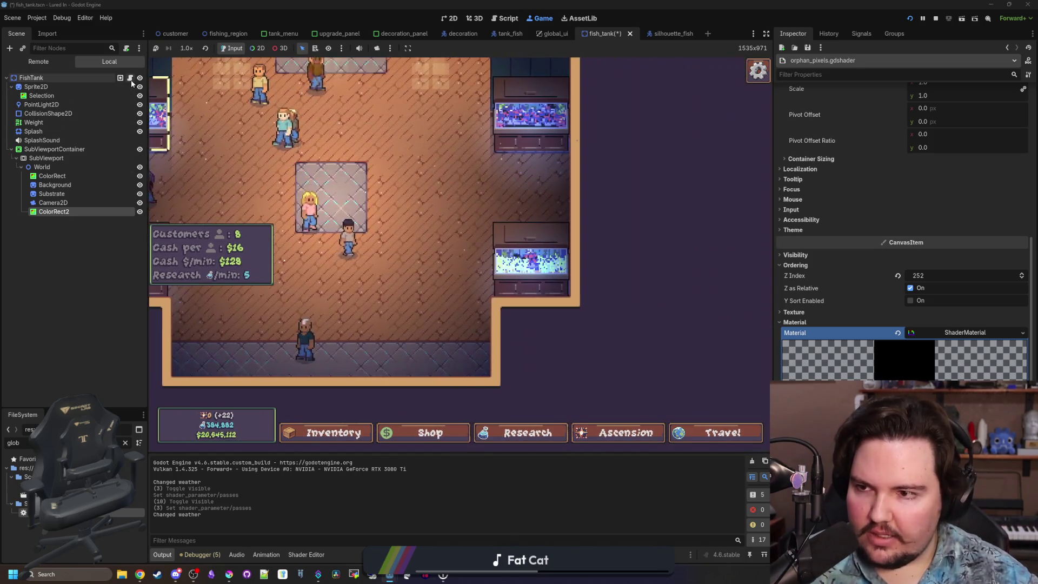
key(ctrl+F3)
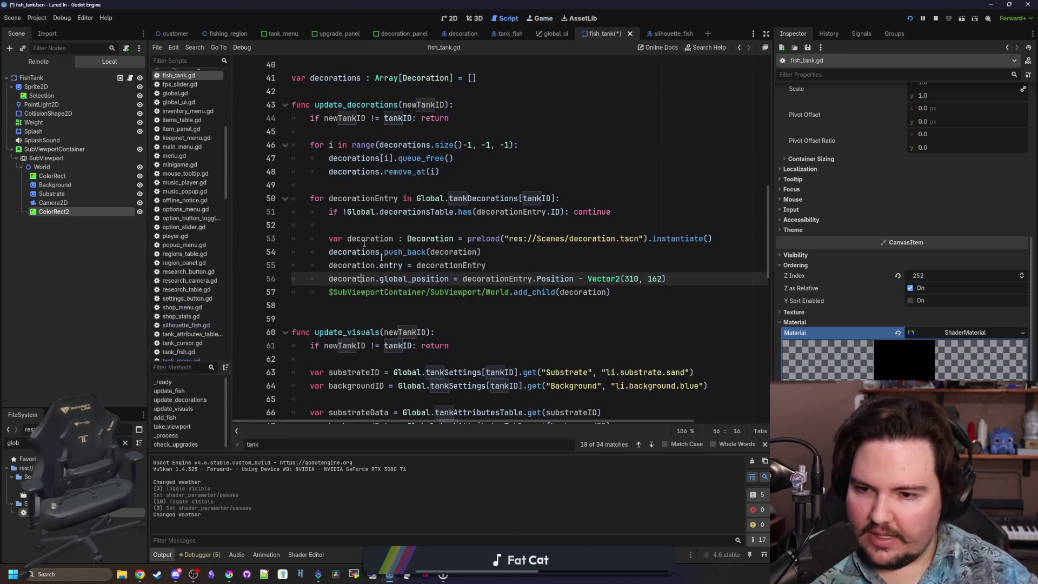
Step: Stop the running game and cut the if (orphaned) block from the shader's end
click(395, 317)
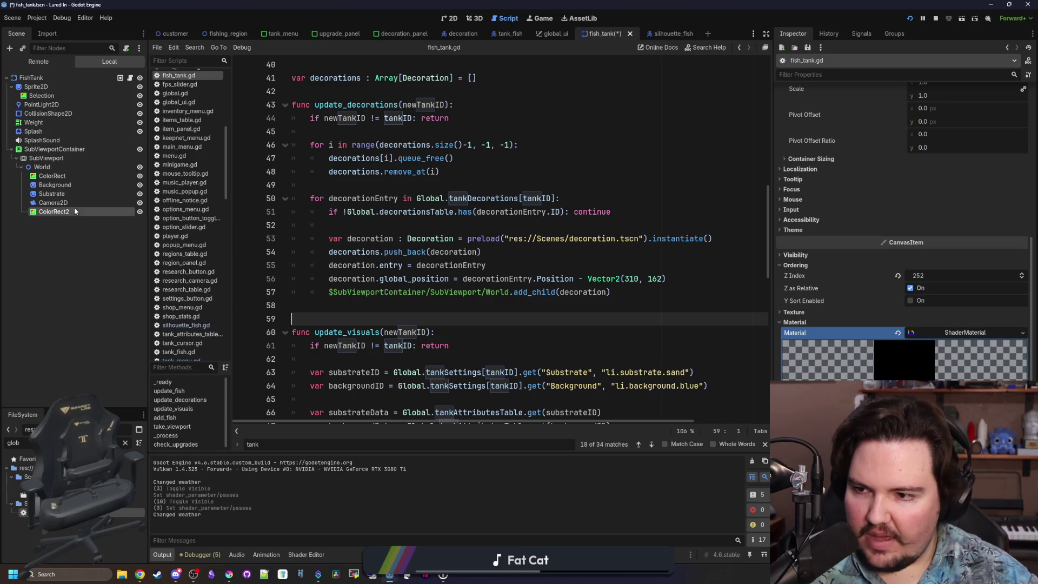
scroll(902, 228, up, 1)
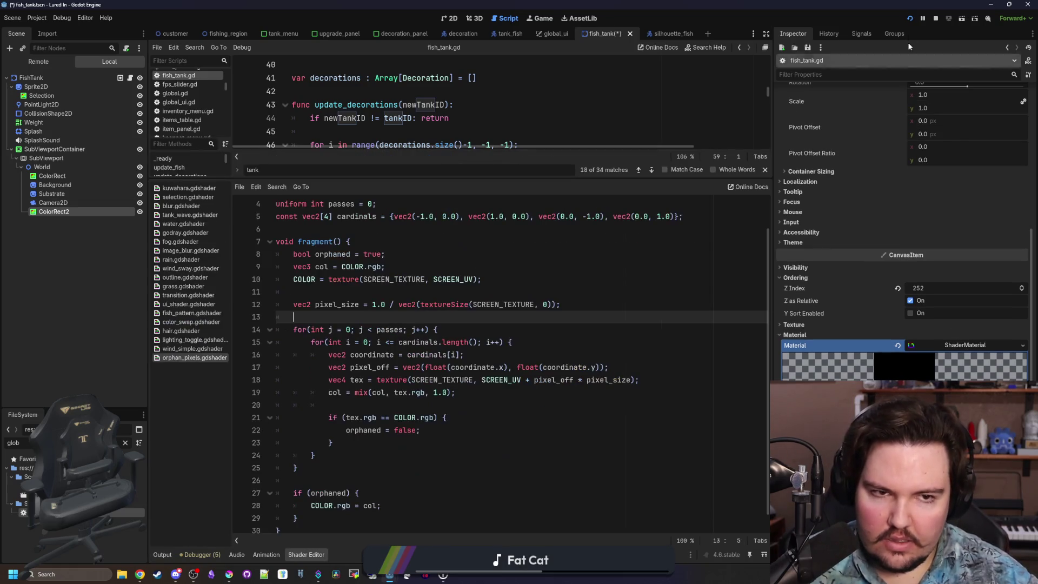
click(937, 19)
scroll(319, 407, down, 1)
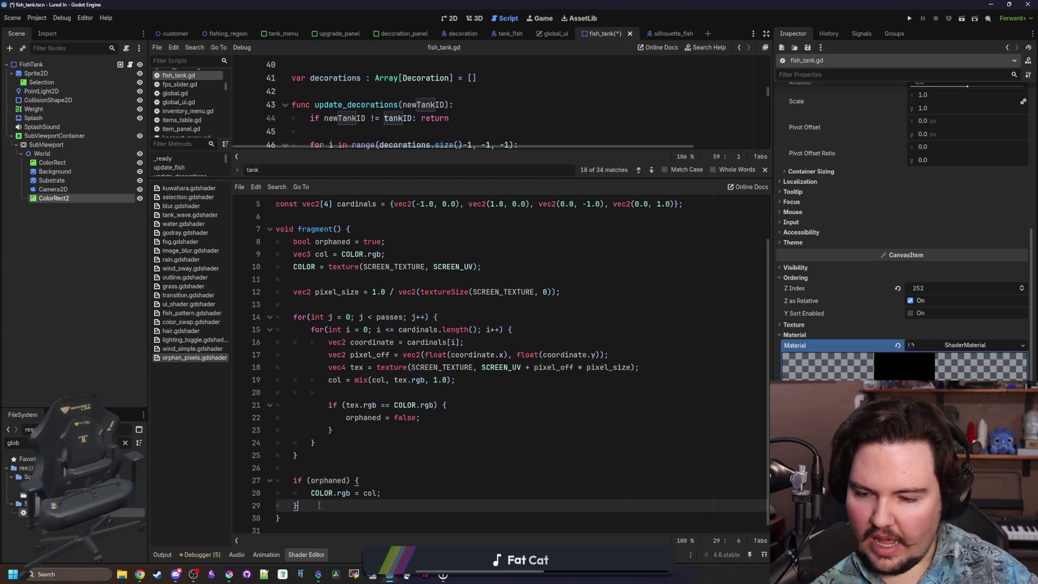
drag(306, 507, 277, 480)
key(ctrl+c)
key(BackSpace)
Step: Paste the if (orphaned) block inside the passes loop, indent it, save, and rerun the game
click(331, 437)
key(Return)
key(ctrl+v)
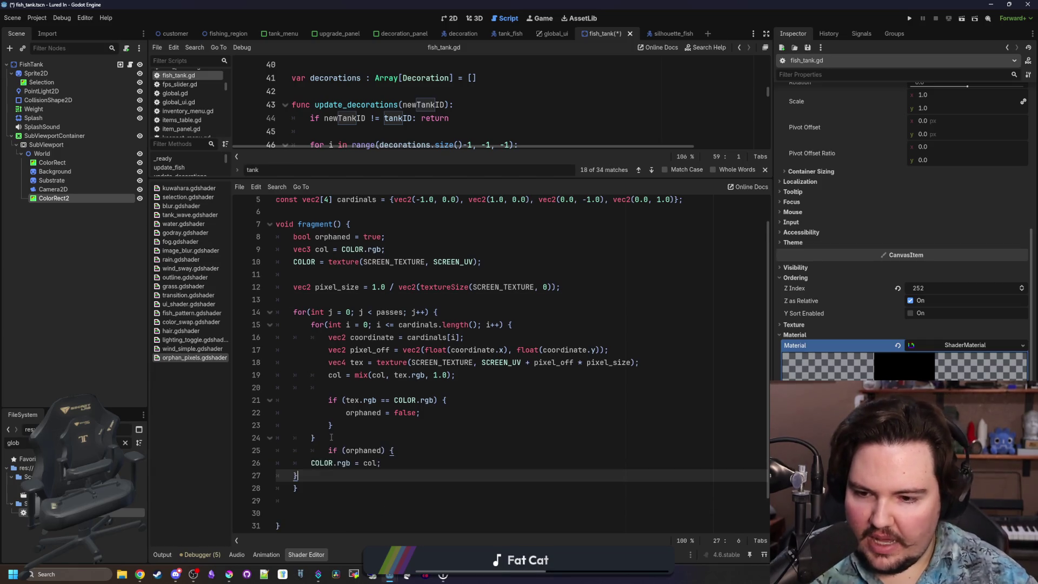
click(329, 450)
drag(316, 472, 292, 461)
key(Tab)
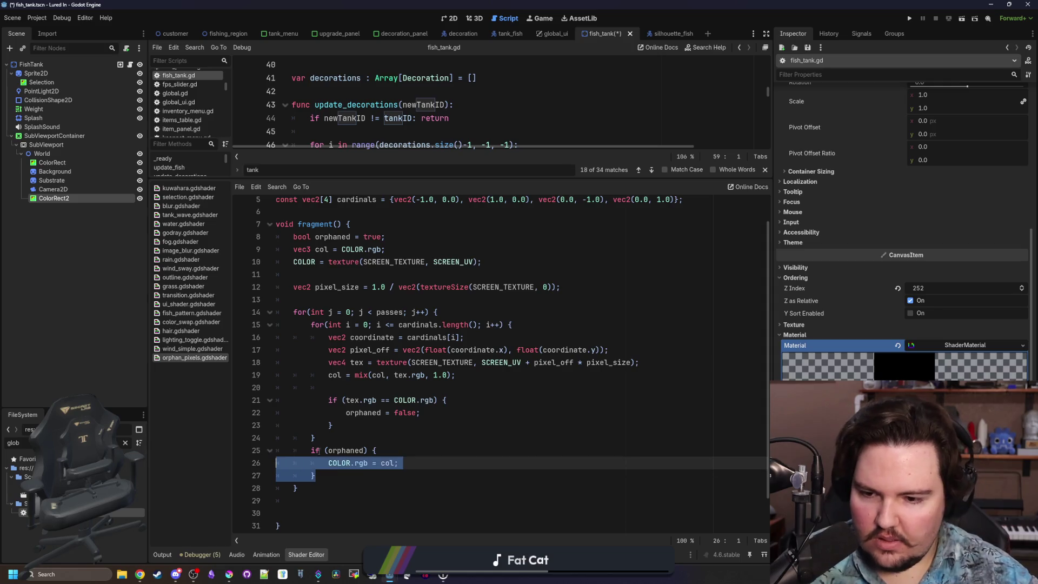
click(312, 501)
key(Delete)
key(BackSpace)
key(ctrl+s)
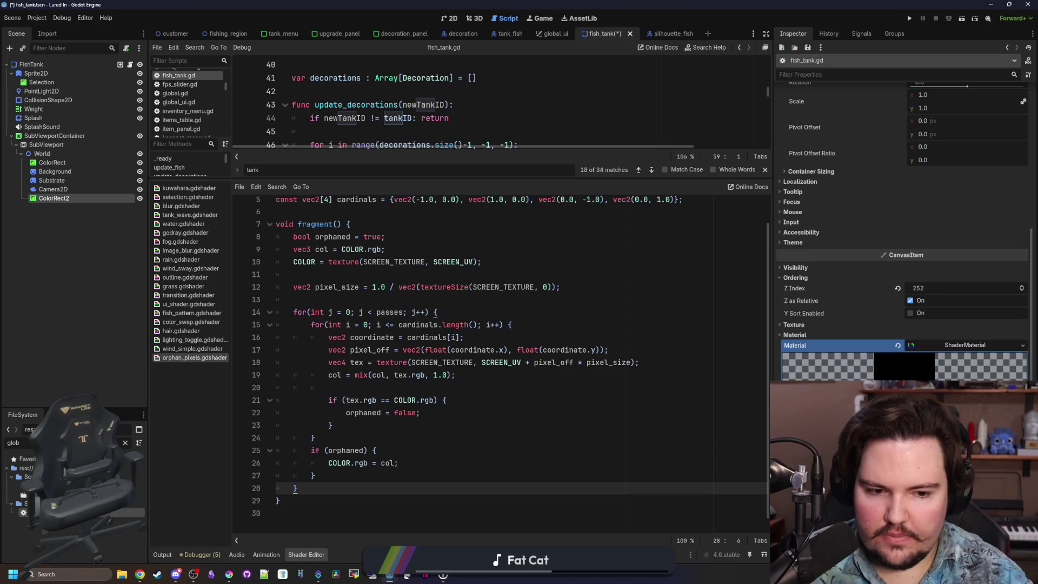
key(F5)
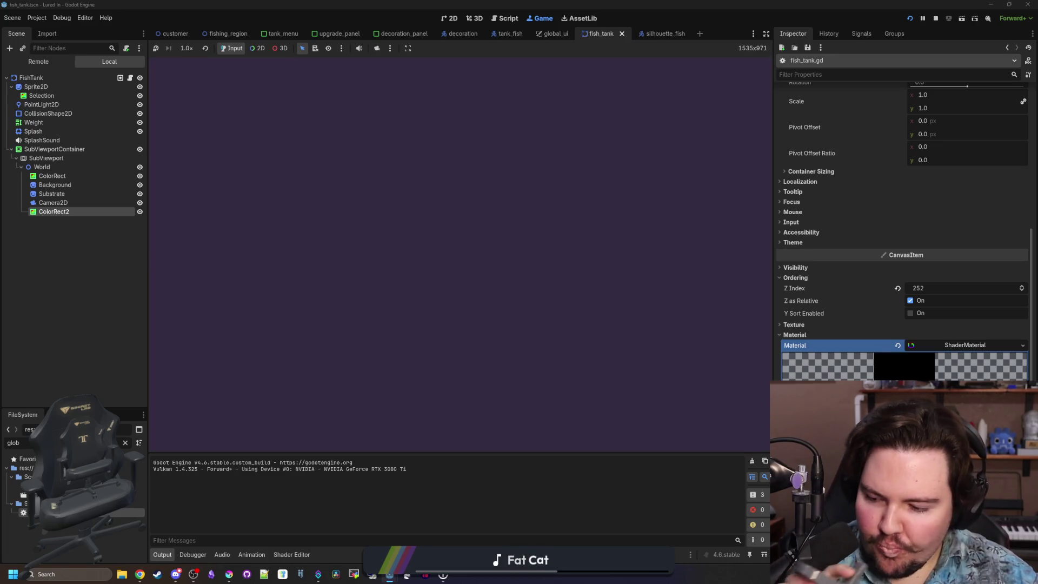
Step: Dismiss Welcome Back, toggle ColorRect2's overlay off and on to check the effect, then stop the game
click(460, 296)
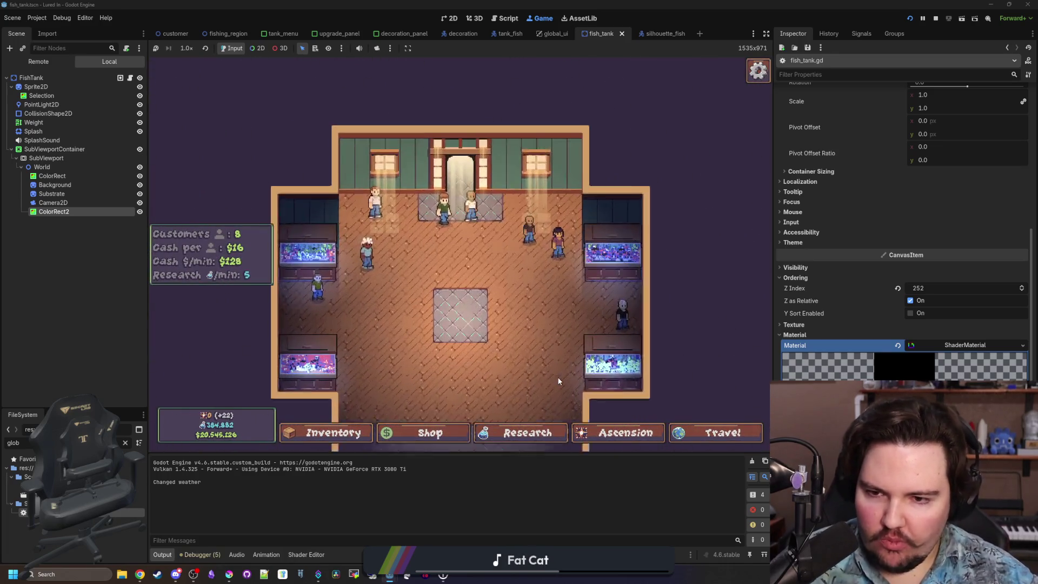
scroll(414, 323, up, 5)
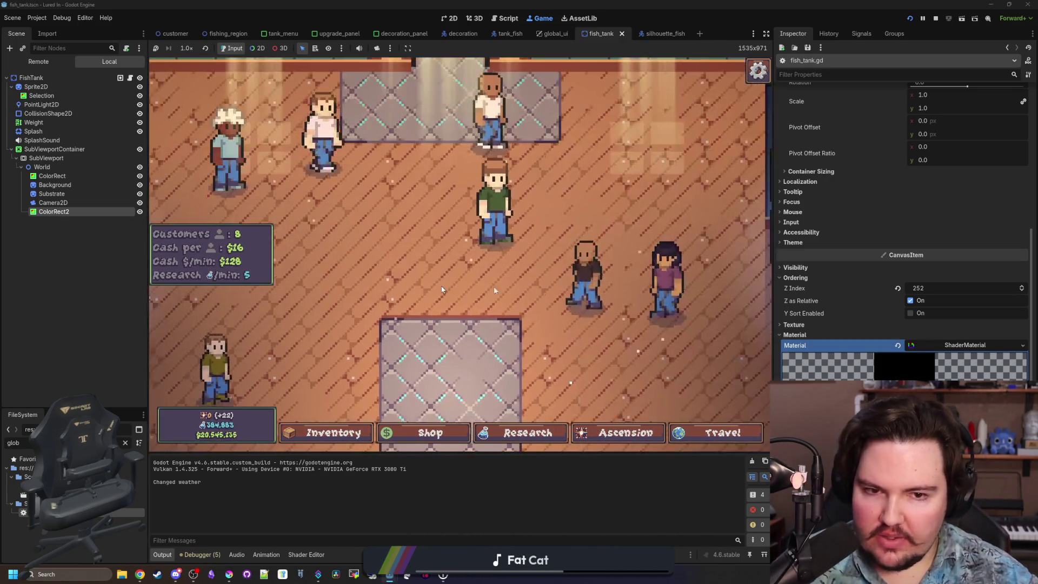
click(139, 212)
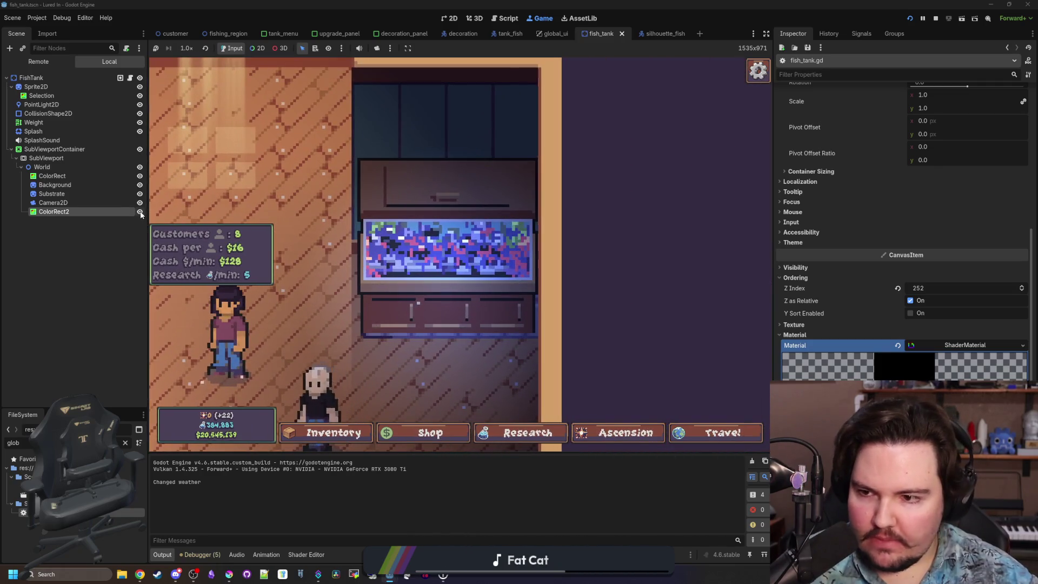
click(139, 212)
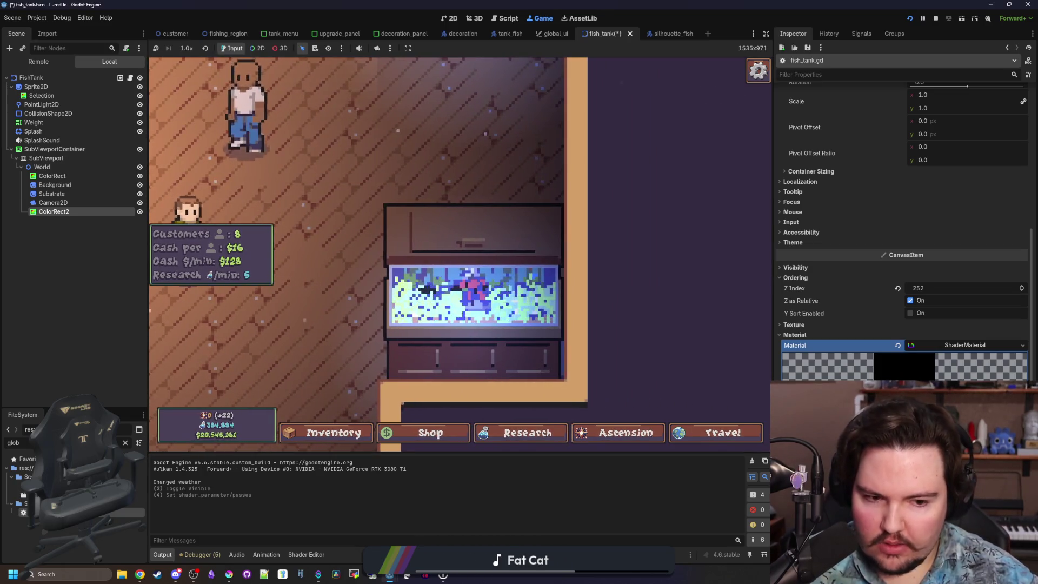
click(936, 21)
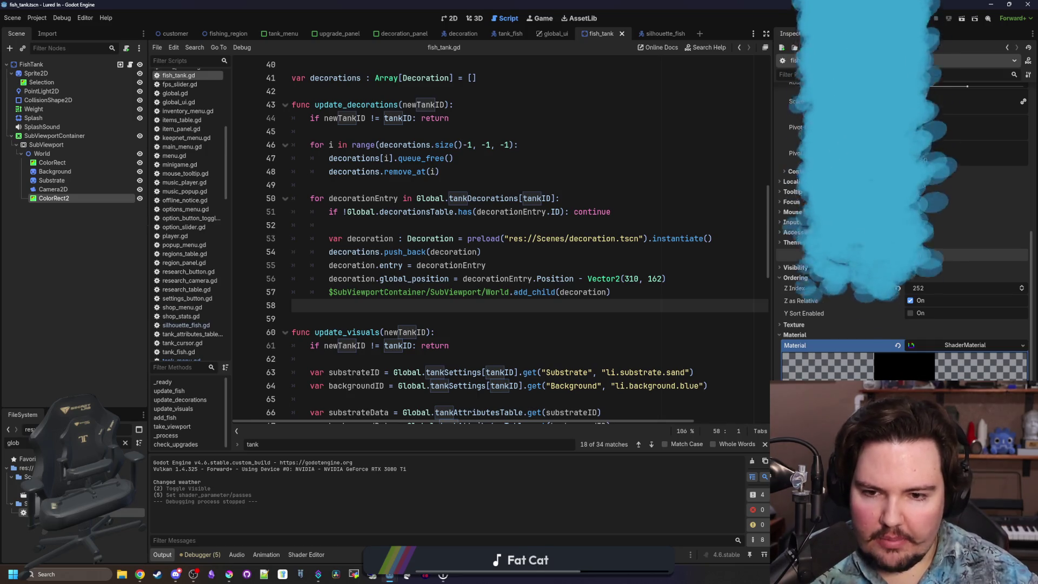
Step: In the orphan_pixels shader, cut the orphaned, col and COLOR setup lines and tidy the blanks
click(306, 555)
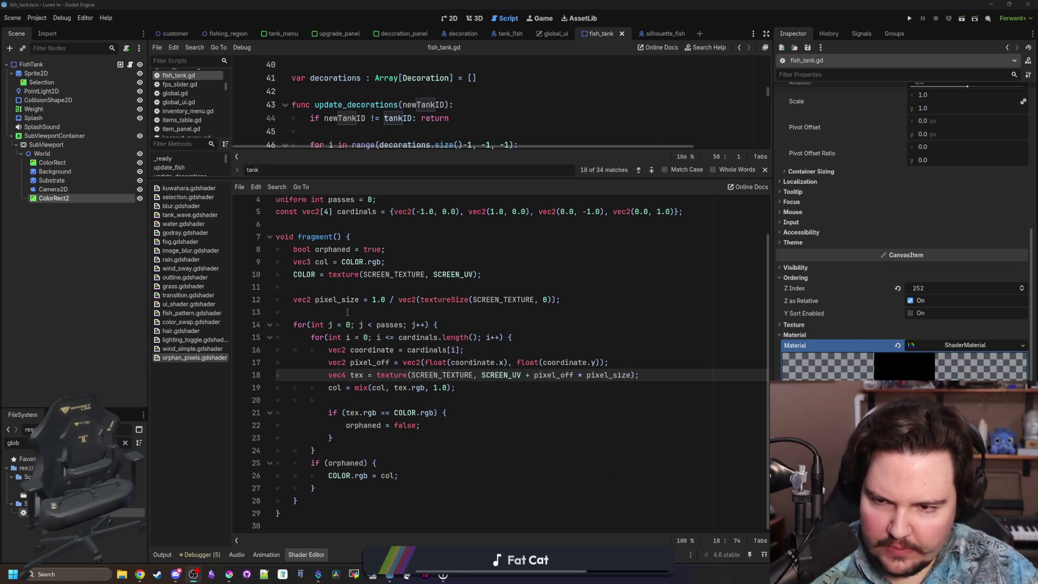
click(361, 316)
click(390, 291)
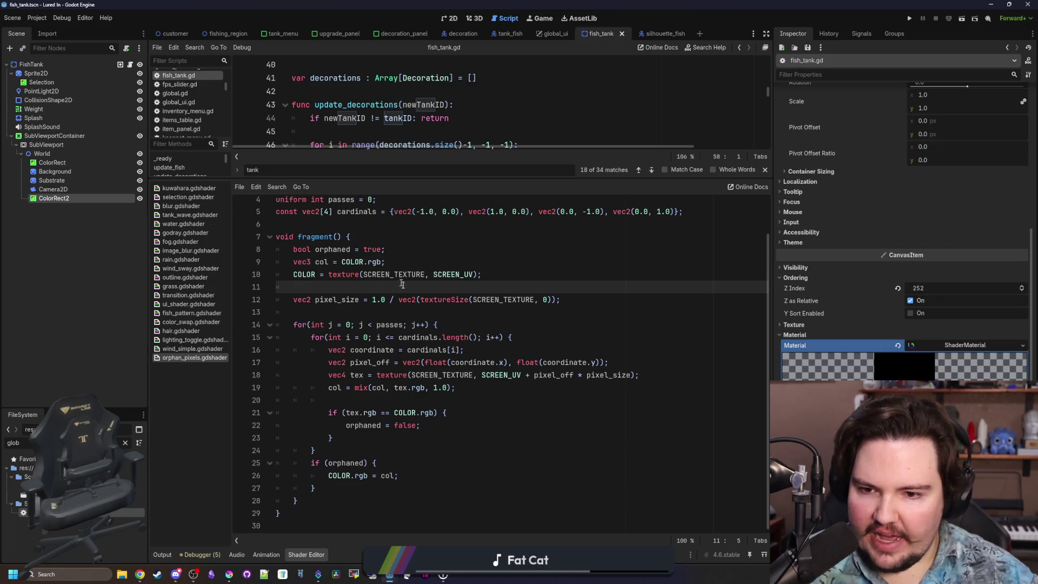
mouse_move(481, 274)
mouse_down()
mouse_move(293, 275)
mouse_move(276, 249)
mouse_up()
key(ctrl+c)
key(BackSpace)
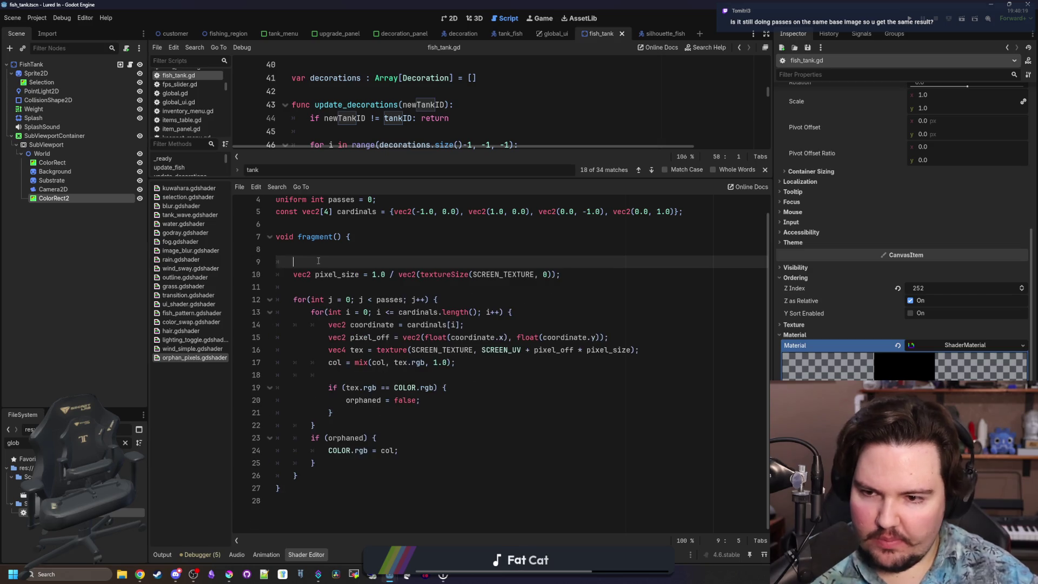
key(BackSpace)
key(Delete)
Step: Paste the setup lines at the top of the passes loop, fix their indentation, and run the game
click(447, 317)
key(ctrl+v)
key(Return)
drag(481, 355, 293, 343)
key(Tab)
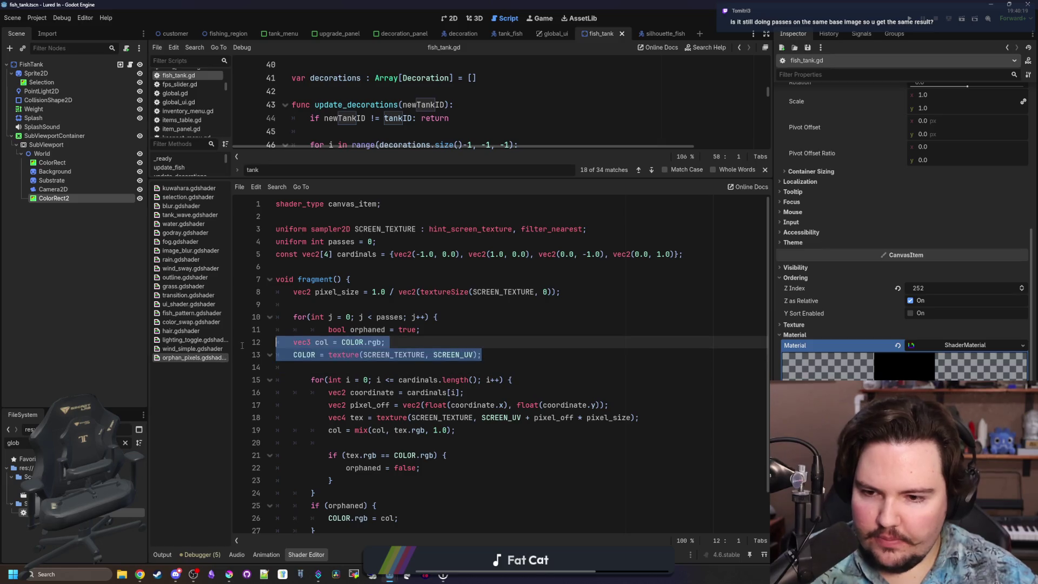
click(329, 329)
key(BackSpace)
key(Up)
key(Up)
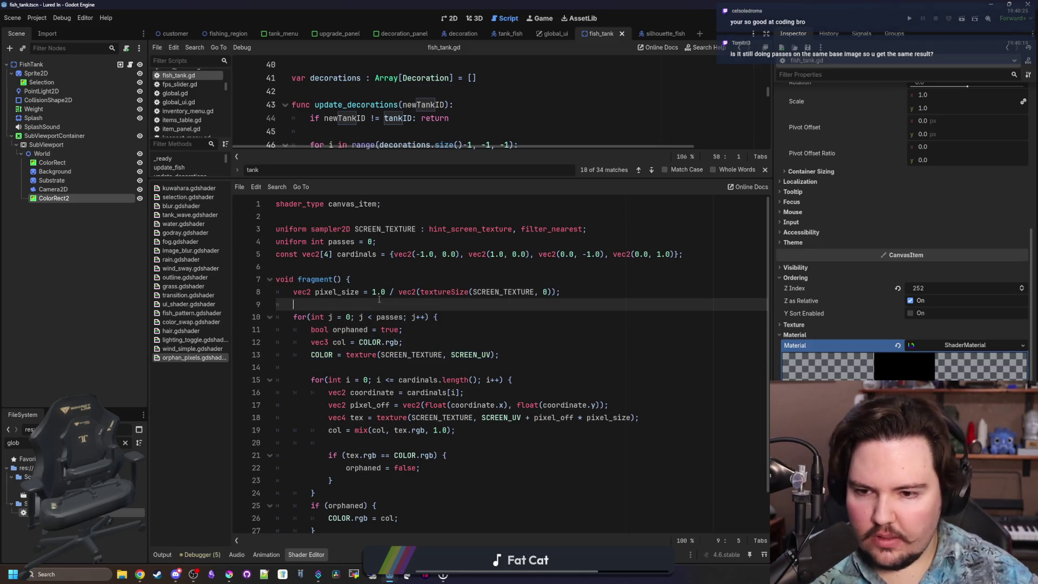
scroll(381, 299, down, 1)
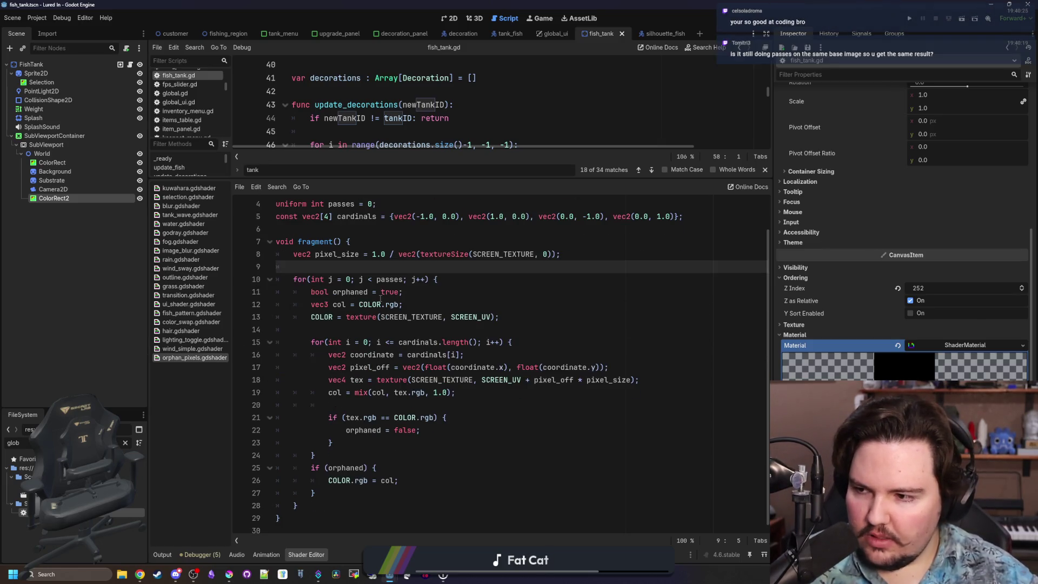
click(910, 18)
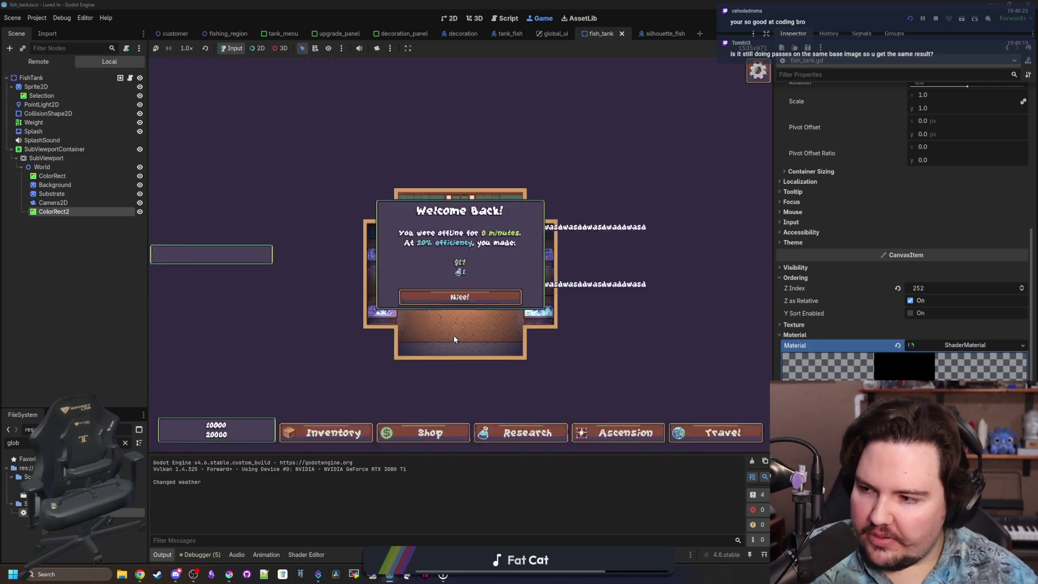
Step: Dismiss Welcome Back and select aquariums in the running game, settling on the bottom-left tank
click(457, 295)
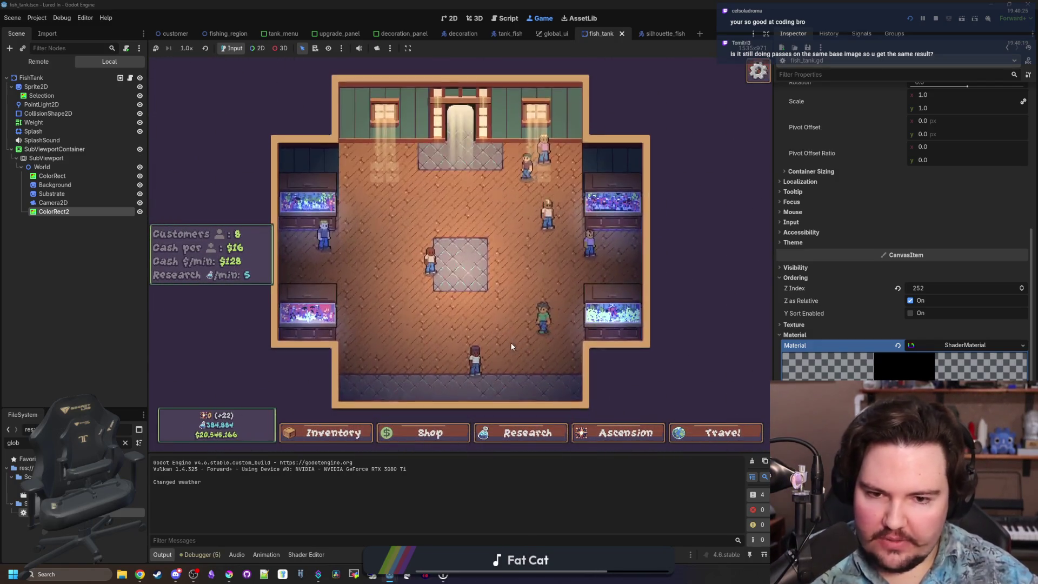
scroll(509, 342, up, 5)
scroll(533, 260, up, 2)
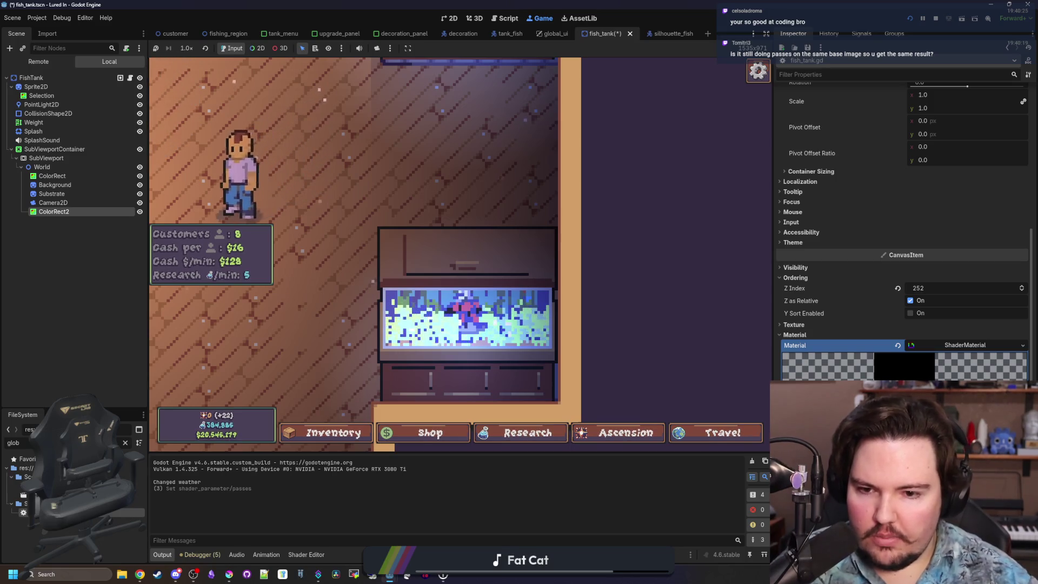
scroll(581, 333, down, 1)
scroll(536, 288, up, 1)
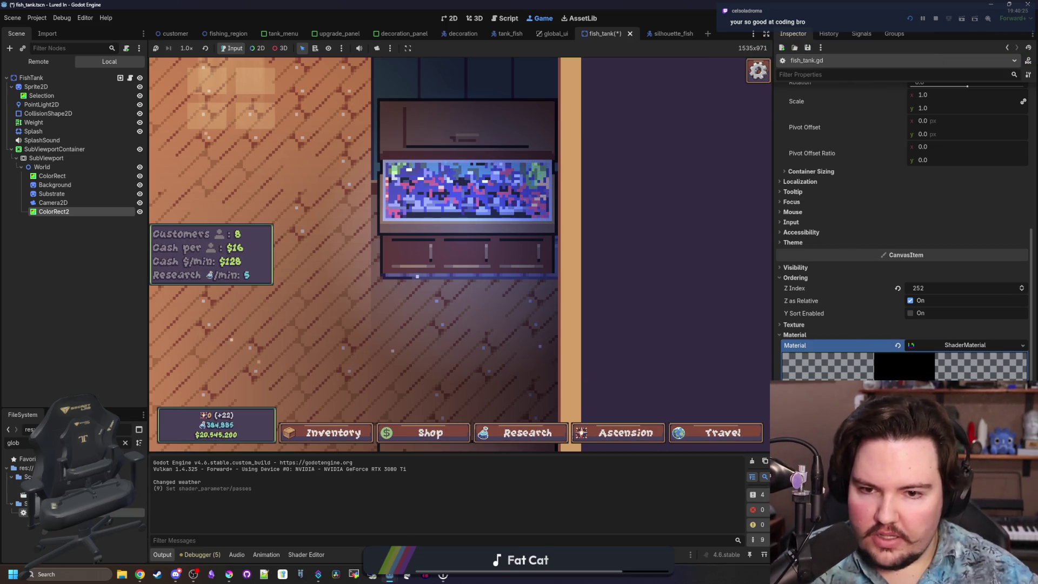
click(513, 289)
click(591, 265)
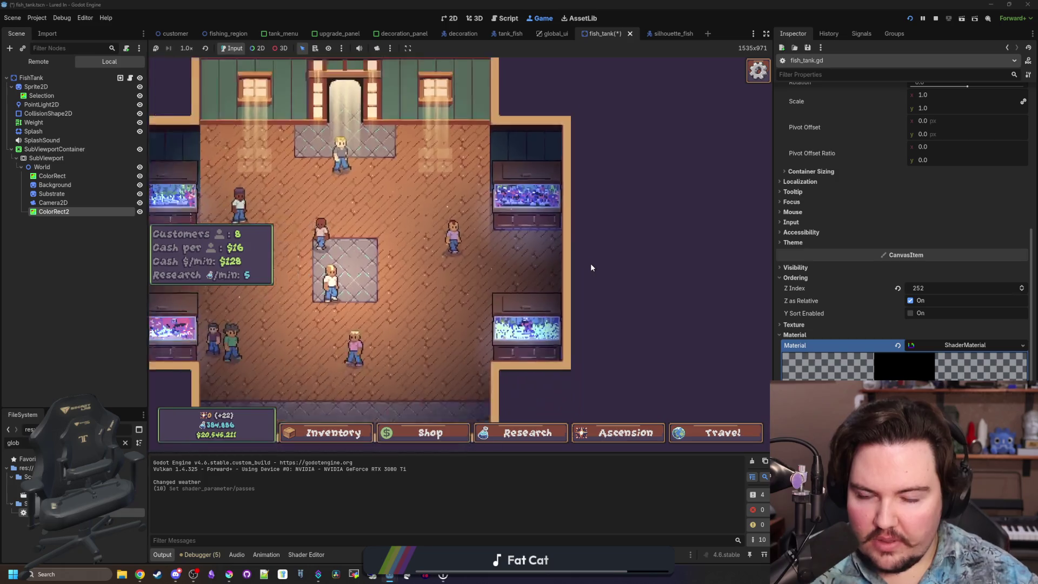
click(351, 303)
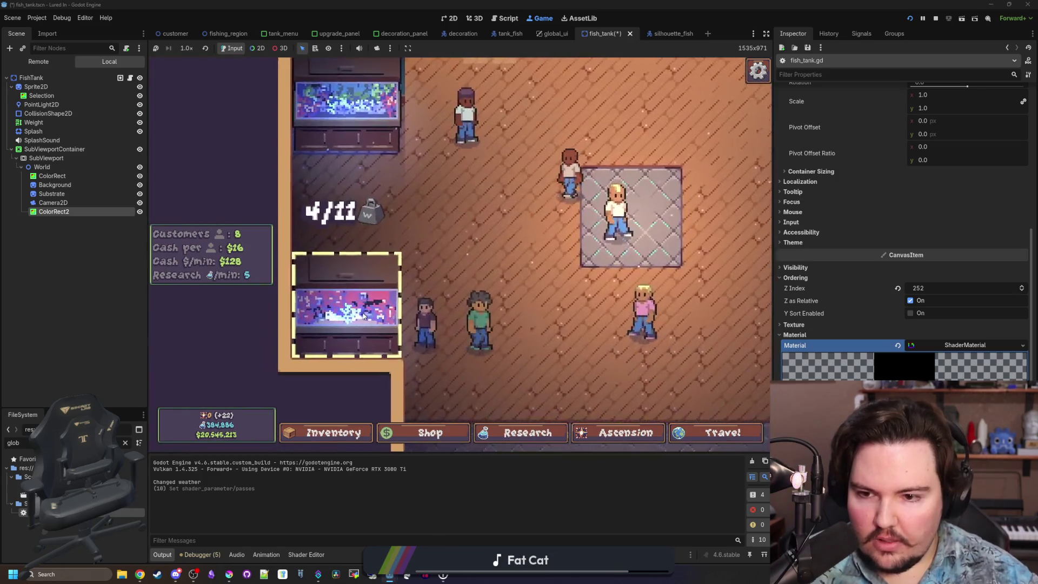
click(427, 284)
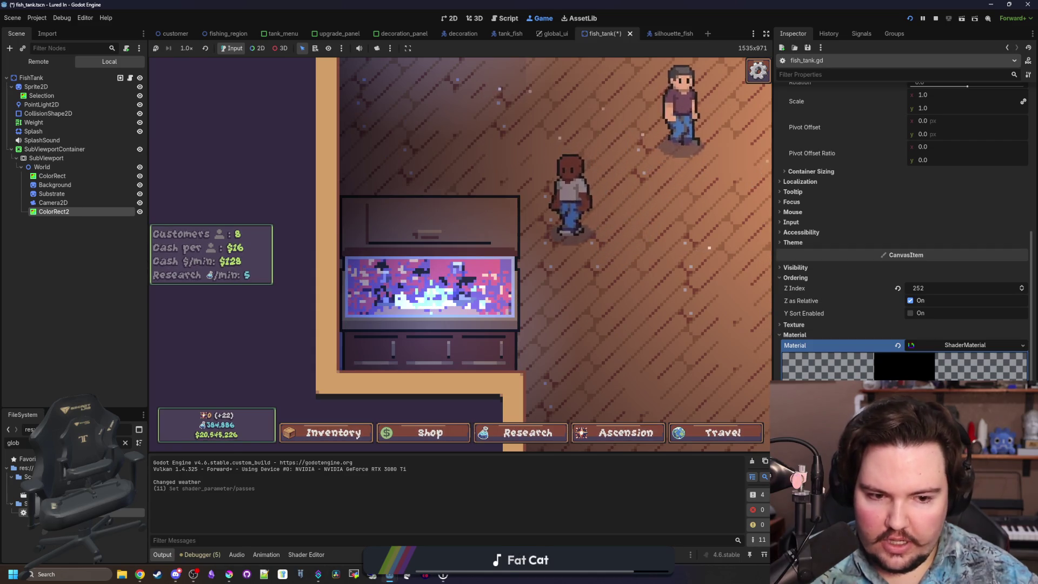
Step: Show the orphan_pixels shader code below the game view and save the fish_tank scene
click(306, 554)
click(373, 330)
key(ctrl+s)
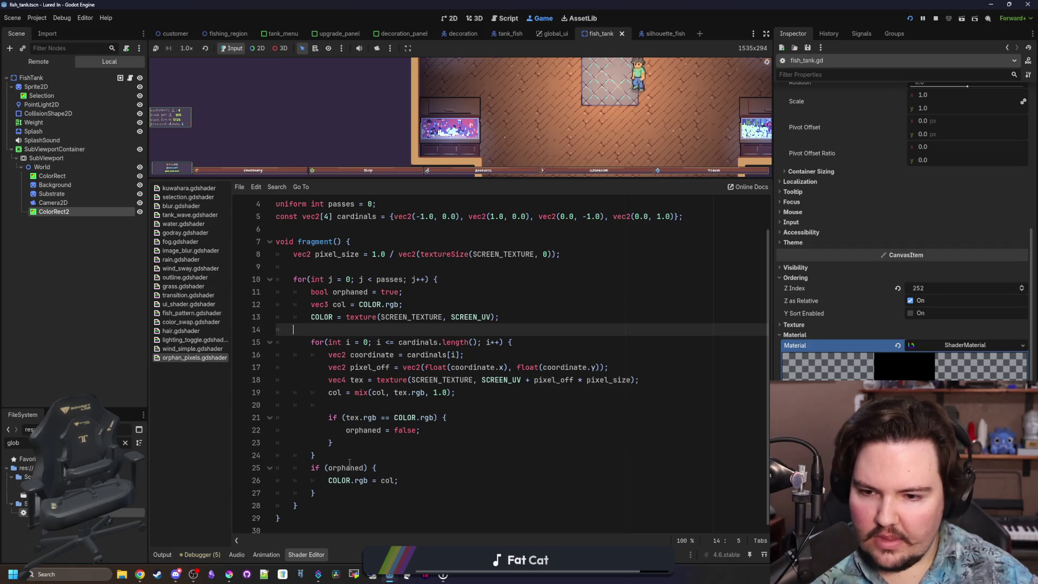
Step: Insert a blank line after the neighbour loop's closing brace on line 24 and save the shader
click(348, 456)
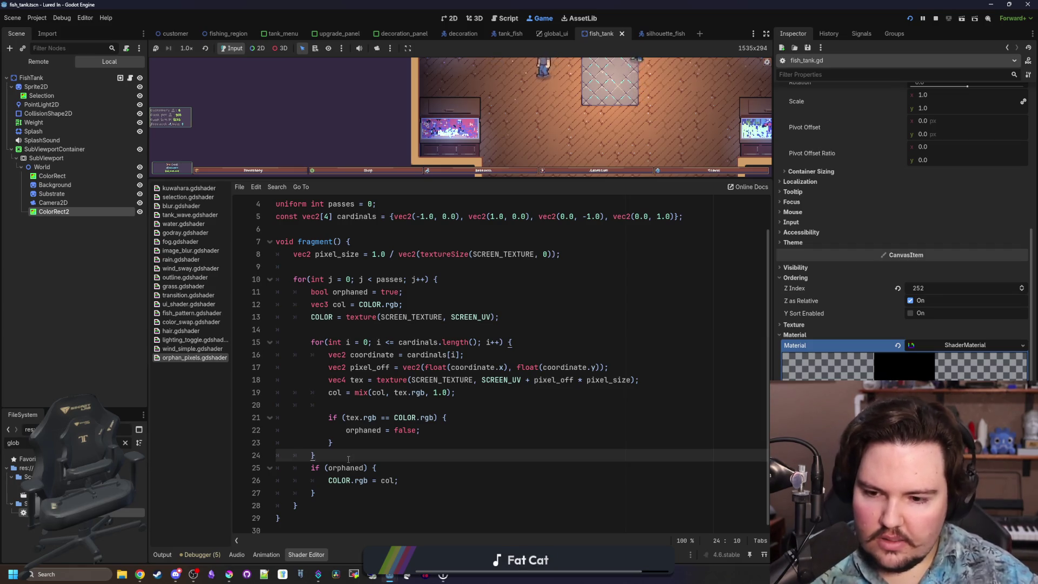
key(Return)
click(357, 332)
key(ctrl+s)
Step: Select the COLOR = texture(SCREEN_TEXTURE, SCREEN_UV) sampling line near the top of the shader
scroll(402, 358, down, 1)
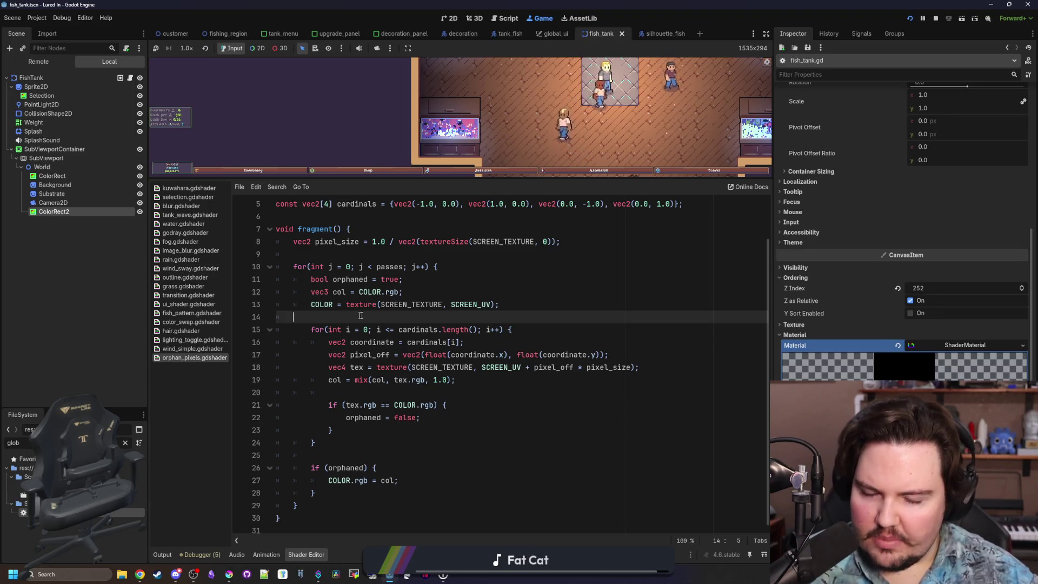
click(436, 288)
key(Up)
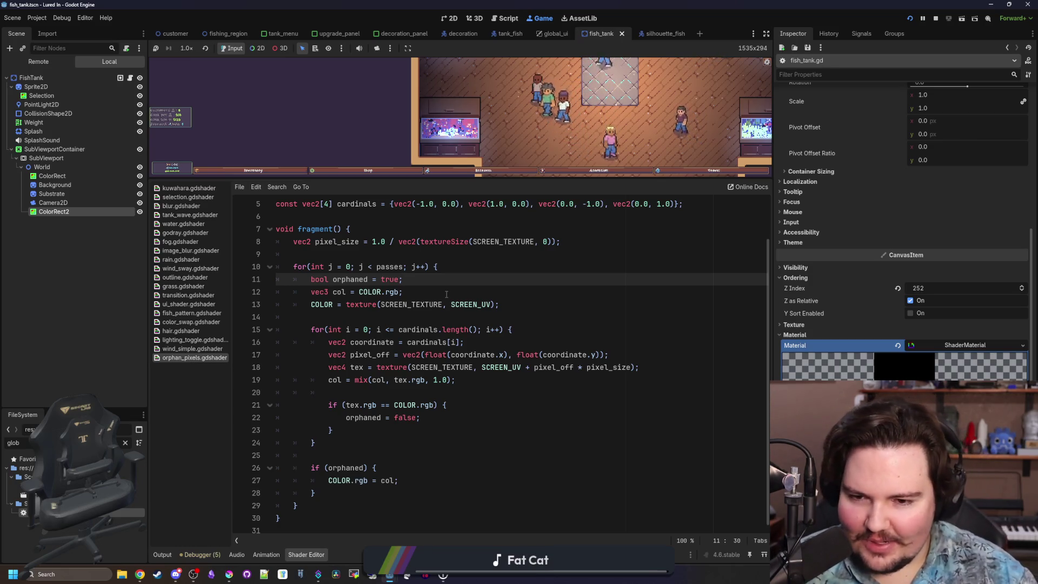
click(447, 294)
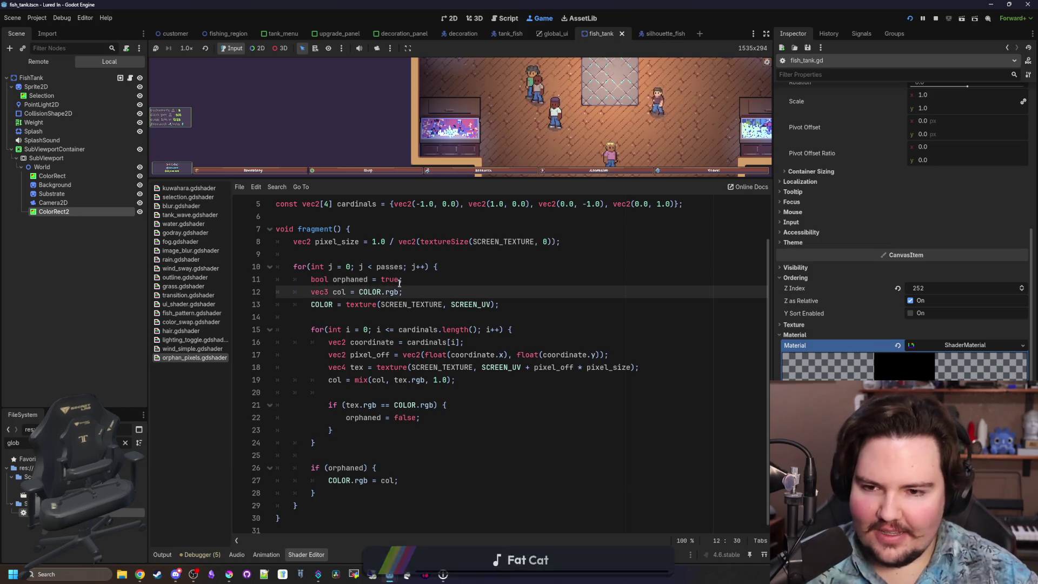
click(404, 254)
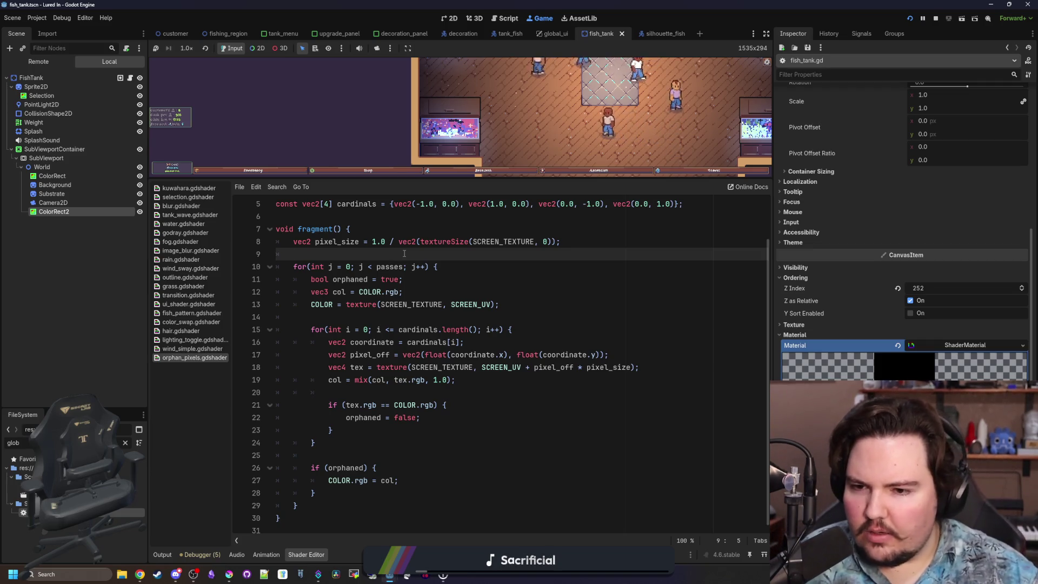
drag(489, 295, 292, 287)
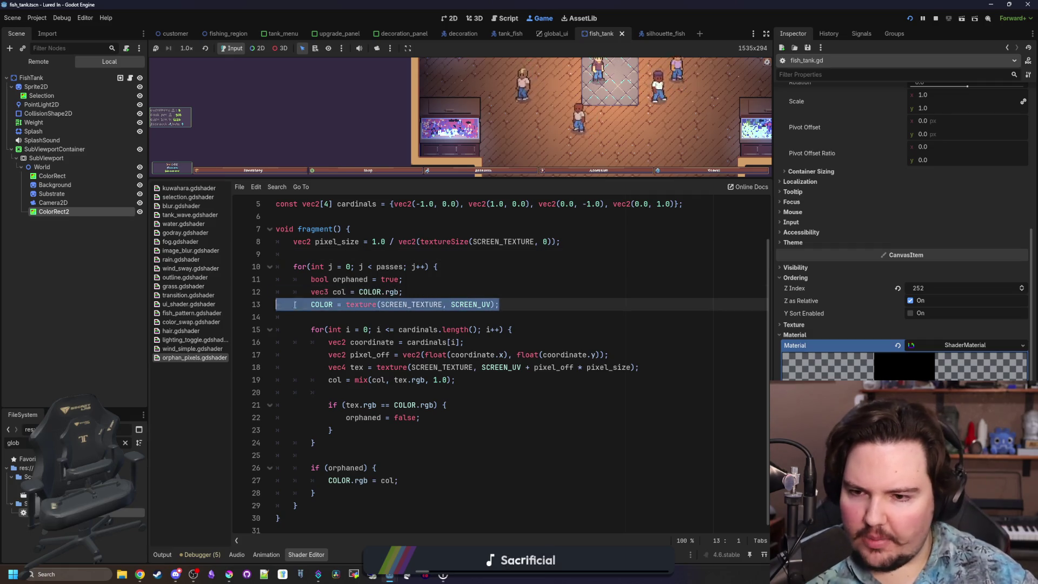
Step: Move the col declaration line so it sits below the COLOR sampling line
click(326, 319)
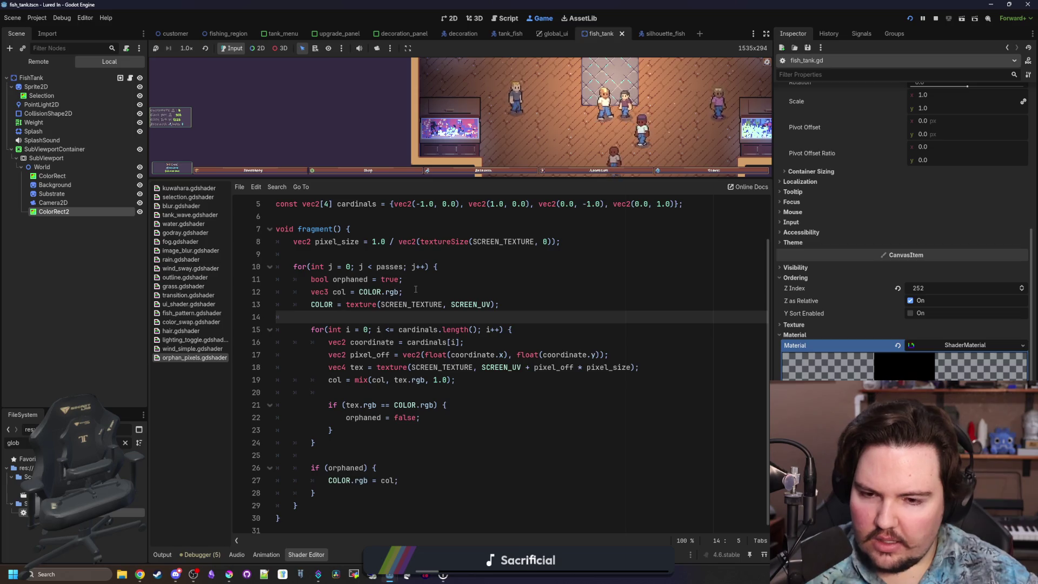
drag(416, 290, 310, 292)
key(BackSpace)
key(BackSpace)
key(BackSpace)
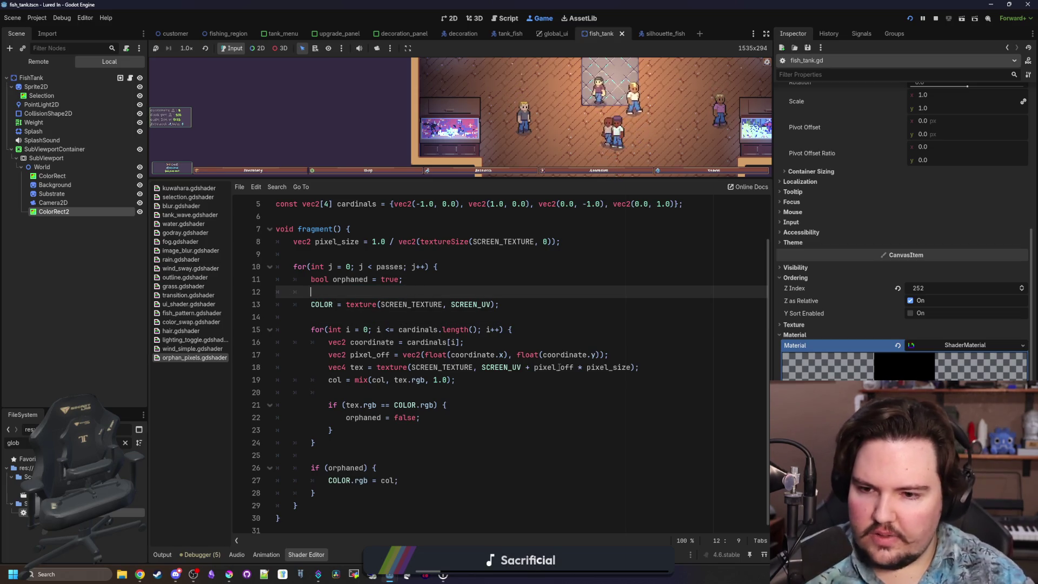
click(503, 287)
key(ctrl+v)
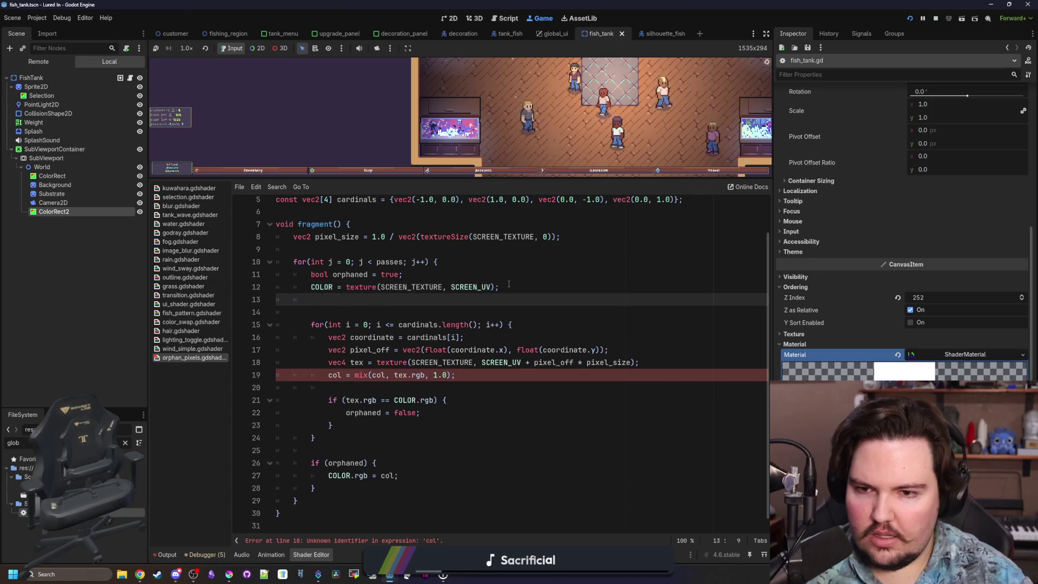
Step: Move the COLOR screen-texture sampling statement out of the passes loop to below pixel_size, then stop the game
click(509, 287)
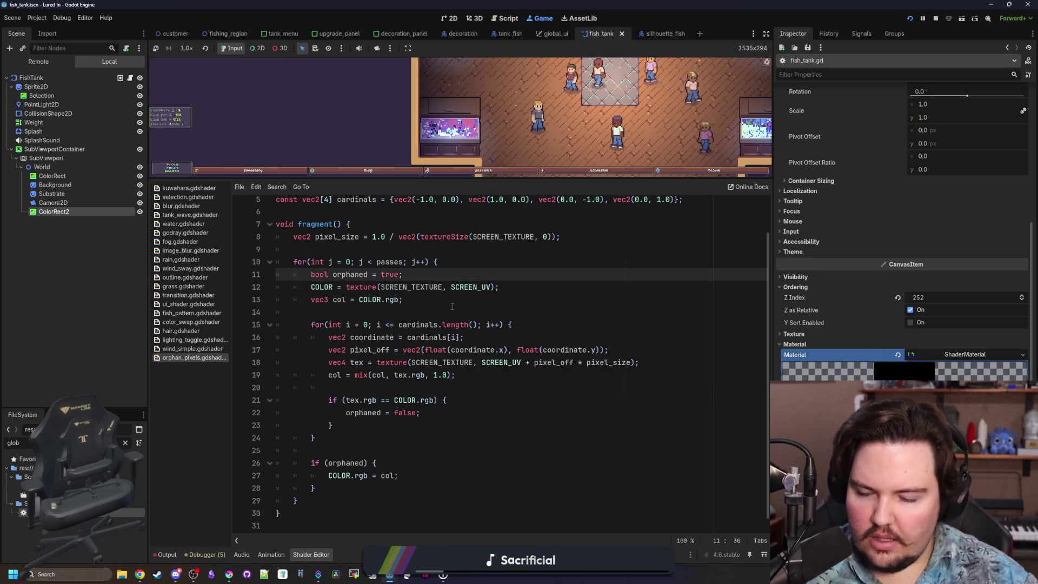
click(469, 297)
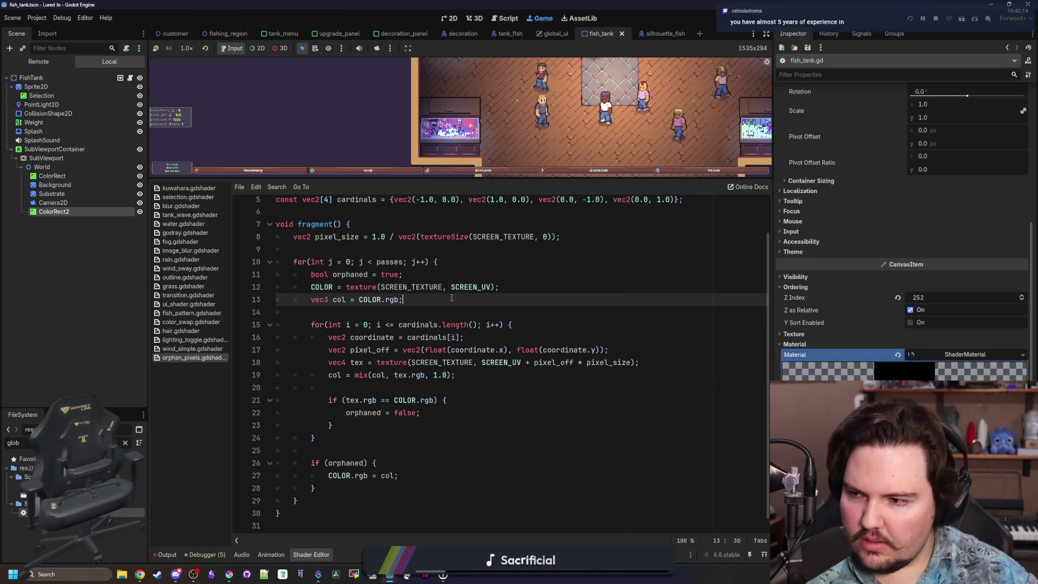
click(427, 274)
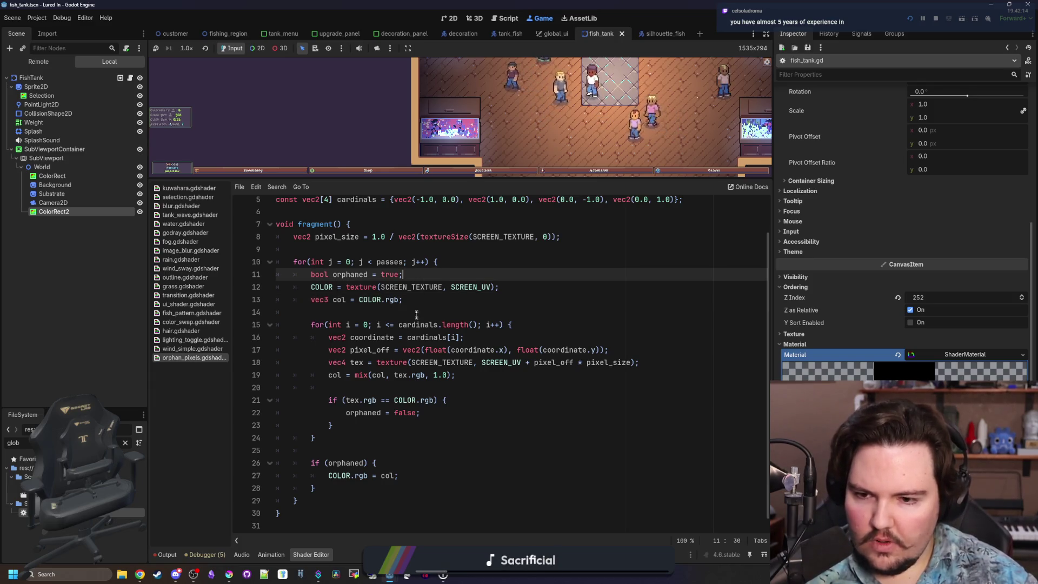
scroll(416, 303, up, 1)
click(413, 320)
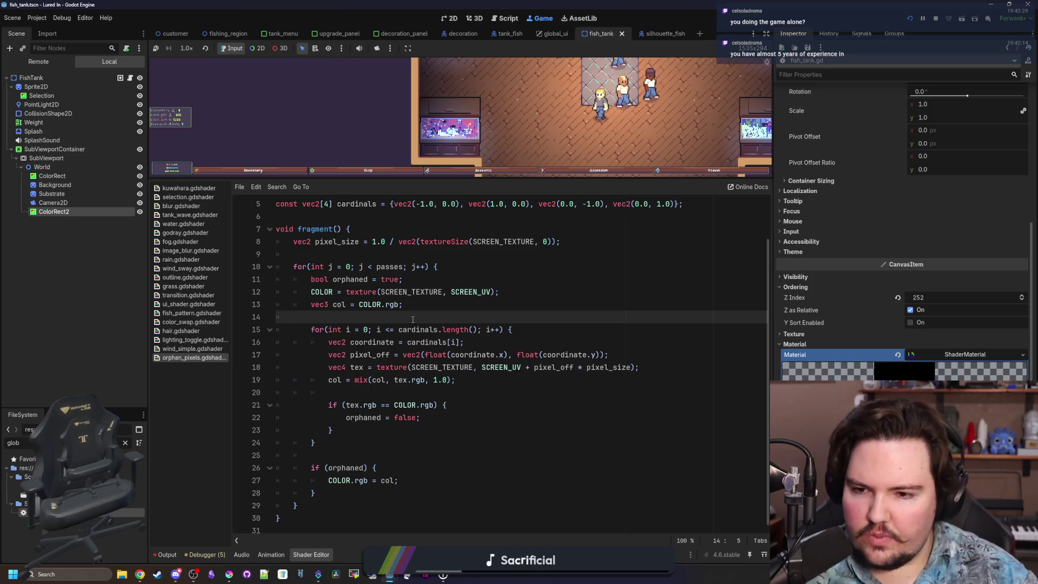
mouse_move(496, 290)
mouse_down()
mouse_move(302, 324)
mouse_move(277, 292)
mouse_up()
key(ctrl+c)
key(BackSpace)
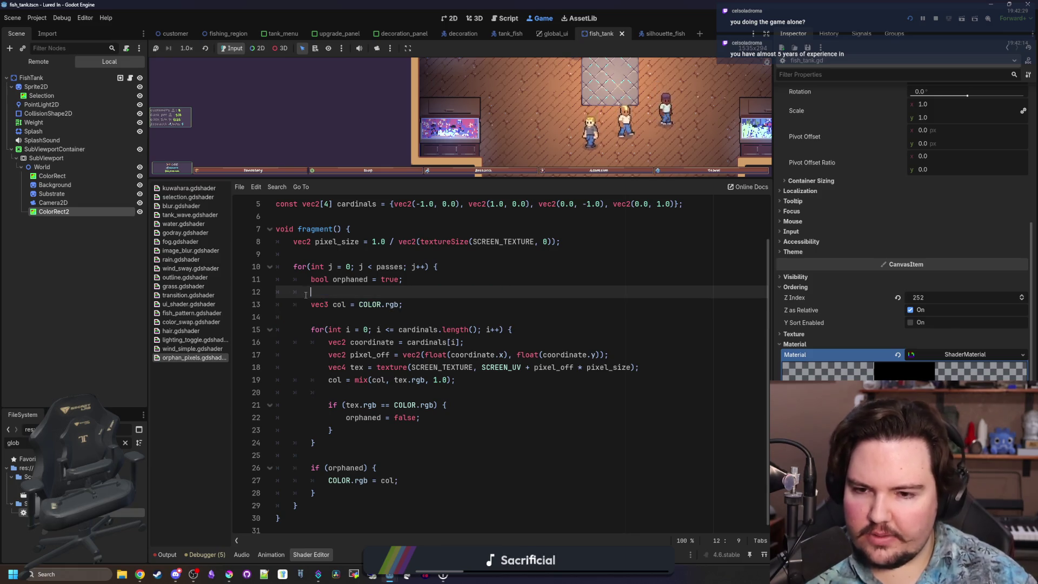
key(BackSpace)
click(328, 253)
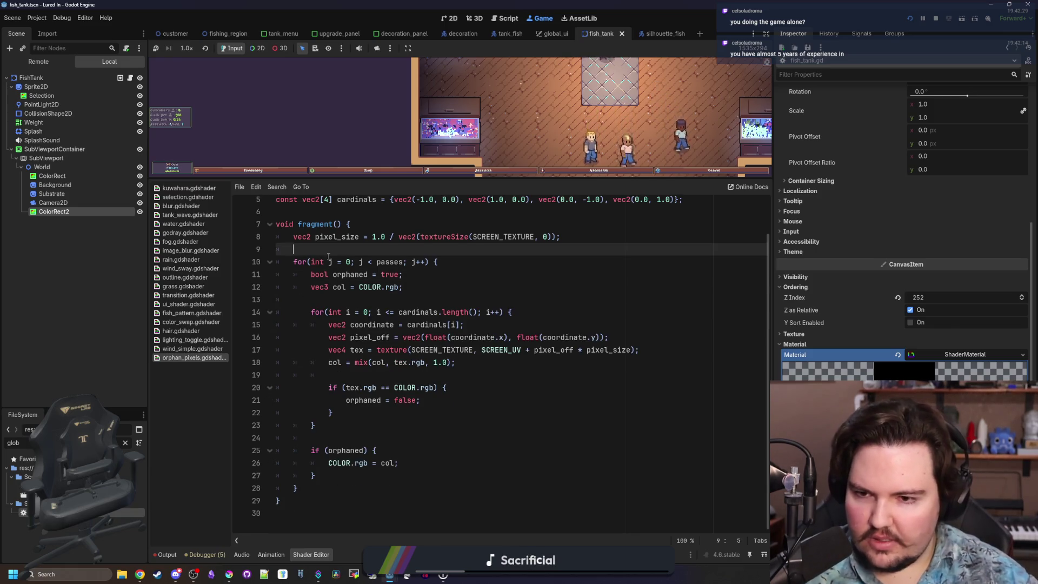
key(ctrl+v)
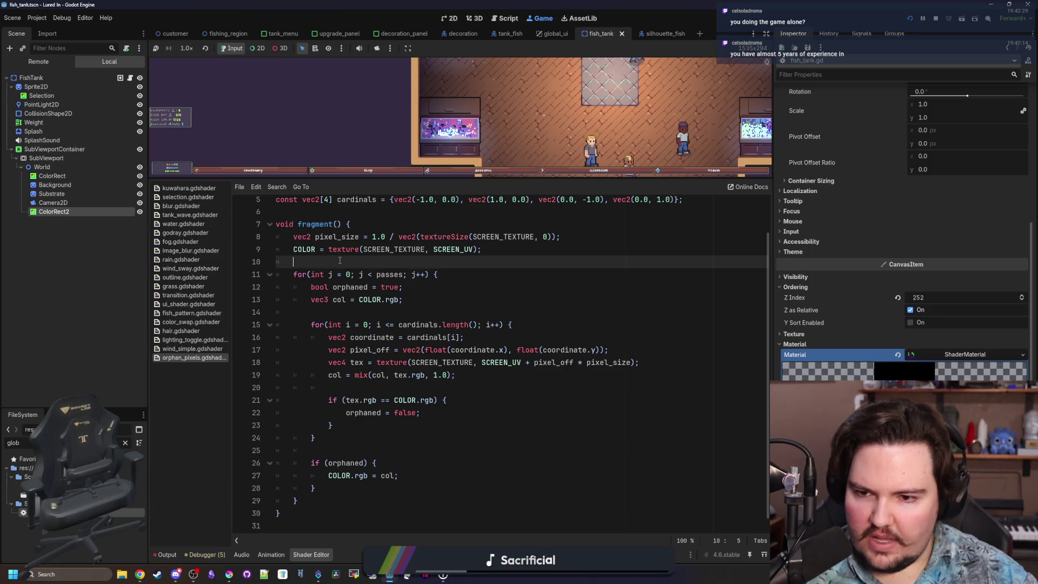
click(933, 19)
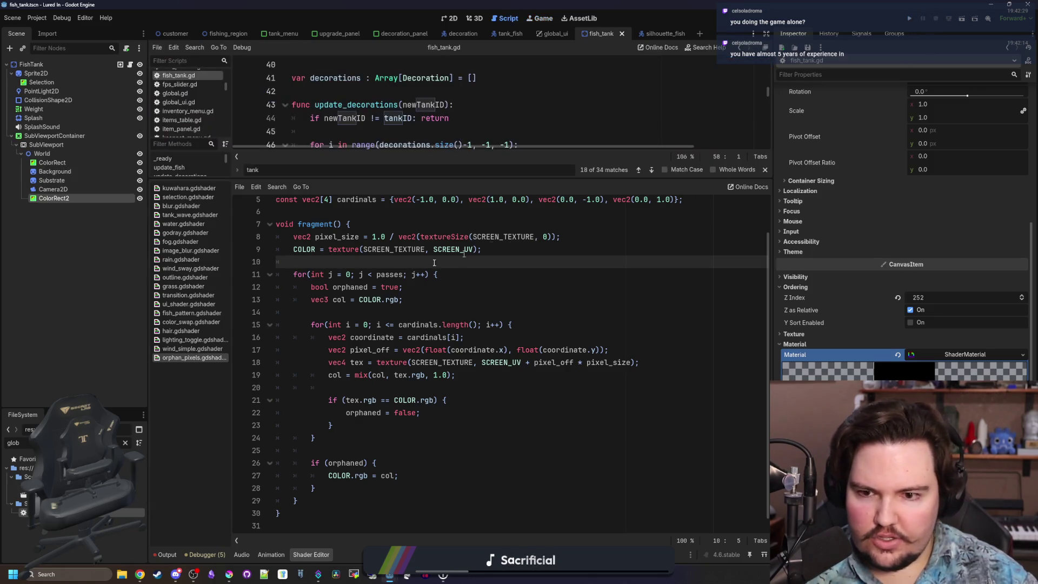
Step: Relaunch the fish tank game, scroll the view, then bring the orphan_pixels shader code back up
click(911, 19)
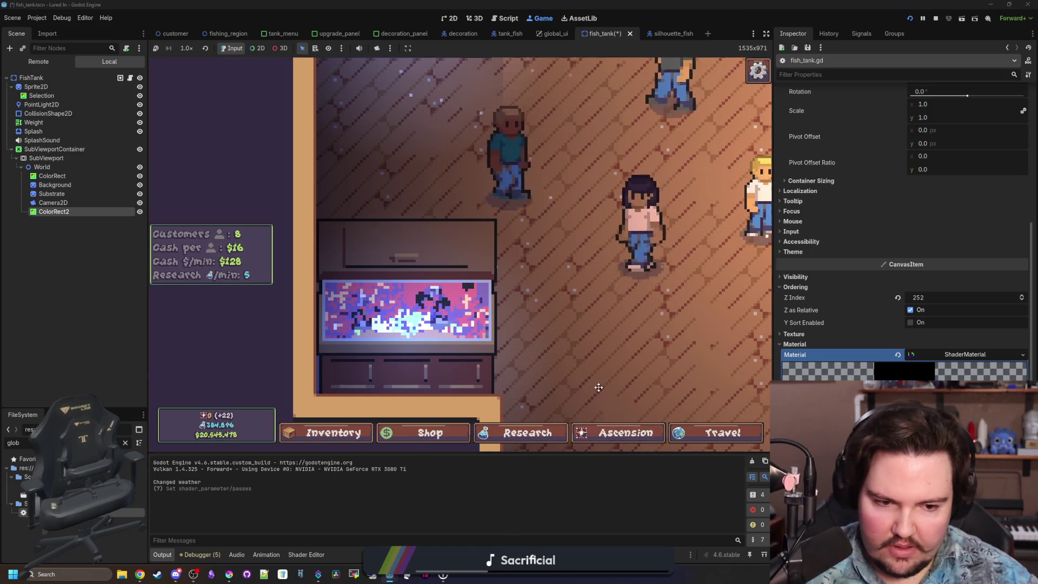
scroll(532, 255, down, 2)
click(306, 554)
Step: Cut vec3 col = COLOR.rgb; from inside the loop and paste it on line 10, before the passes loop
click(351, 269)
key(ctrl+s)
drag(359, 305, 390, 305)
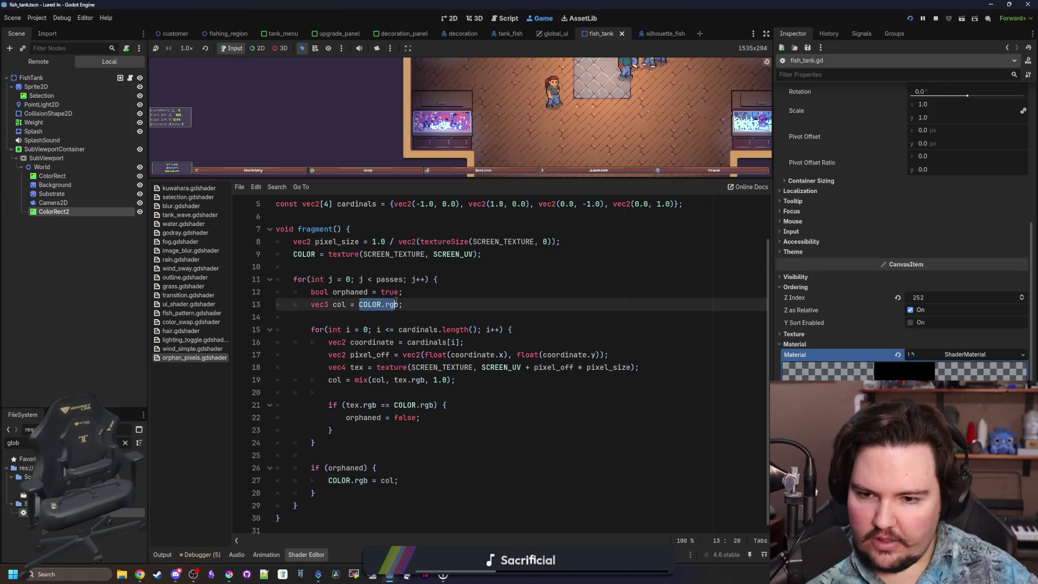
click(401, 305)
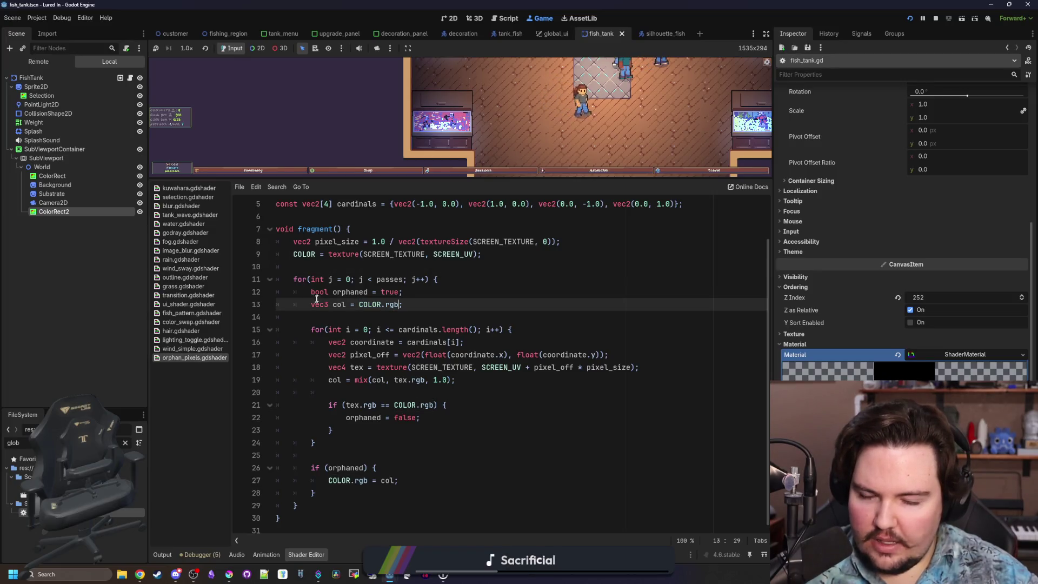
drag(429, 306, 311, 304)
key(ctrl+x)
click(328, 266)
key(ctrl+v)
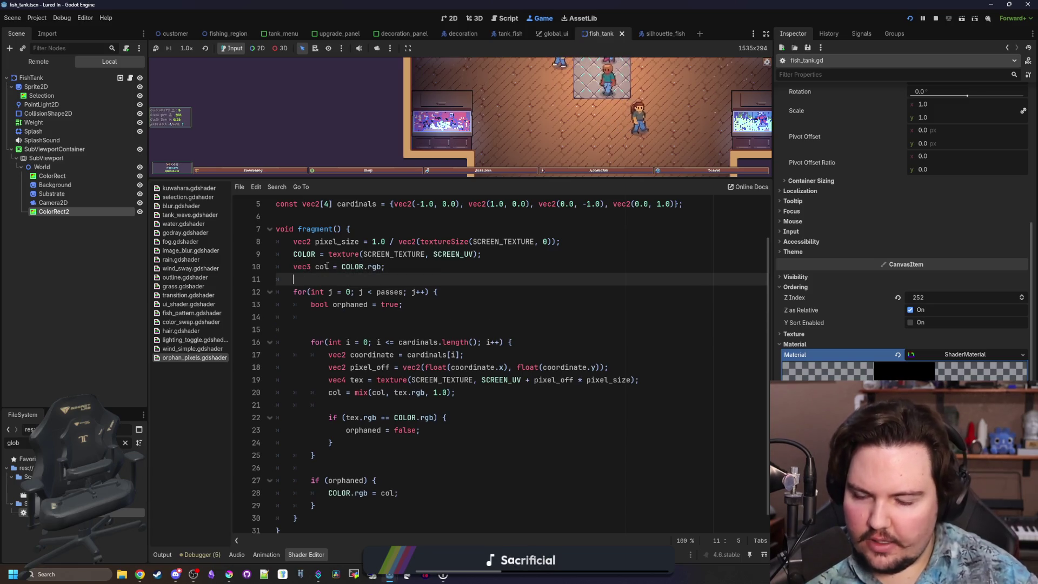
Step: Delete the leftover blank line inside the loop, save the shader, and enlarge the running game preview
click(361, 318)
key(BackSpace)
key(BackSpace)
key(BackSpace)
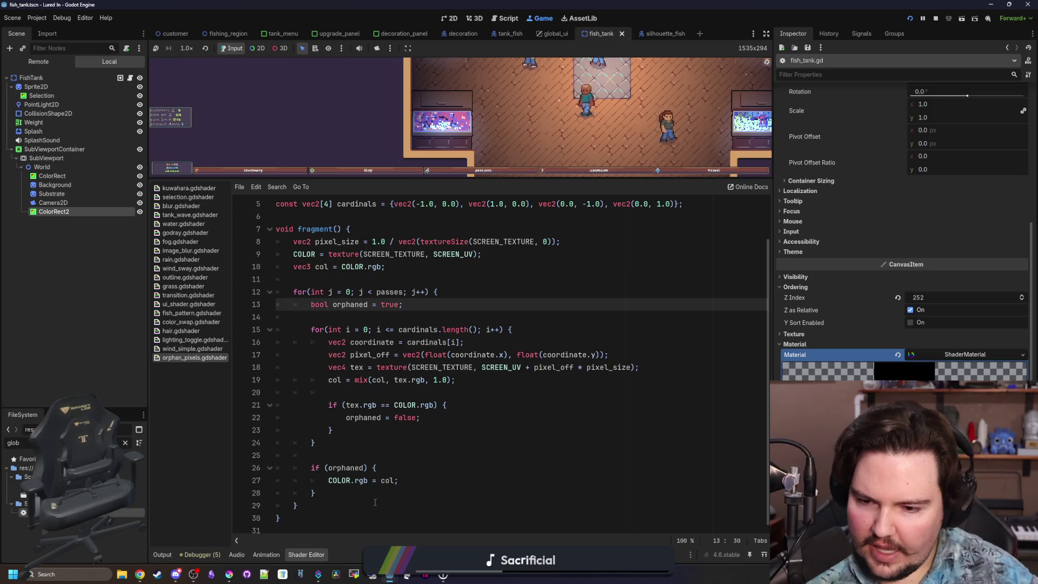
click(309, 443)
key(ctrl+s)
click(380, 456)
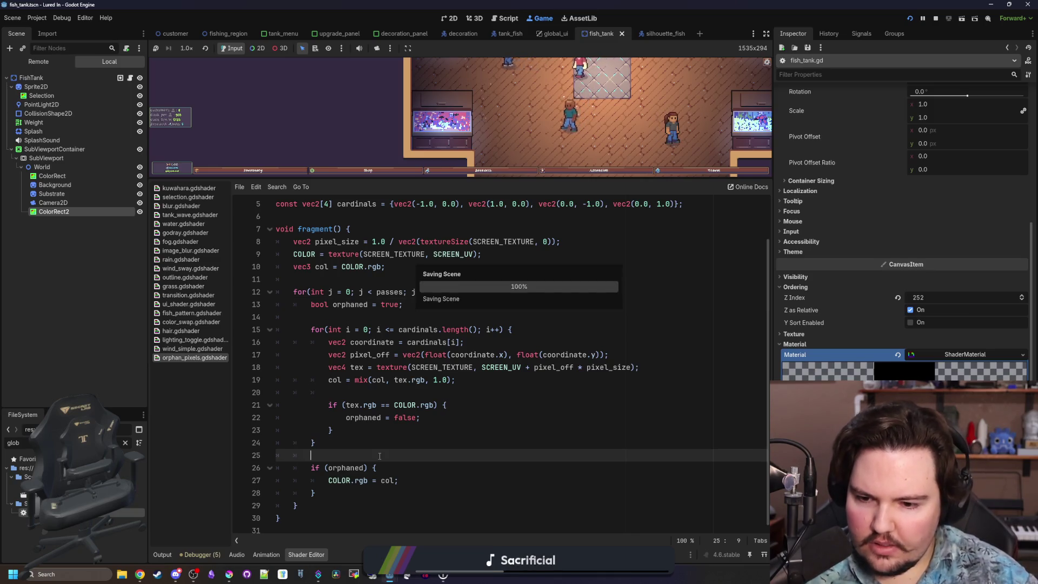
click(409, 478)
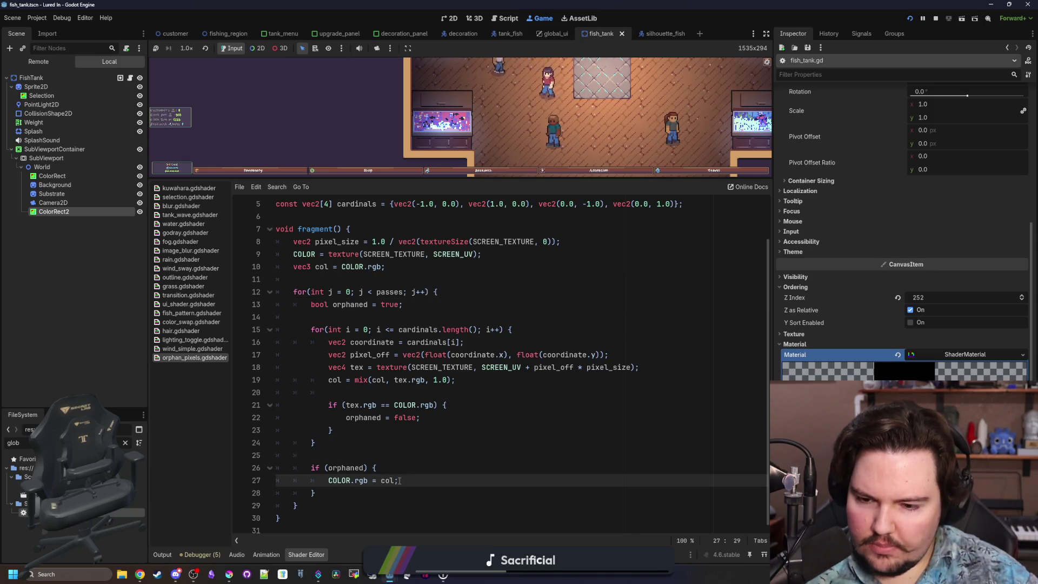
click(360, 454)
key(ctrl+s)
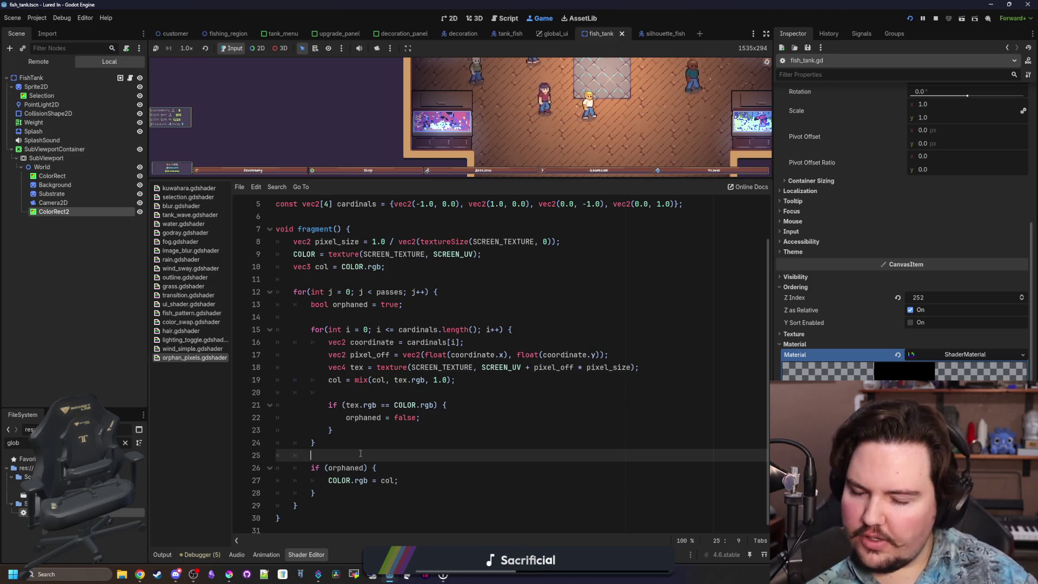
click(342, 389)
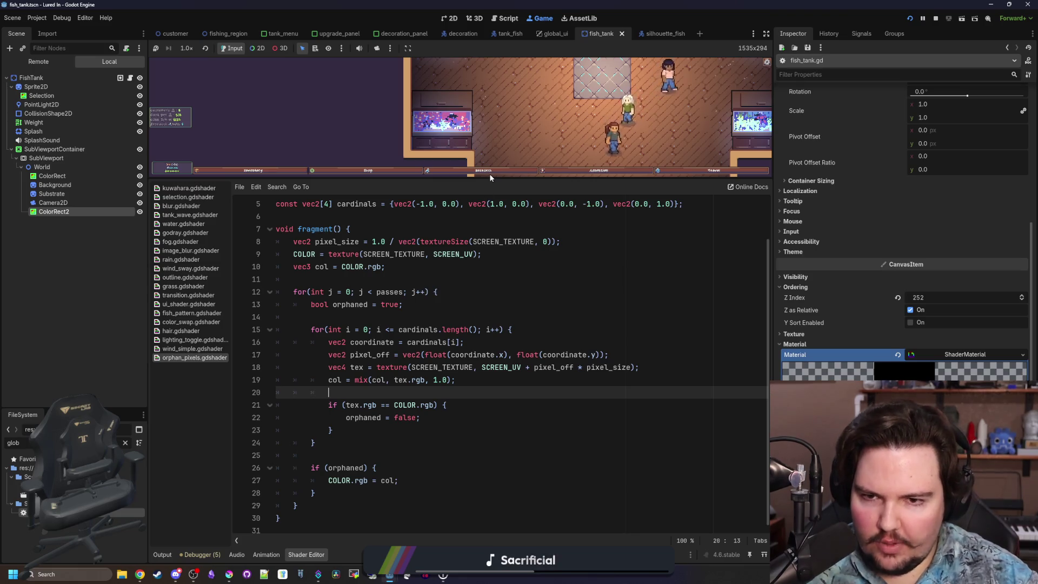
drag(486, 179, 487, 423)
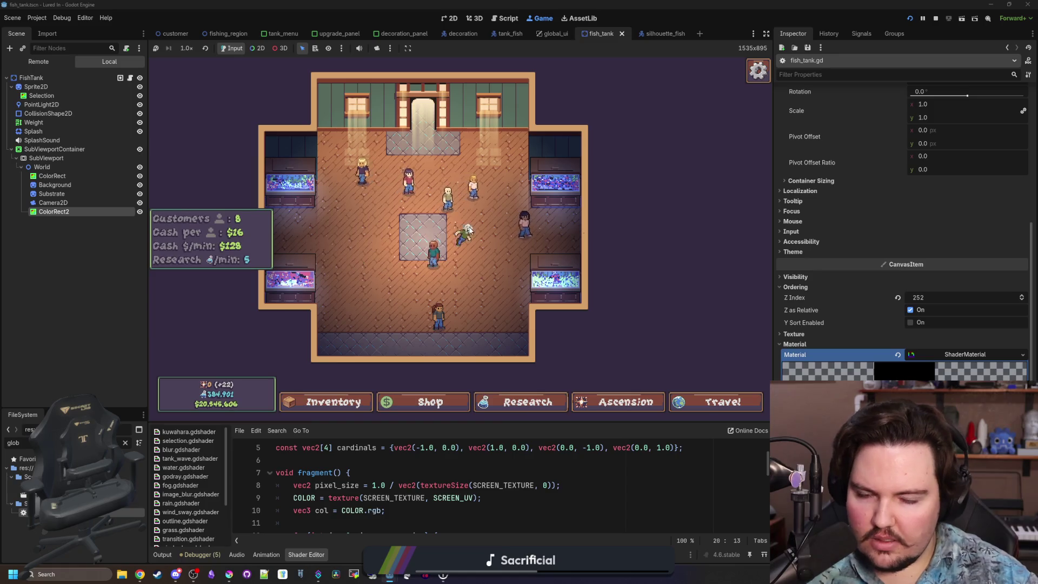
Step: Inspect the lower-right tank's decorations and settings in the game, then close the tank window
click(550, 271)
click(576, 280)
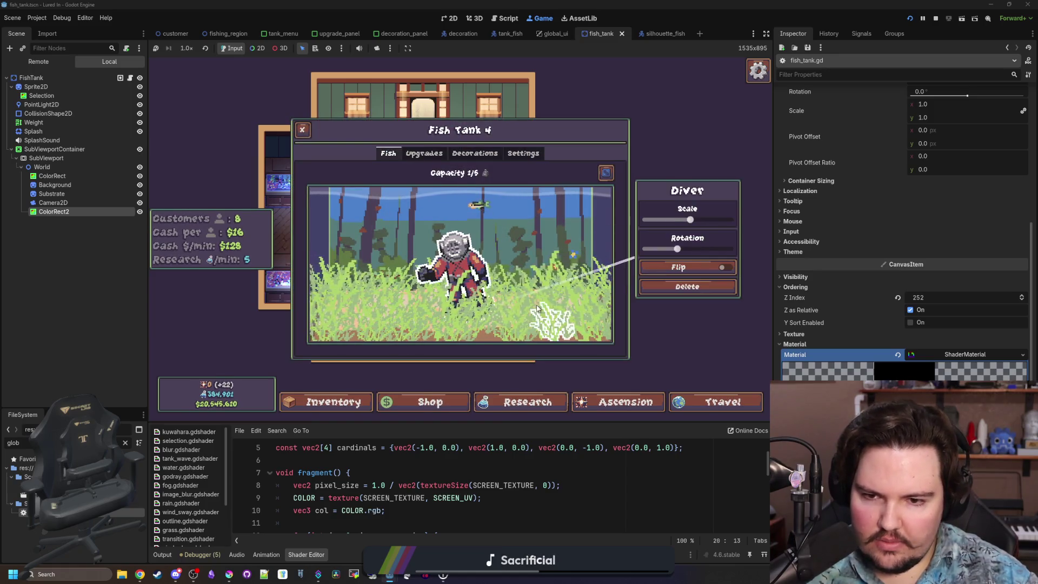
click(523, 153)
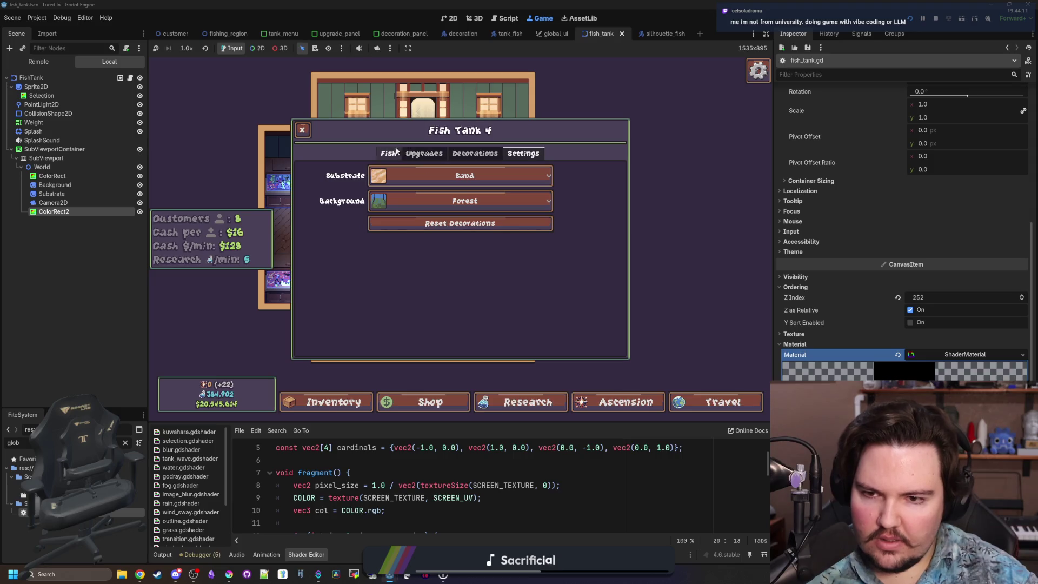
click(395, 153)
key(Escape)
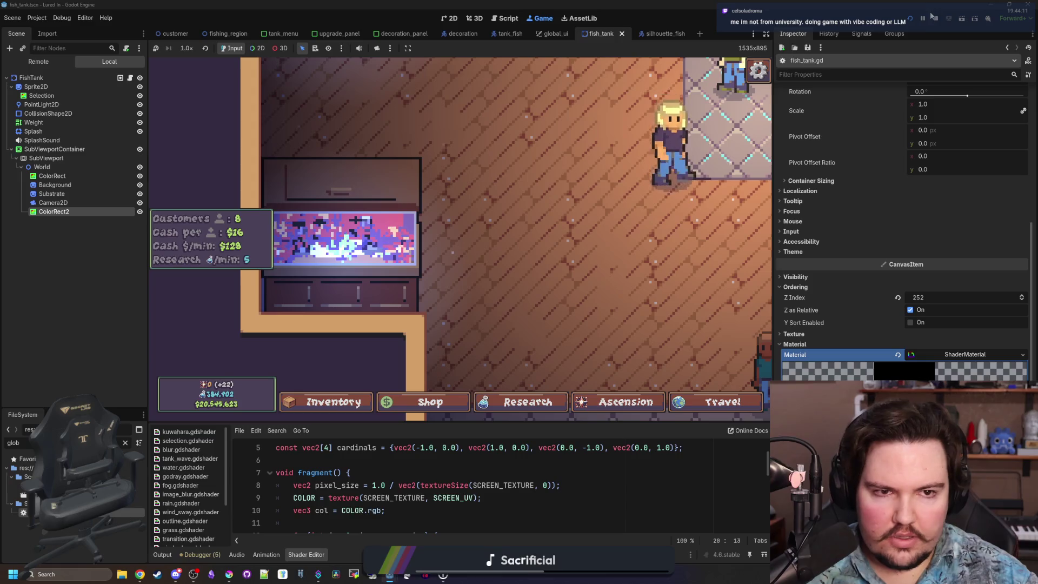
Step: Leave the game, jump to line 49 of the script, and enlarge the shader code pane
key(F8)
key(ctrl+l)
text(49)
key(Return)
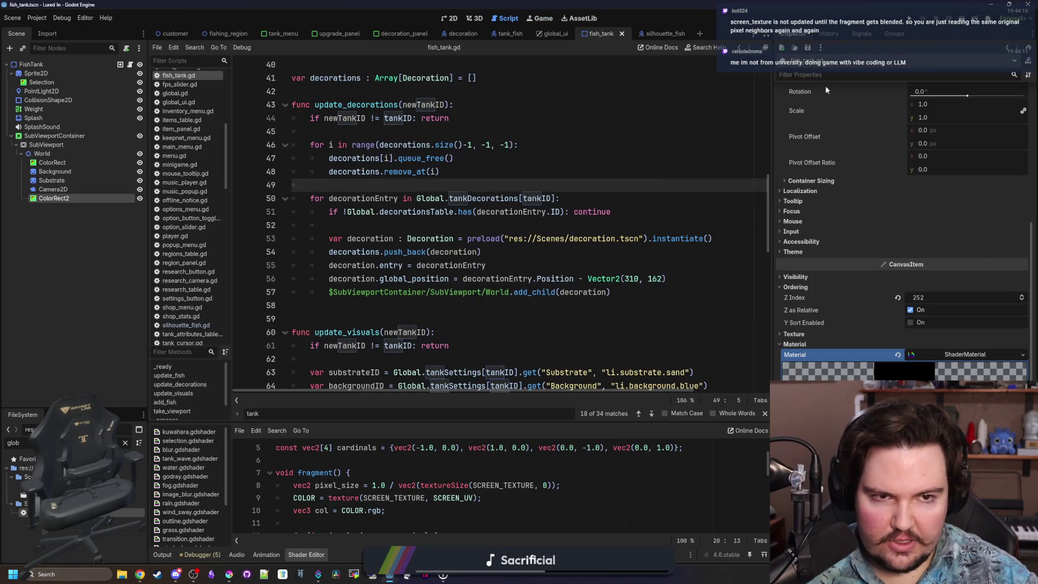
drag(499, 421, 500, 193)
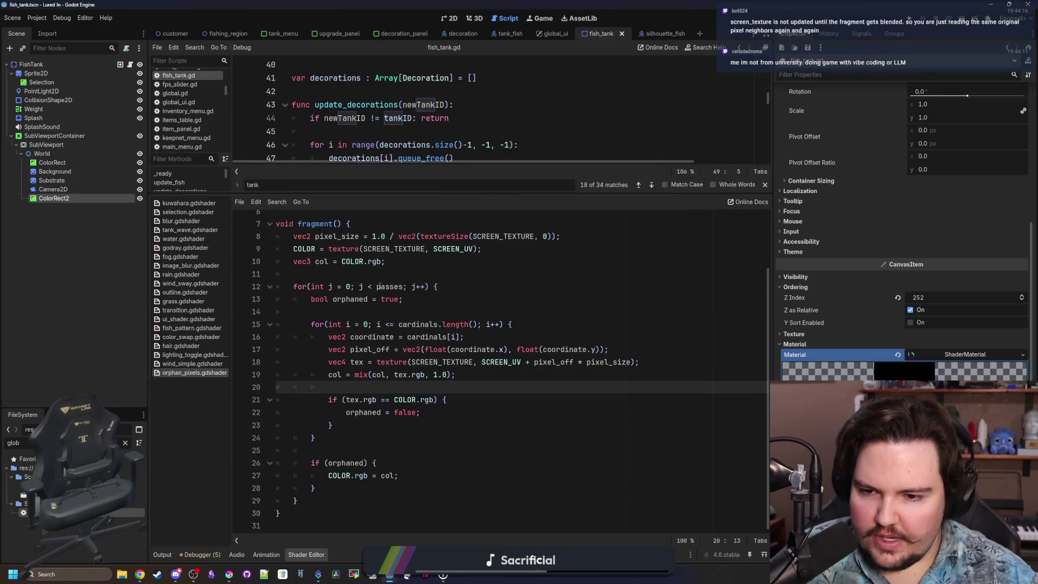
Step: Review the multi-pass loop in the orphan_pixels code, save the scene, and run the project again
click(398, 273)
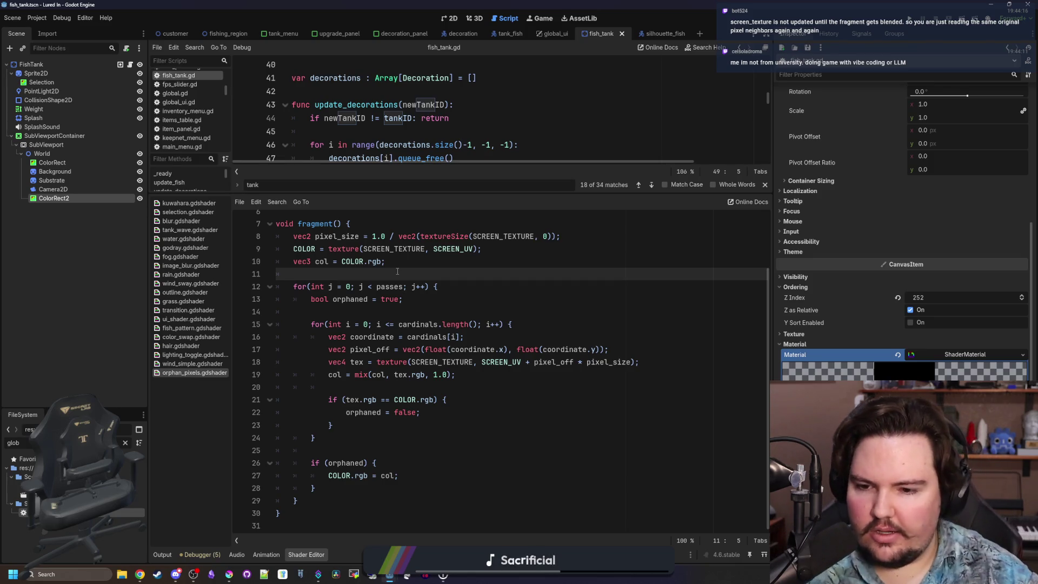
drag(399, 477, 386, 478)
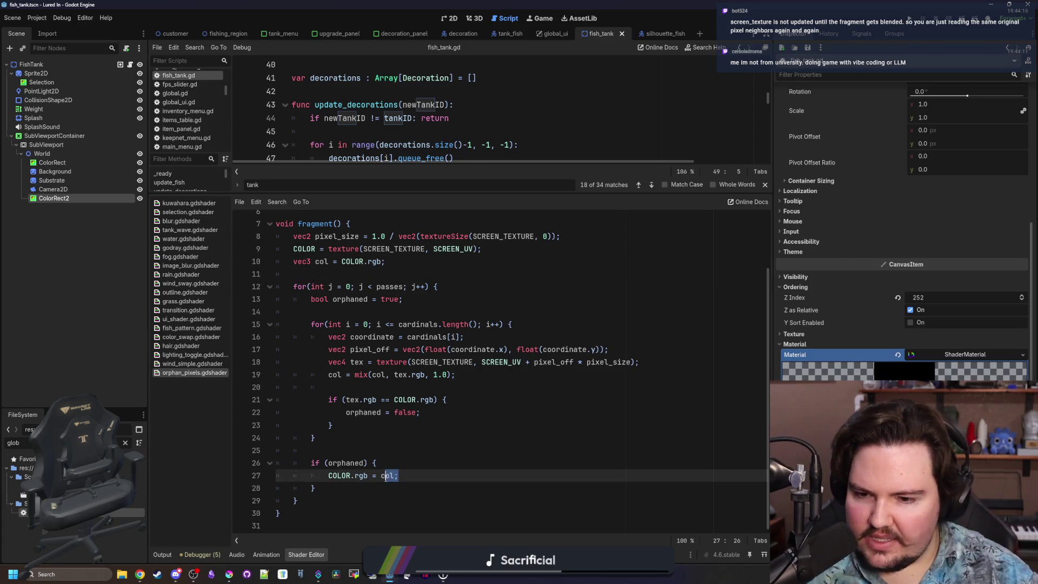
click(381, 432)
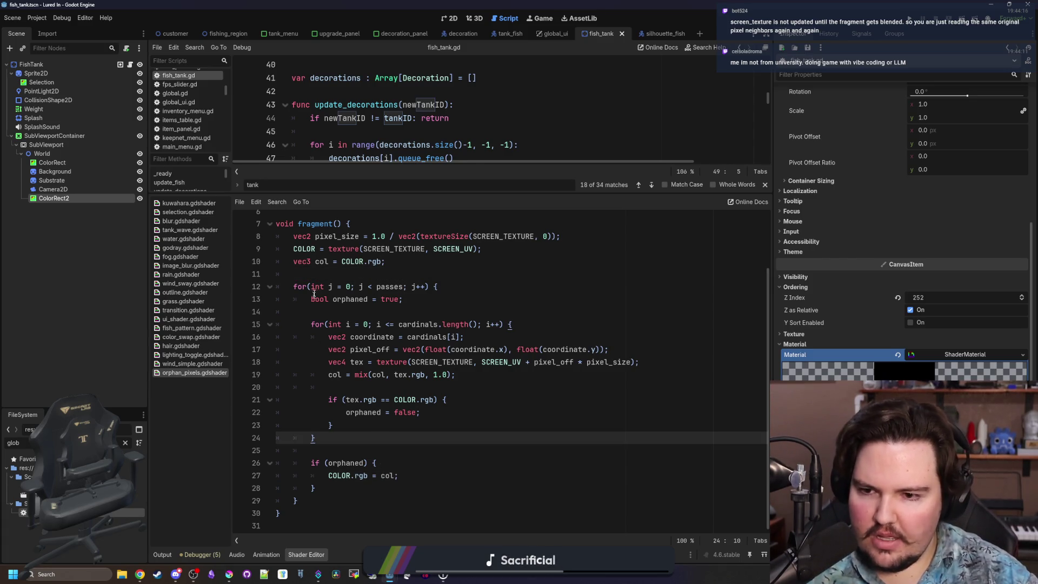
drag(308, 284, 452, 480)
click(452, 481)
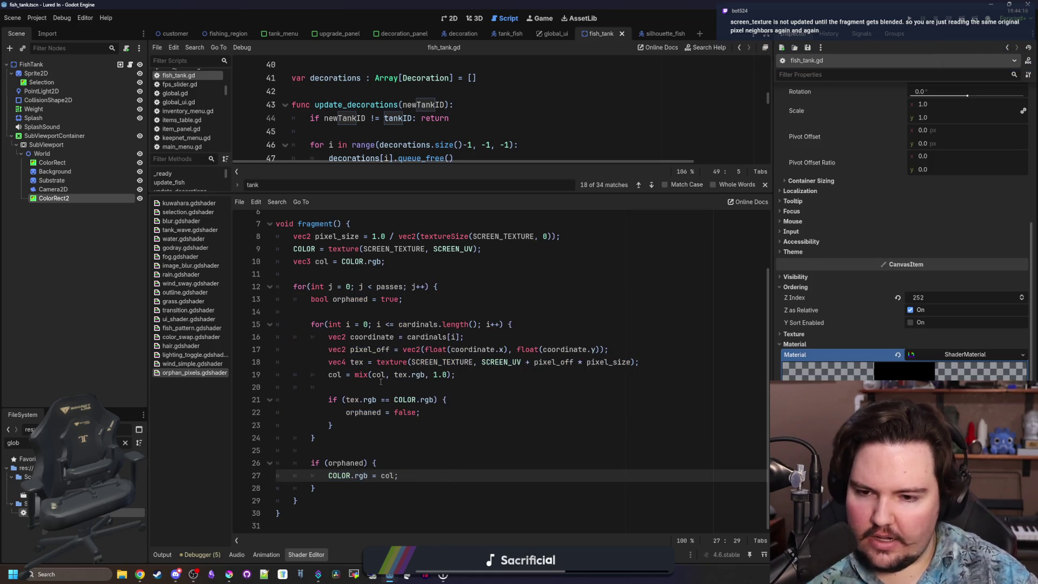
double_click(381, 375)
click(381, 375)
key(ctrl+s)
click(377, 312)
key(ctrl+s)
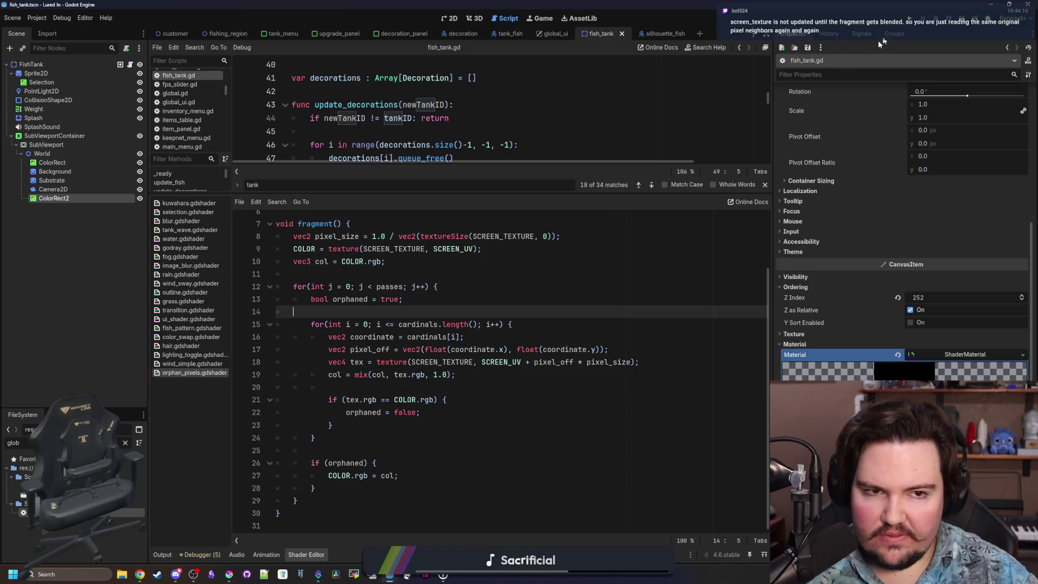
click(911, 19)
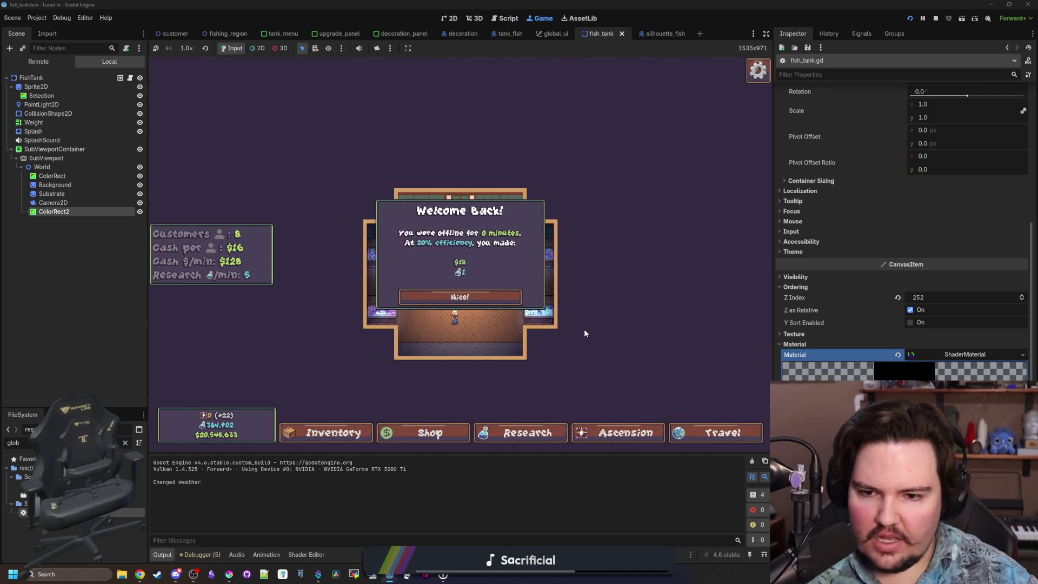
Step: Dismiss the Welcome Back dialog with Nice!, scroll across the shop's tanks, then return to the shader code
click(500, 298)
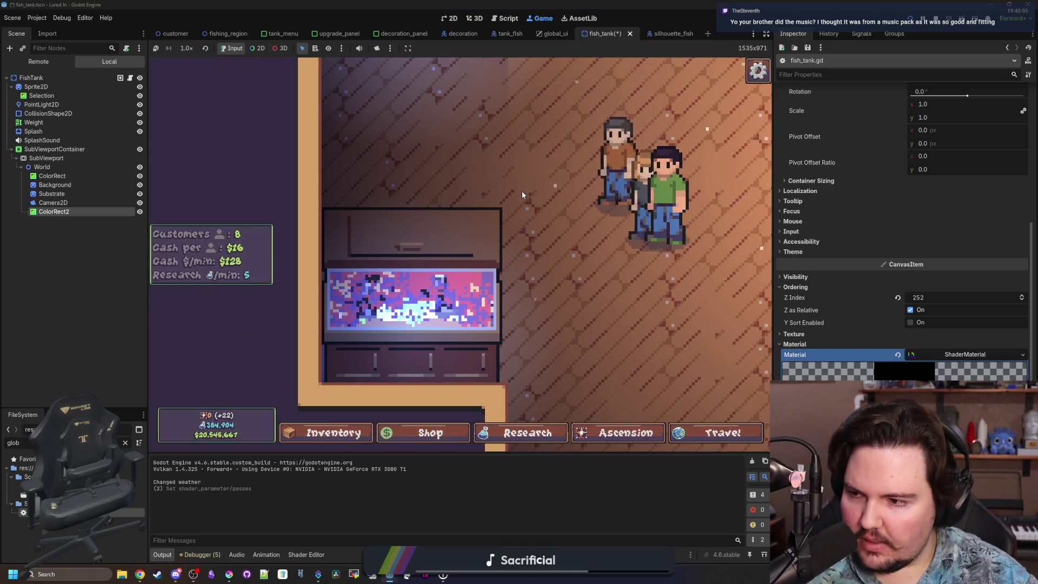
scroll(522, 194, down, 3)
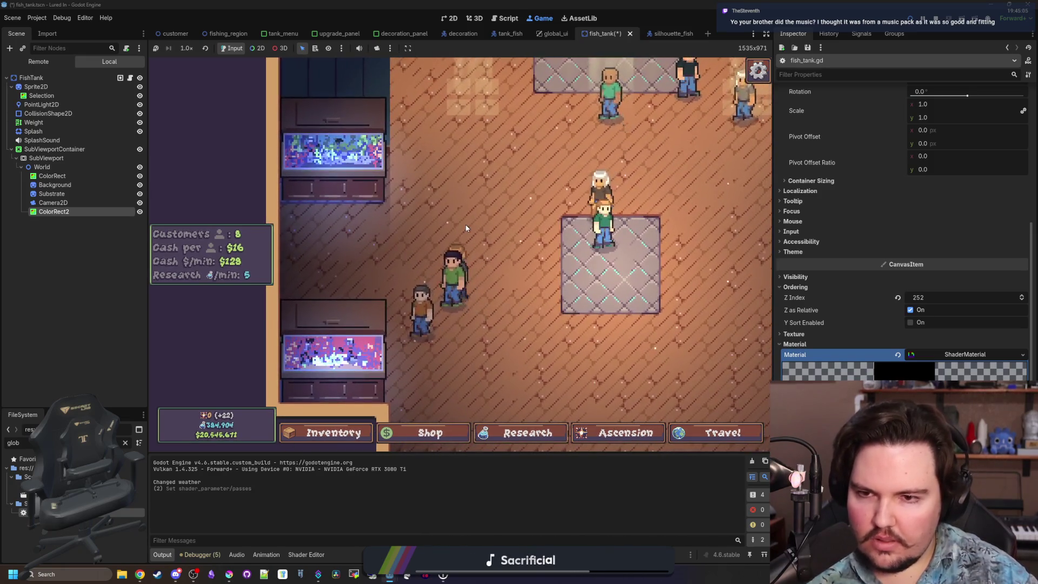
scroll(463, 238, up, 3)
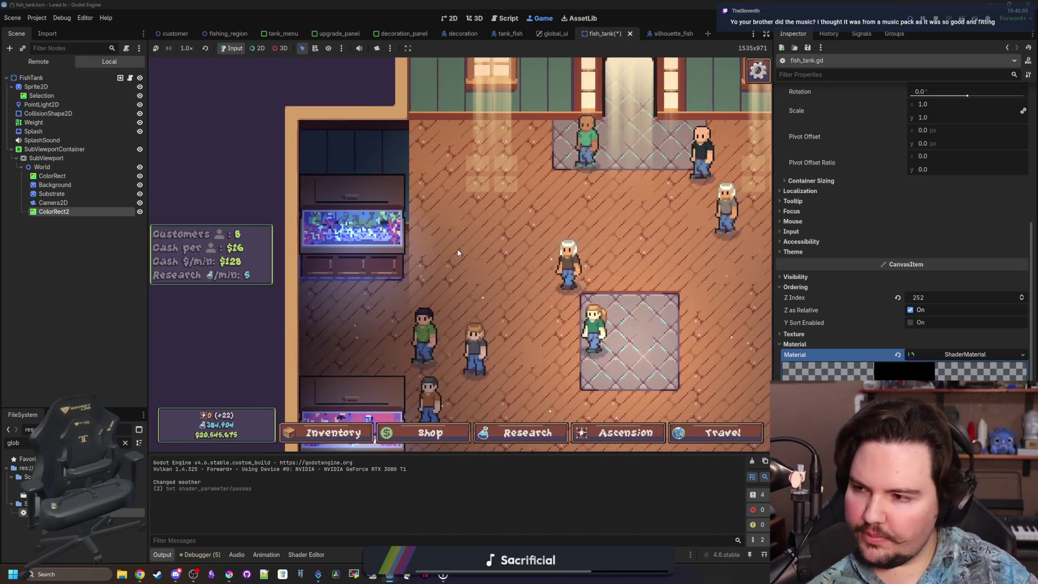
scroll(424, 281, down, 3)
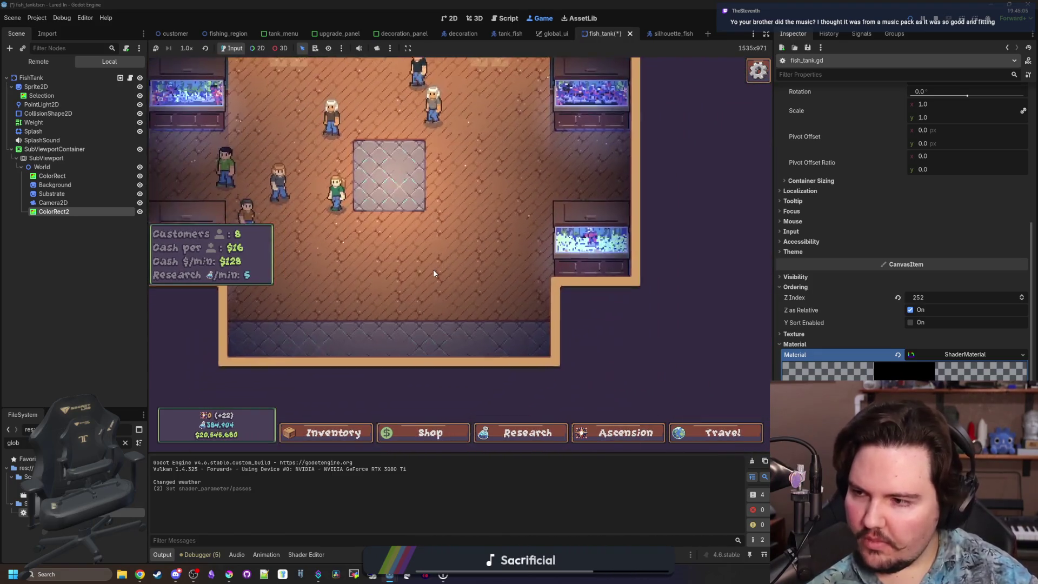
scroll(434, 271, up, 3)
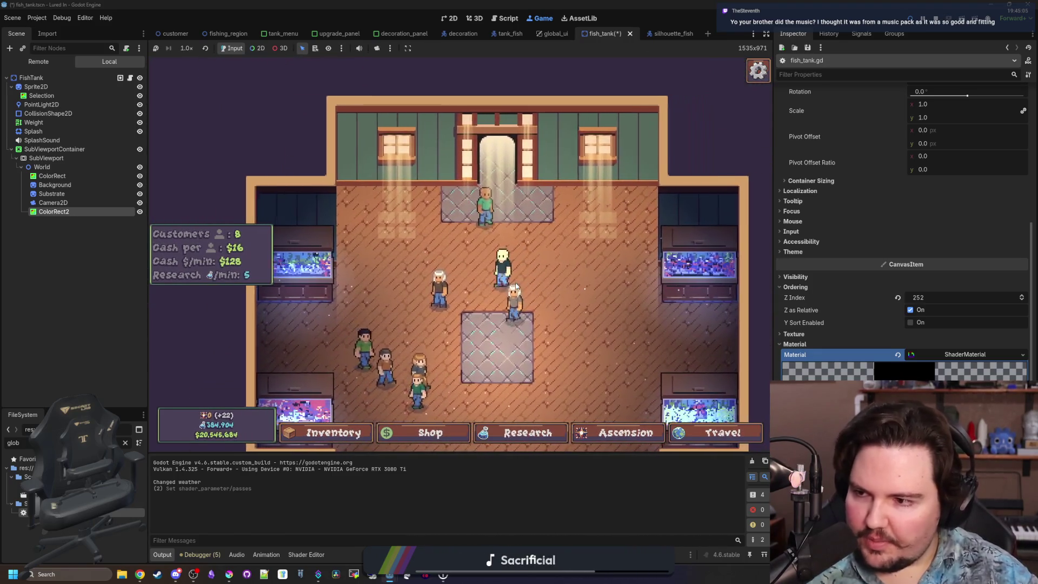
scroll(515, 282, up, 2)
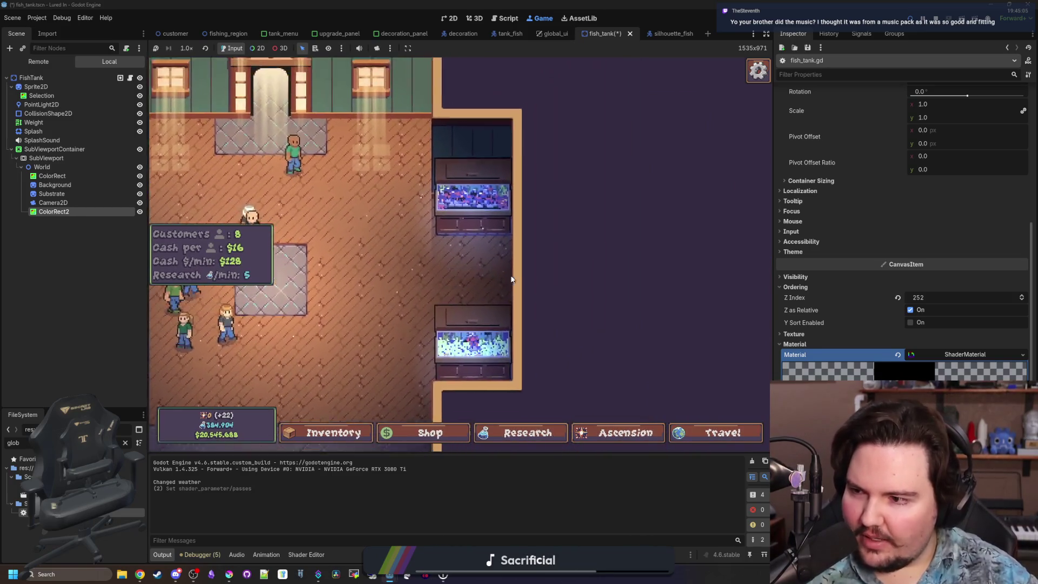
scroll(512, 279, down, 3)
scroll(500, 346, up, 3)
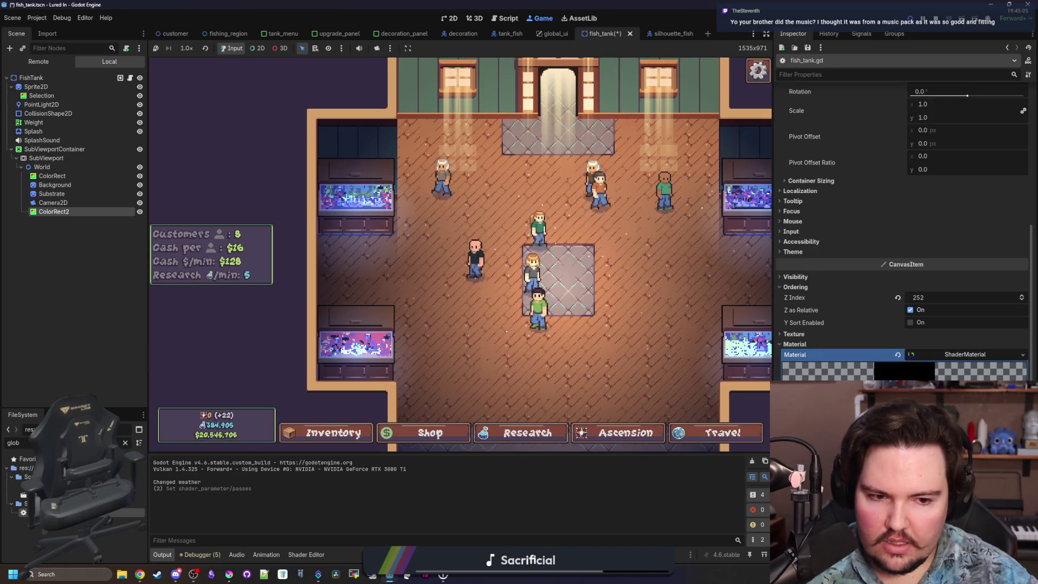
click(306, 555)
click(368, 286)
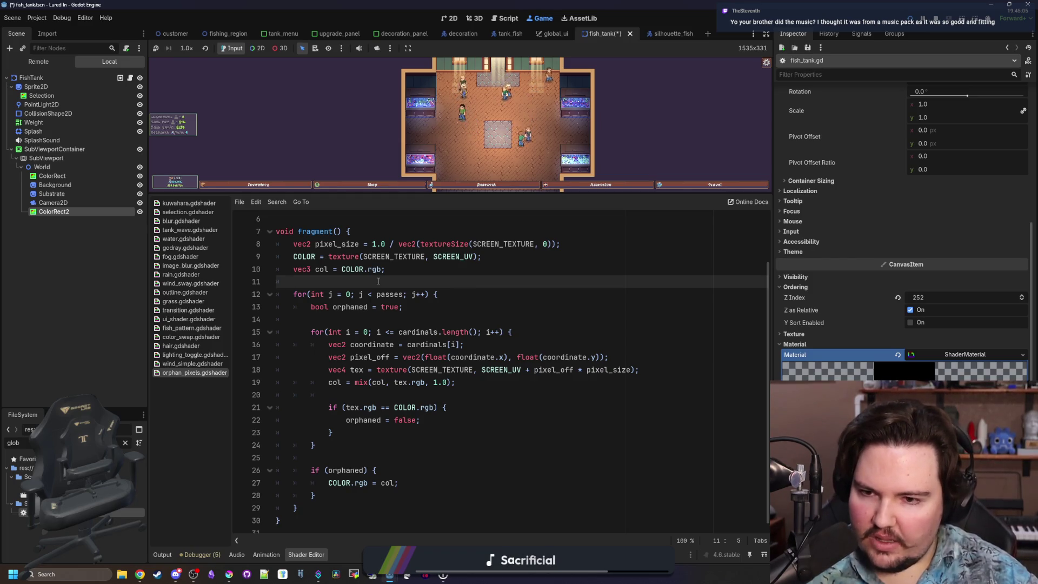
Step: Delete the for (j < passes) line and its closing brace, and un-indent the former loop body
key(ctrl+s)
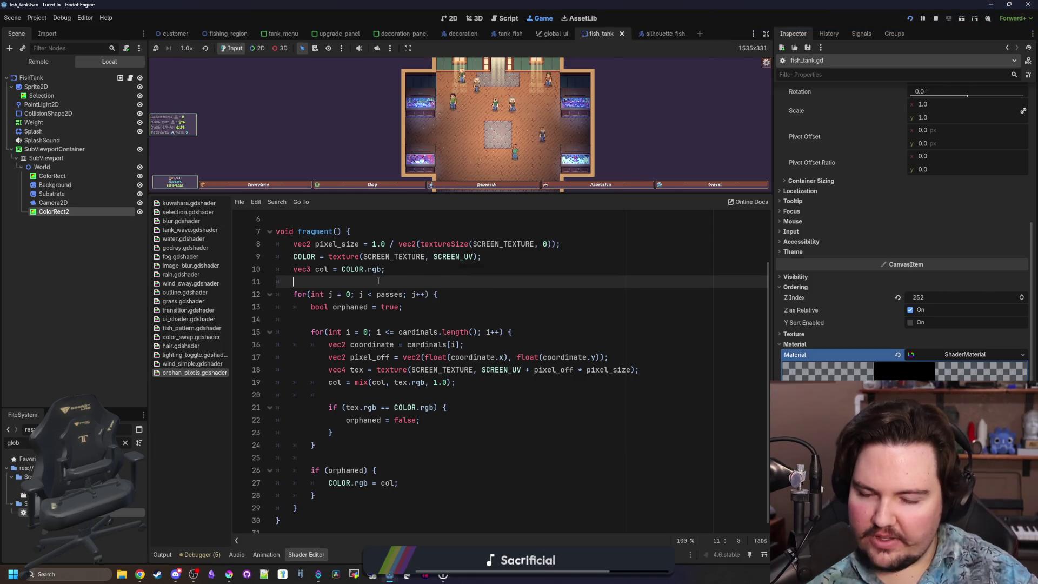
key(ctrl+s)
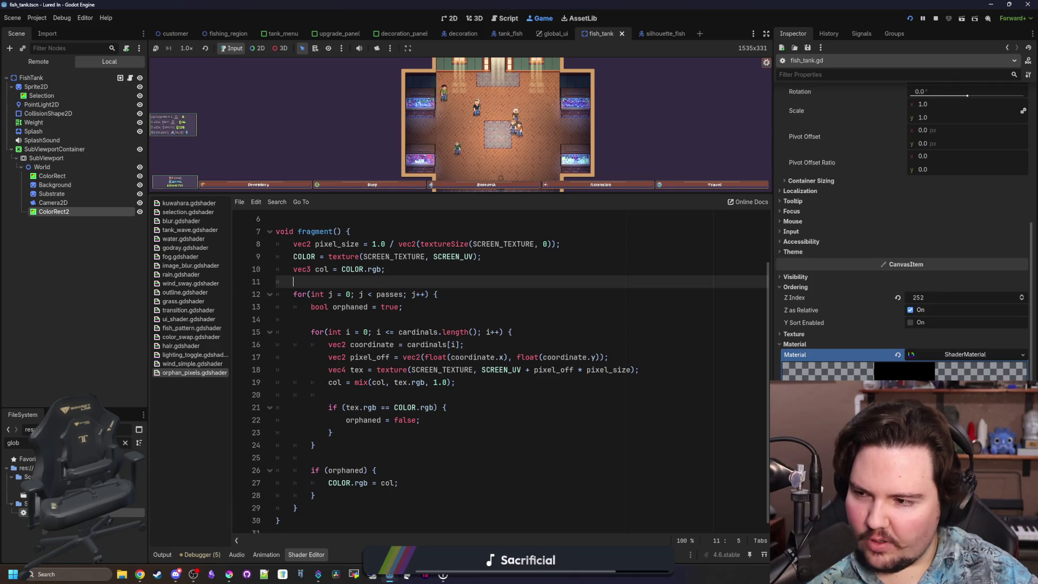
triple_click(473, 296)
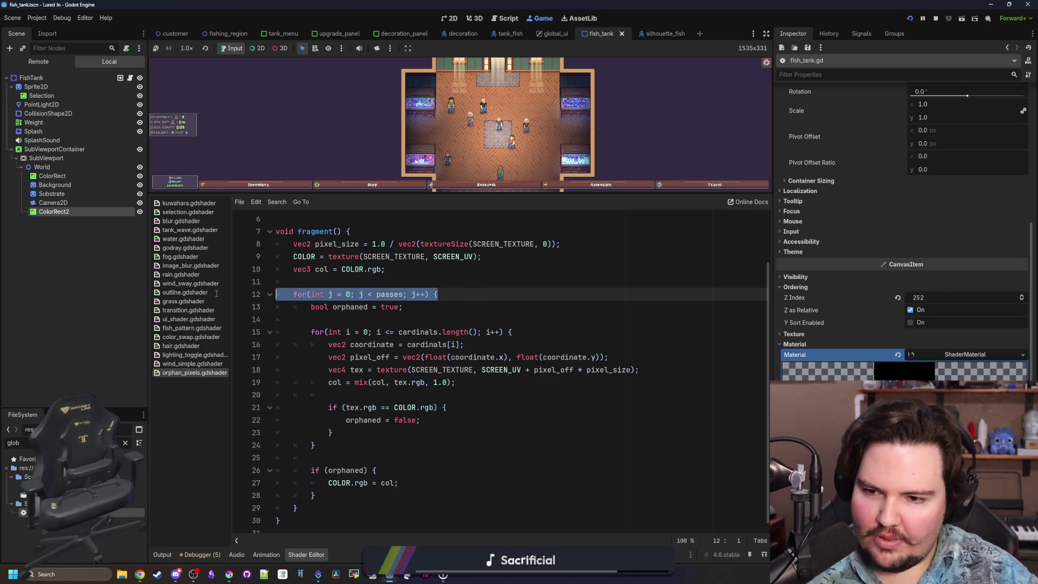
key(BackSpace)
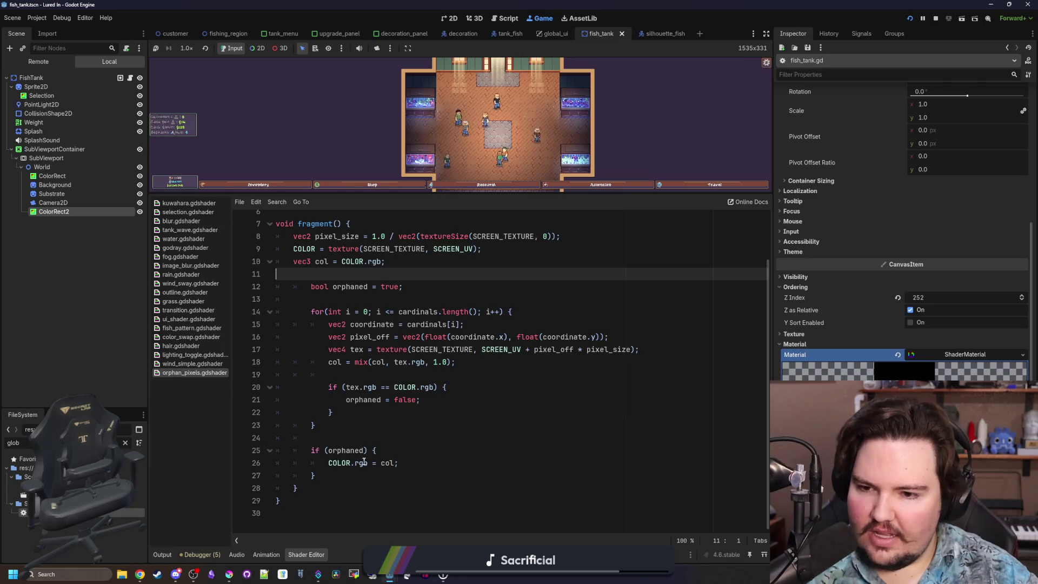
mouse_move(316, 475)
mouse_down()
mouse_move(278, 275)
mouse_move(174, 276)
mouse_up()
key(shift+Tab)
click(278, 274)
key(BackSpace)
click(319, 476)
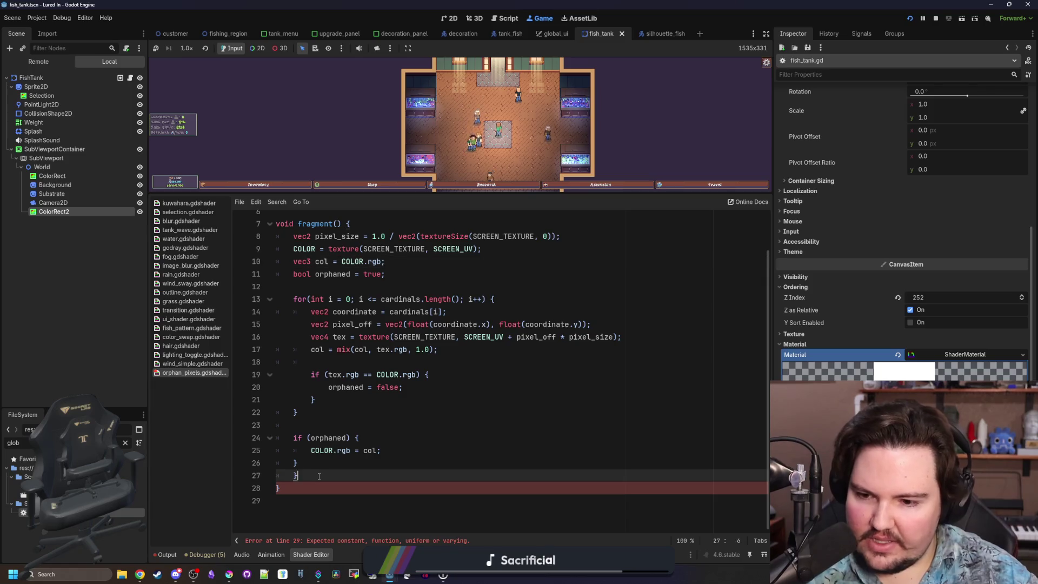
key(BackSpace)
Step: Delete the 'uniform int passes' declaration line at the top of the shader
click(332, 423)
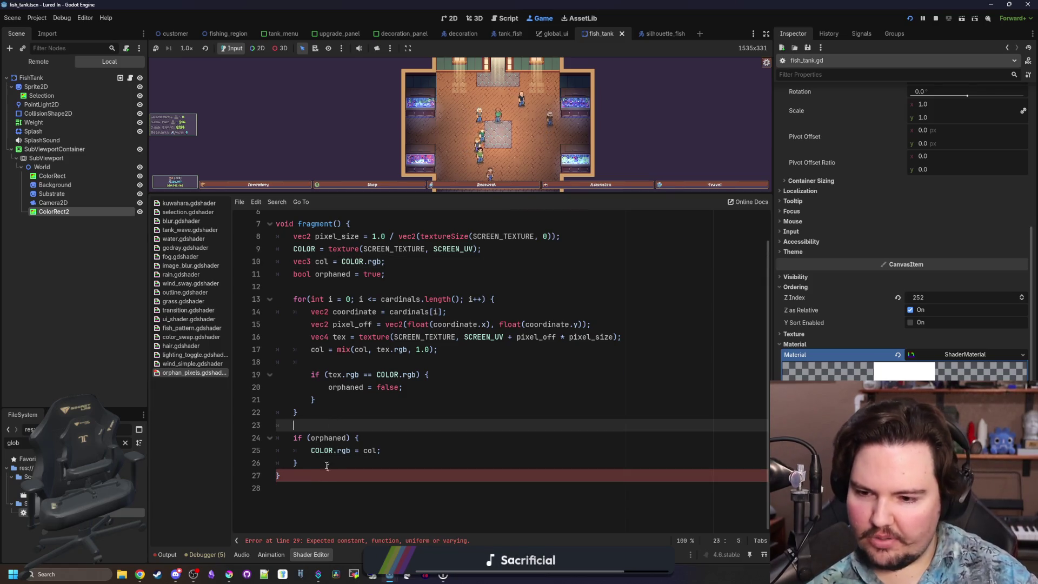
scroll(324, 460, up, 1)
click(336, 442)
scroll(333, 379, up, 1)
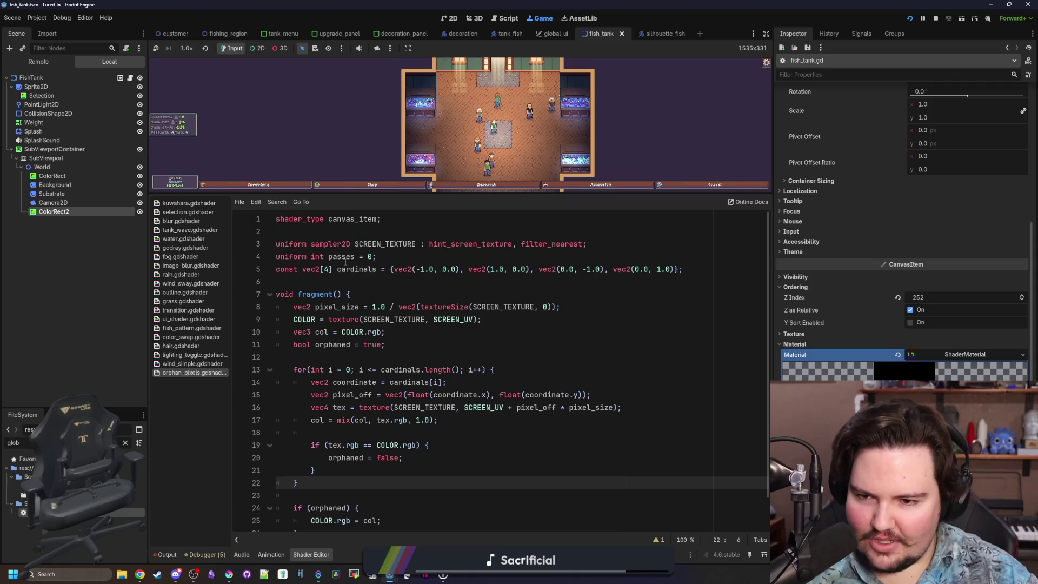
click(326, 280)
drag(379, 256, 276, 257)
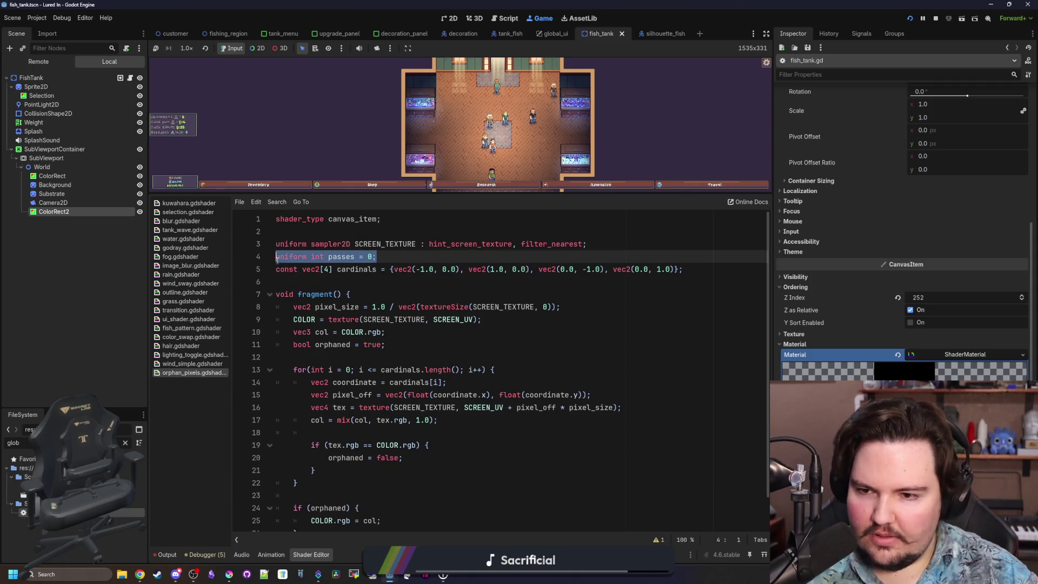
key(BackSpace)
key(BackSpace)
key(Down)
key(Down)
scroll(327, 292, down, 1)
click(335, 324)
scroll(335, 330, up, 1)
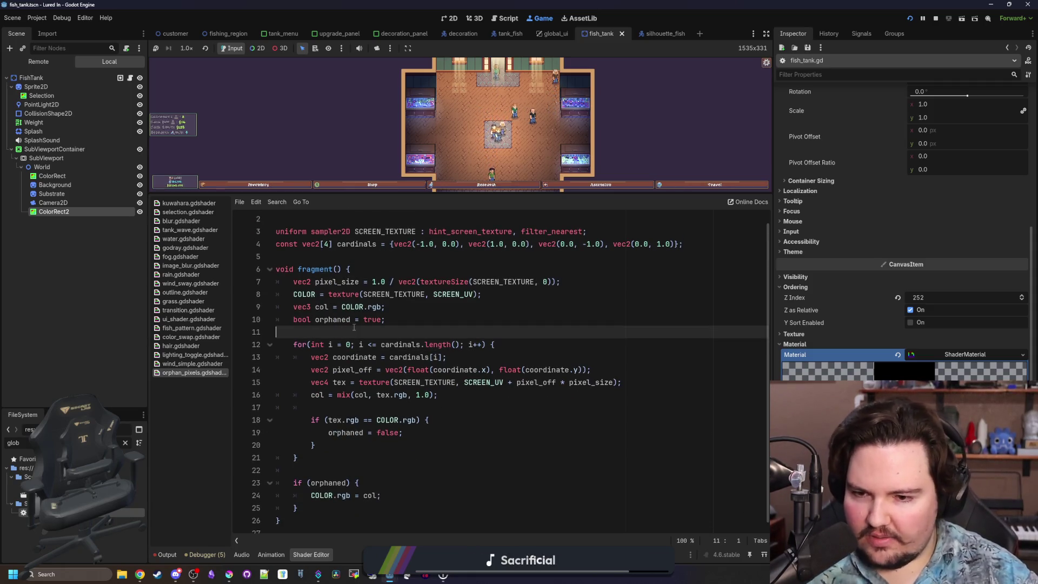
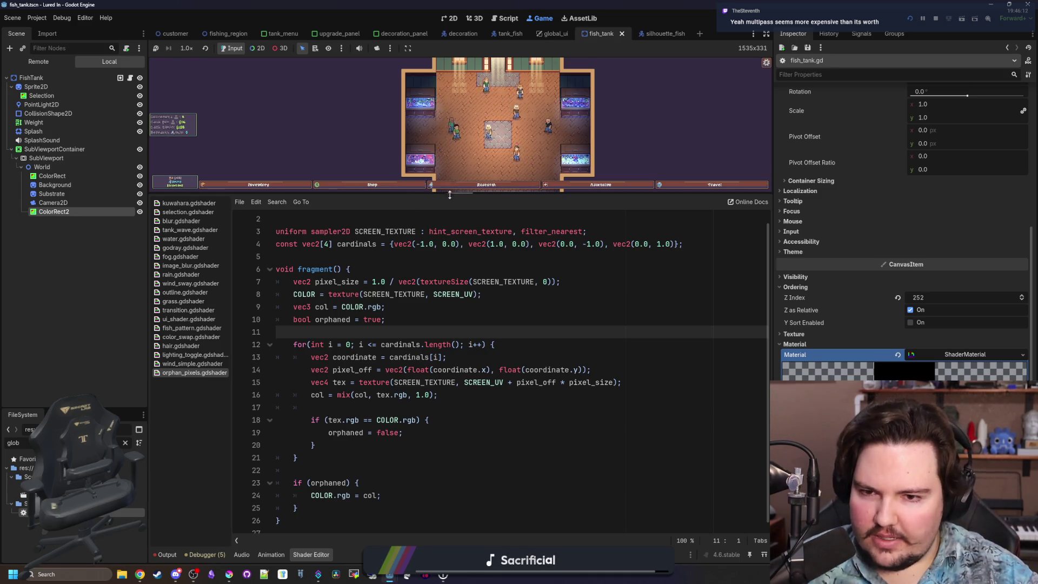
Step: Enlarge the game preview above the shader code and pan it across the shop floor
drag(459, 194, 498, 422)
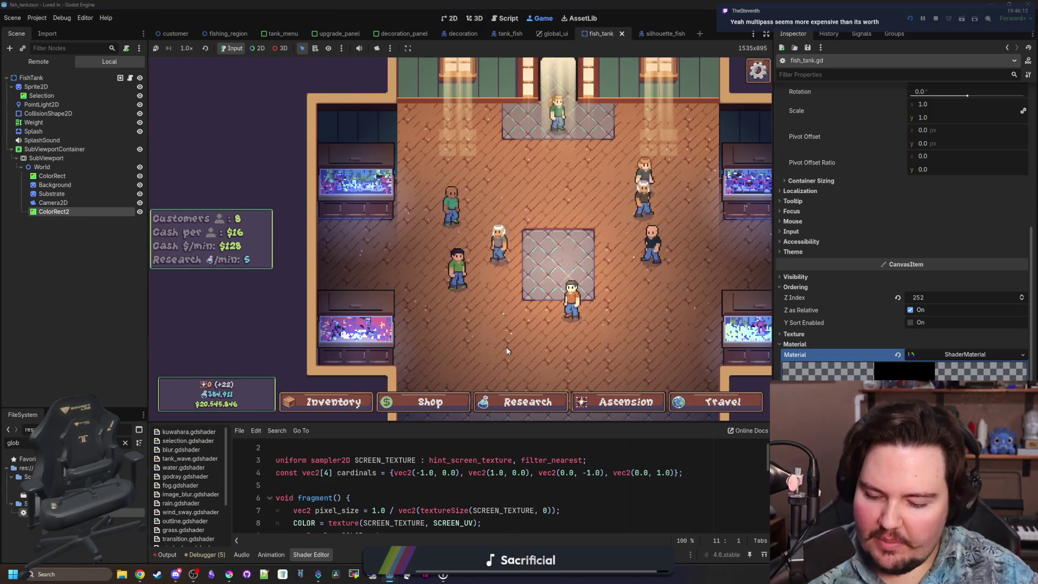
drag(486, 334, 441, 256)
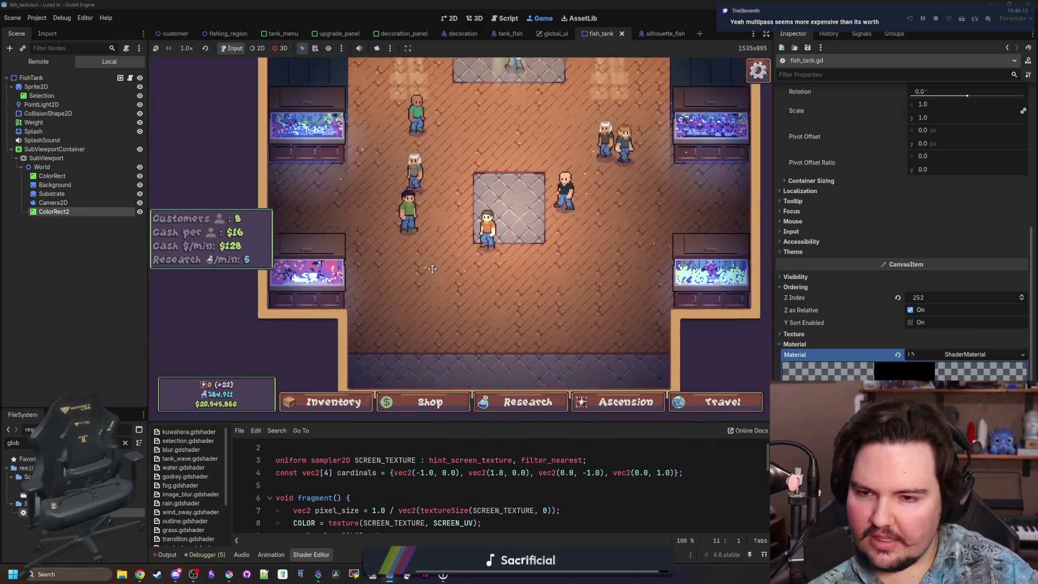
scroll(441, 260, down, 1)
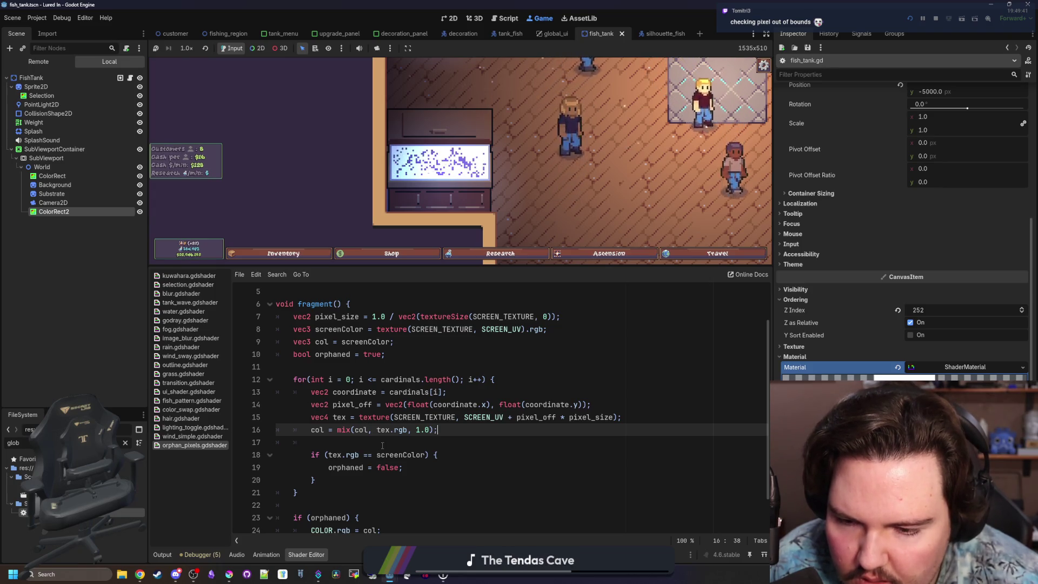
Step: Save the shader and scene, then scroll to the end of the if (orphaned) block
key(Down)
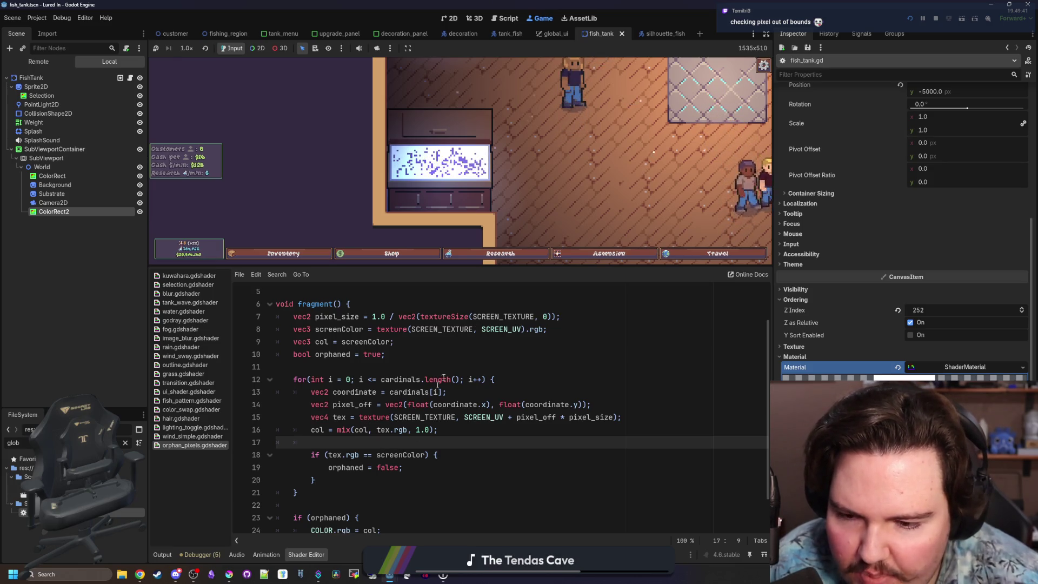
click(359, 417)
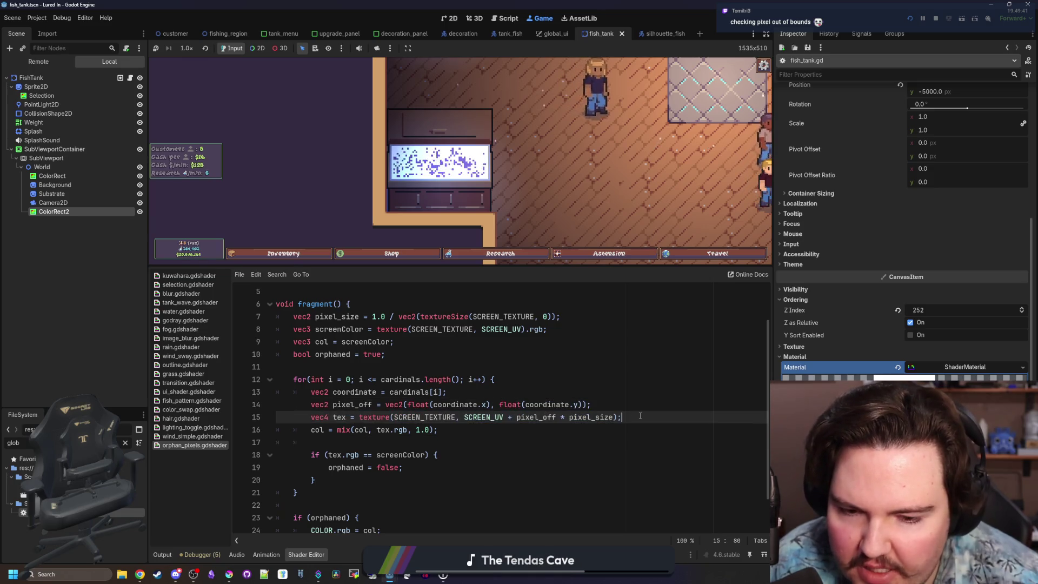
click(412, 439)
key(ctrl+s)
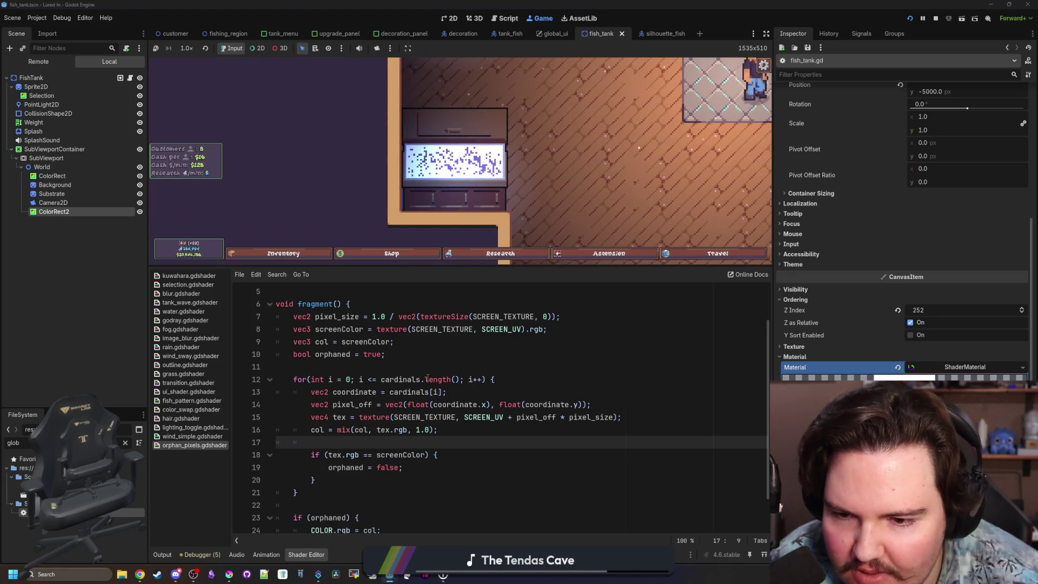
click(440, 369)
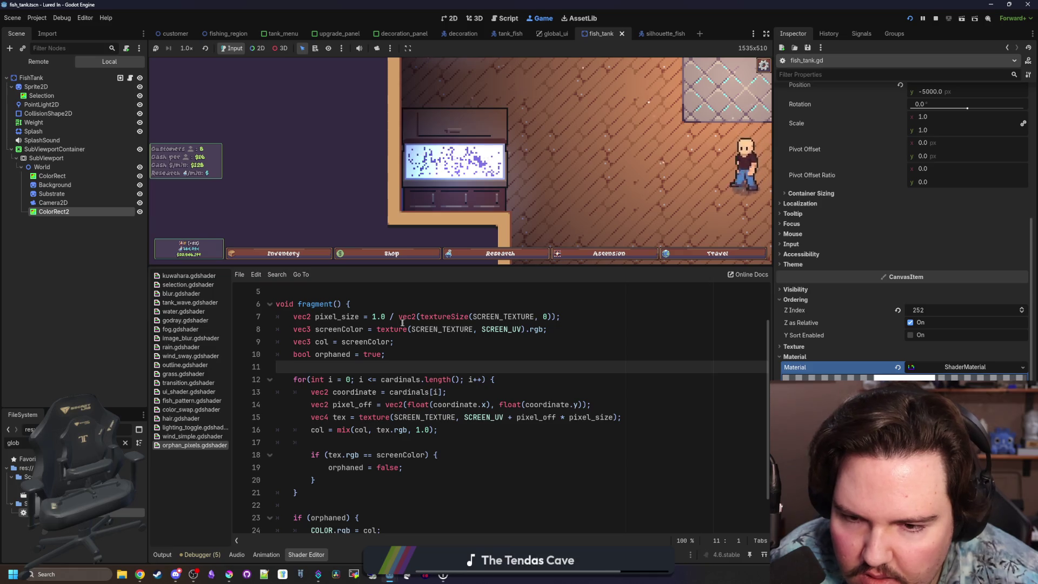
scroll(487, 370, up, 3)
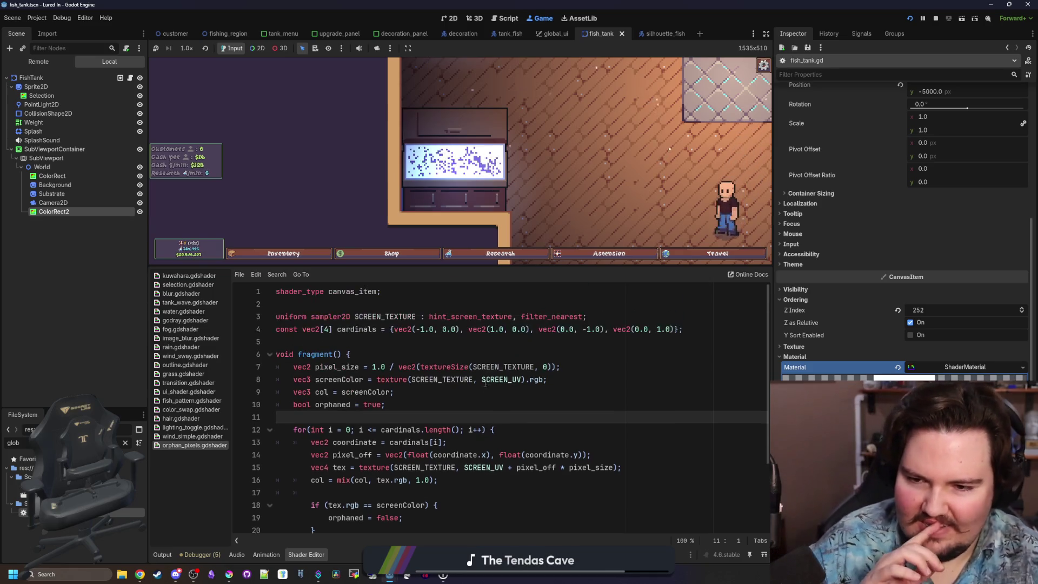
scroll(471, 397, down, 2)
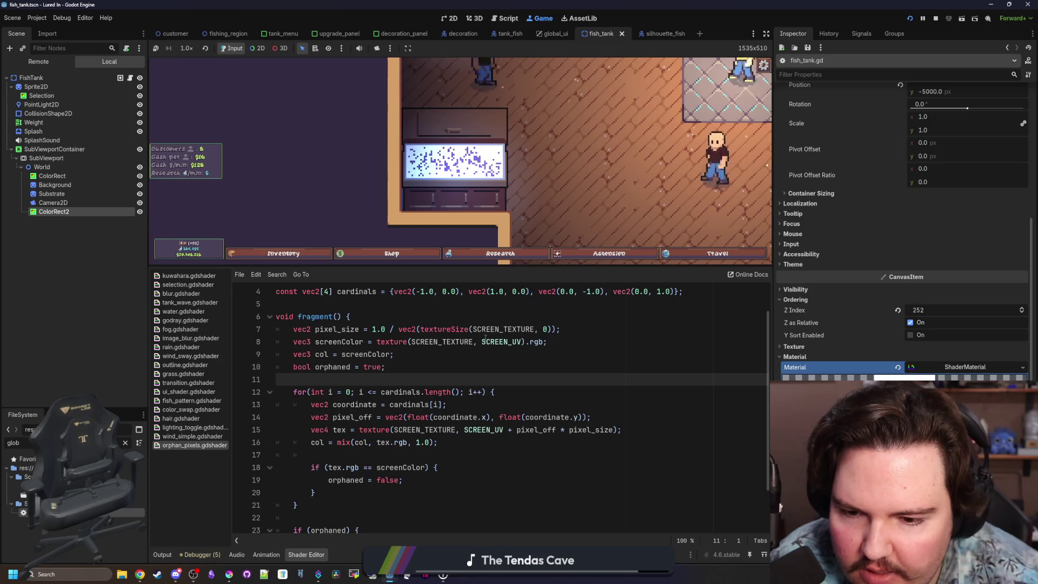
scroll(431, 447, down, 2)
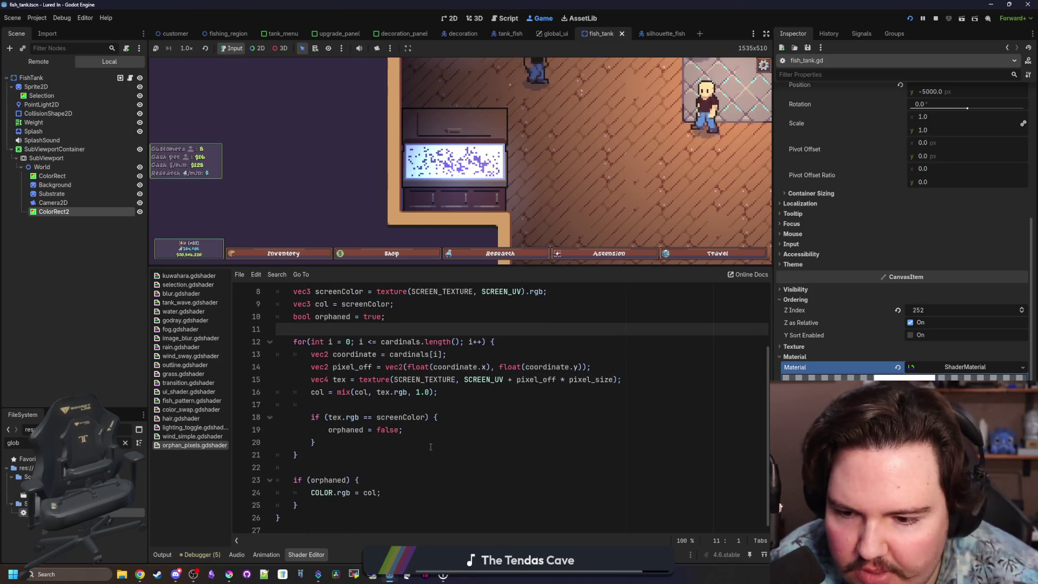
Step: Add an else branch setting COLOR.rgb = screenColor, then stop the running game
click(320, 505)
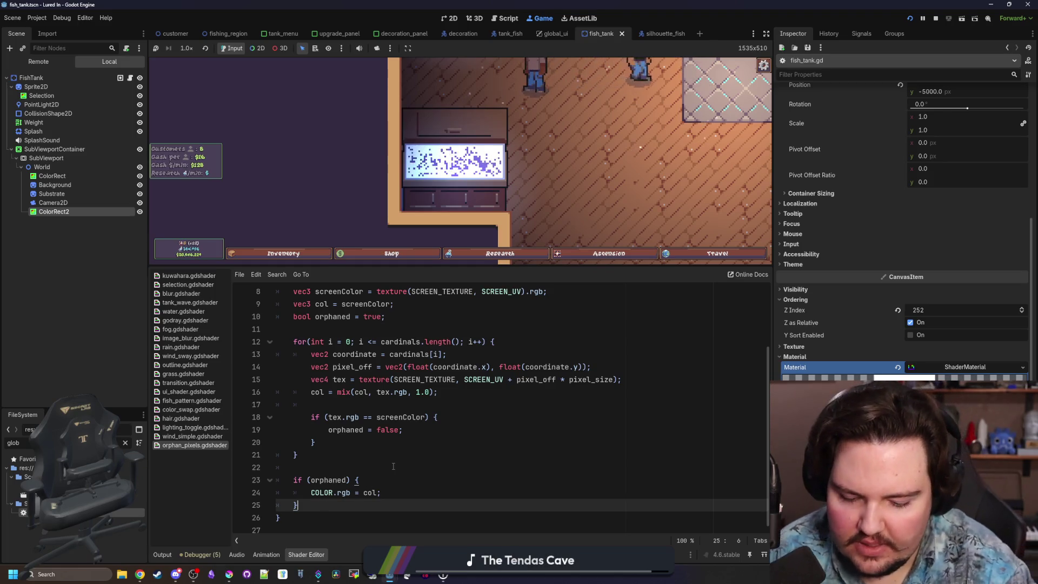
text( else:)
key(Return)
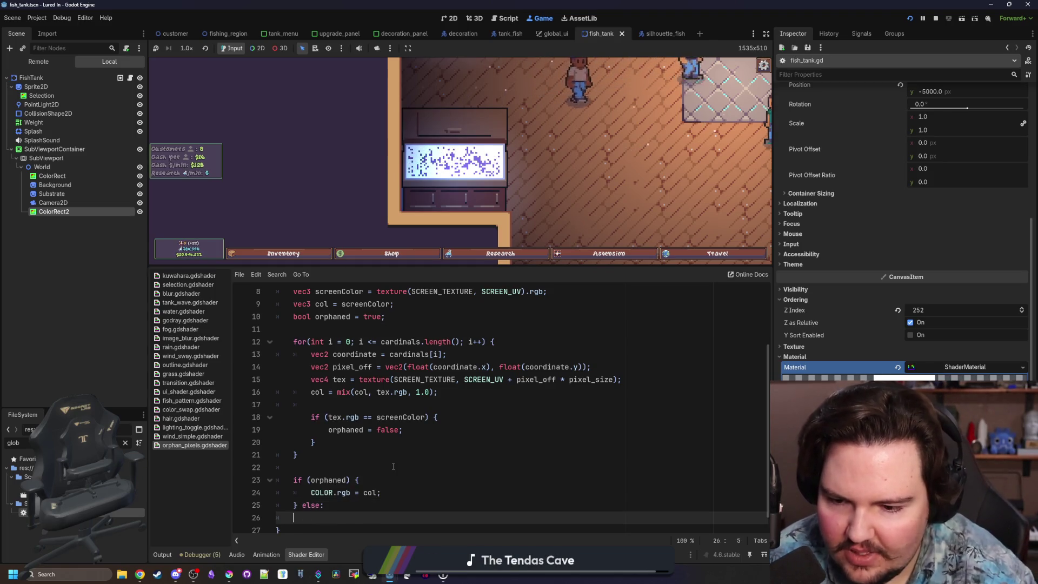
key(BackSpace)
key(BackSpace)
key(BackSpace)
text({)
key(Return)
text(co)
key(Return)
text(COLOR.rgb)
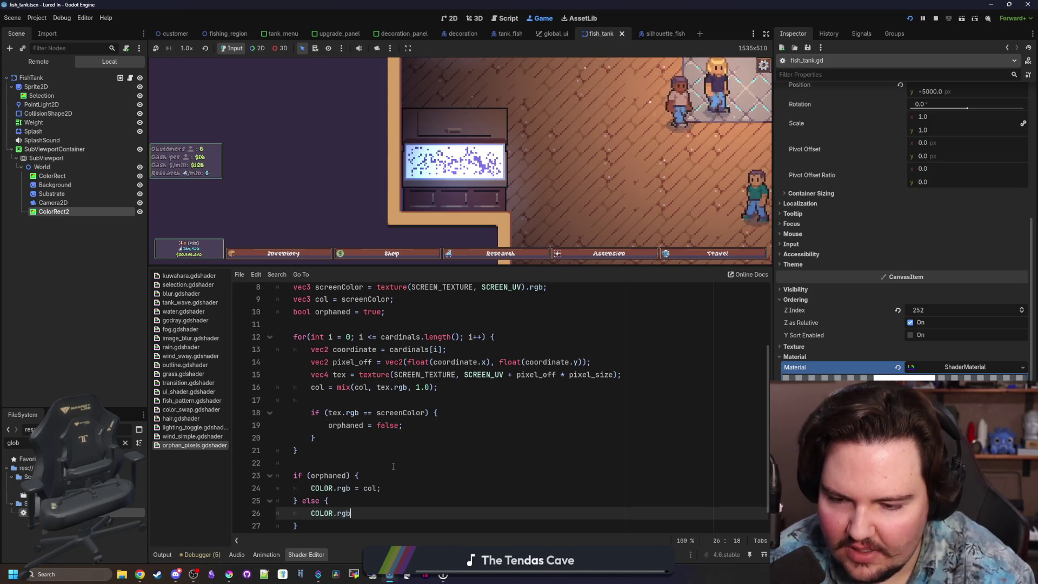
text( = scre)
key(Return)
text(;)
key(Up)
key(Up)
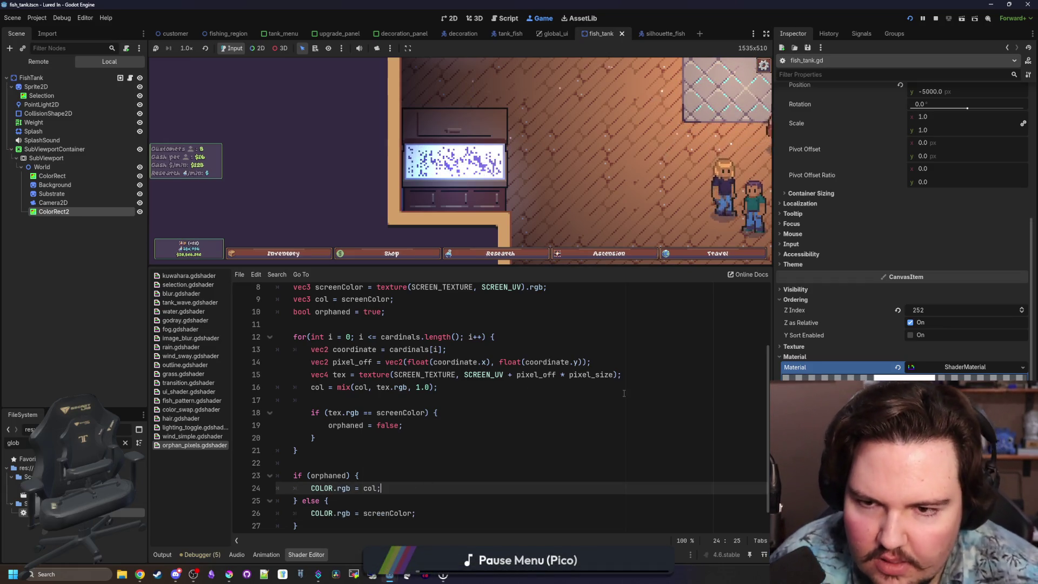
click(936, 18)
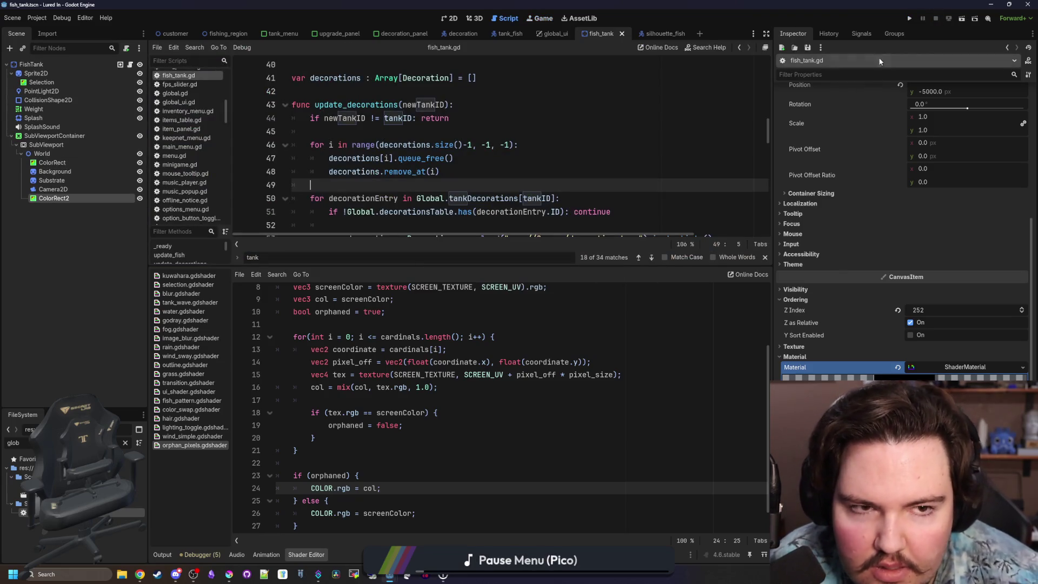
Step: Launch the game, dismiss the Welcome Back message, and toggle the ColorRect2 overlay
click(909, 19)
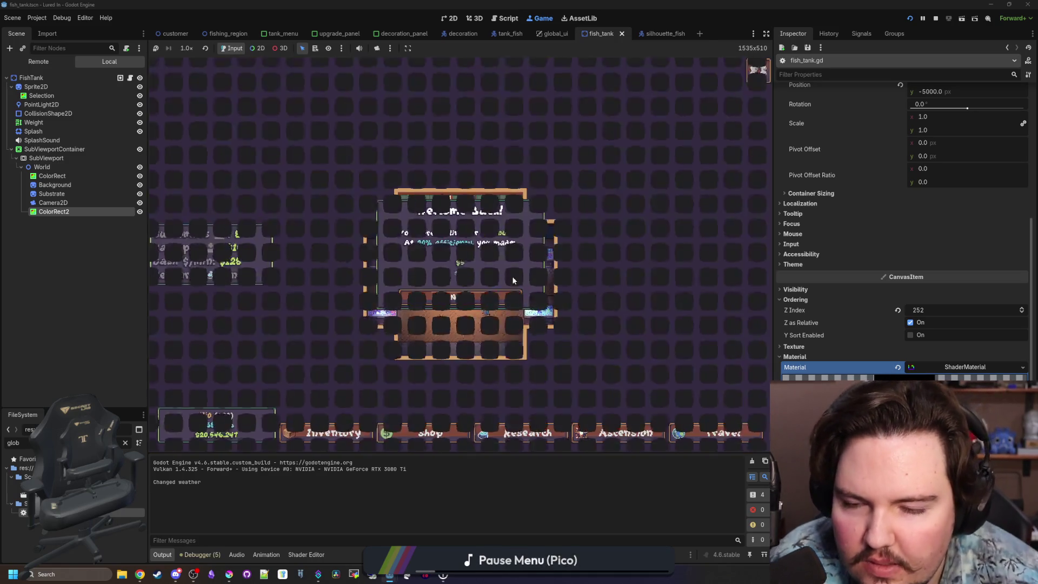
click(487, 304)
scroll(385, 229, up, 5)
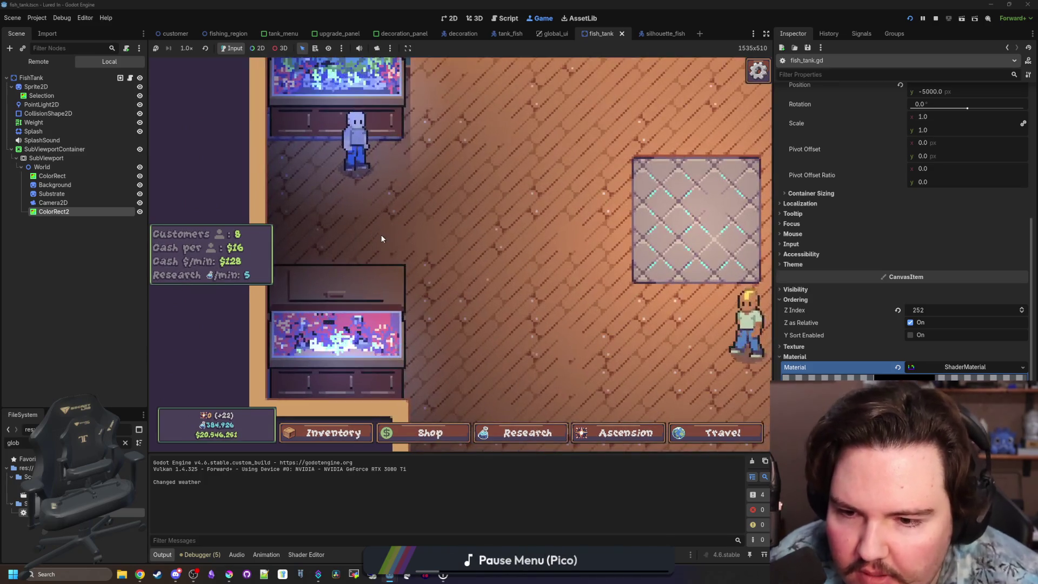
click(139, 212)
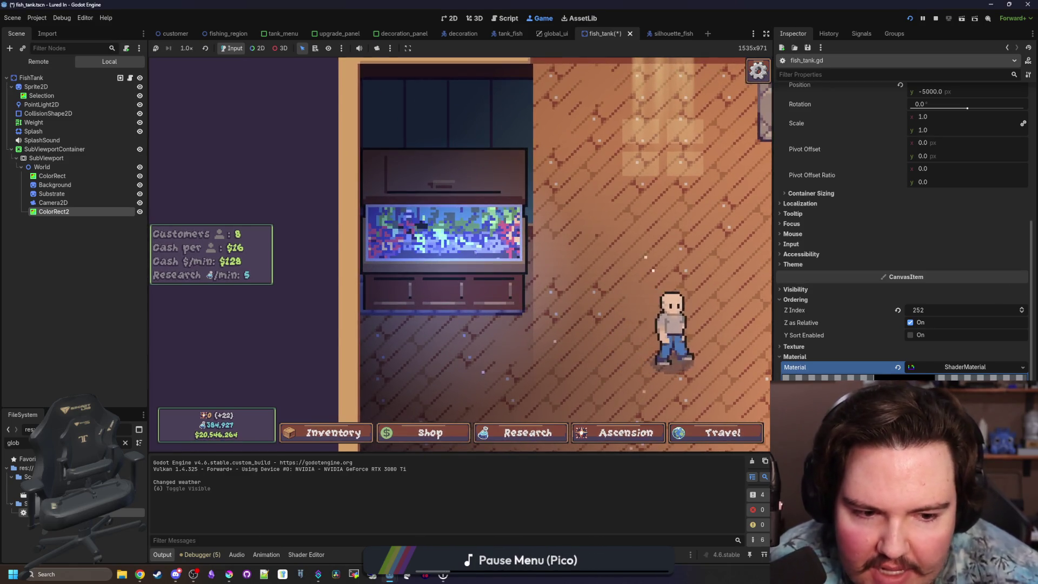
Step: Change the line 16 mix factor from 1.0 to 0.5, save, and restart the game
click(306, 555)
click(399, 392)
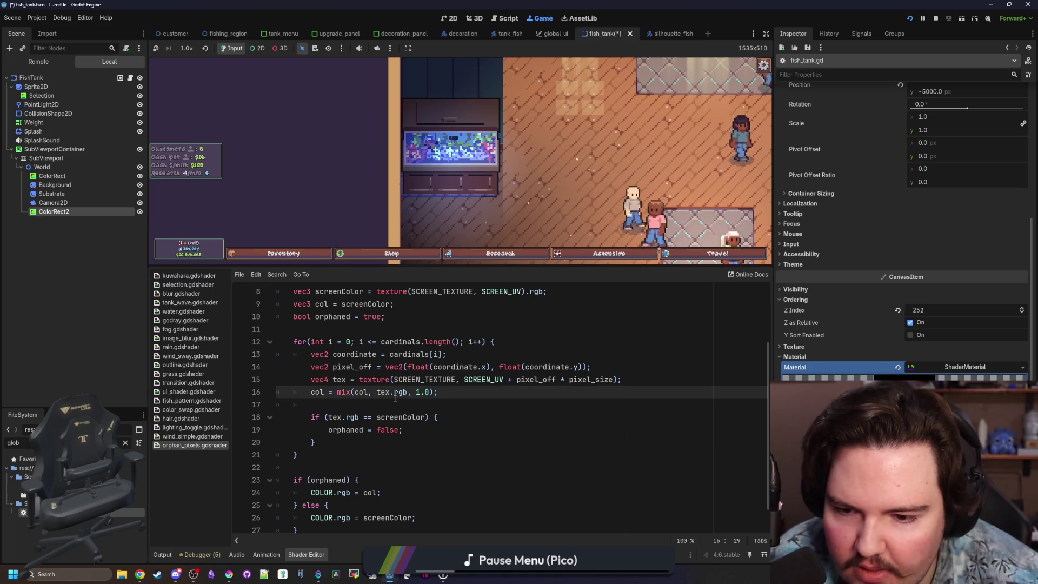
drag(430, 392, 412, 392)
text(0.)
key(Down)
key(ctrl+s)
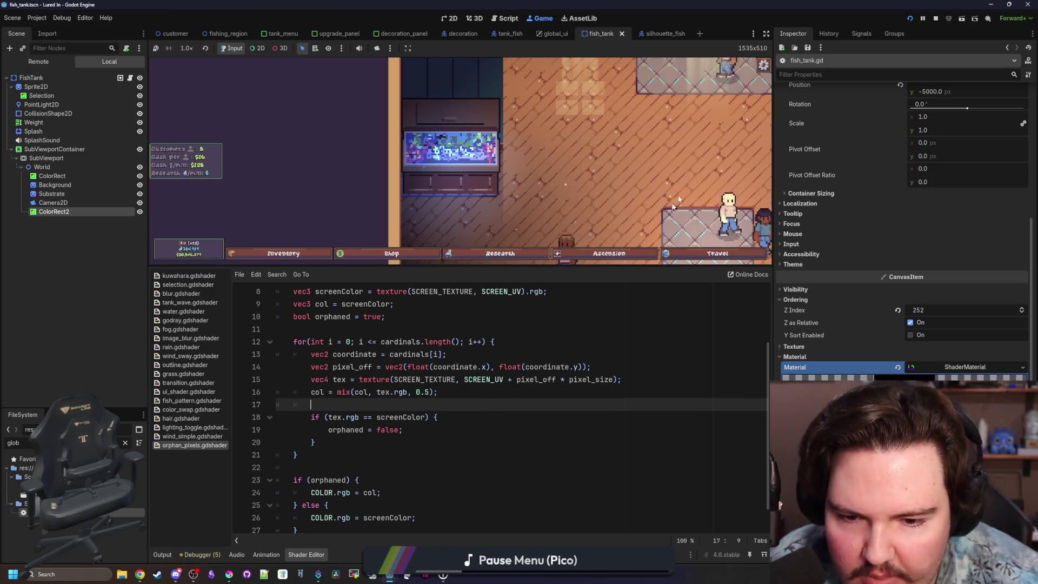
click(949, 19)
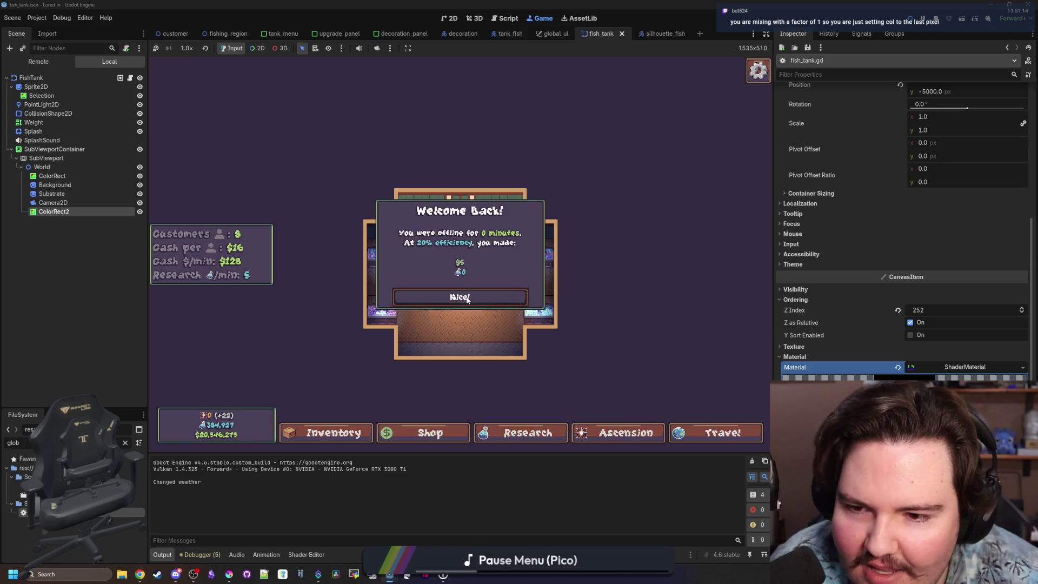
Step: Dismiss the Welcome Back message in the relaunched game and scroll the scene tree
click(457, 296)
scroll(449, 325, up, 3)
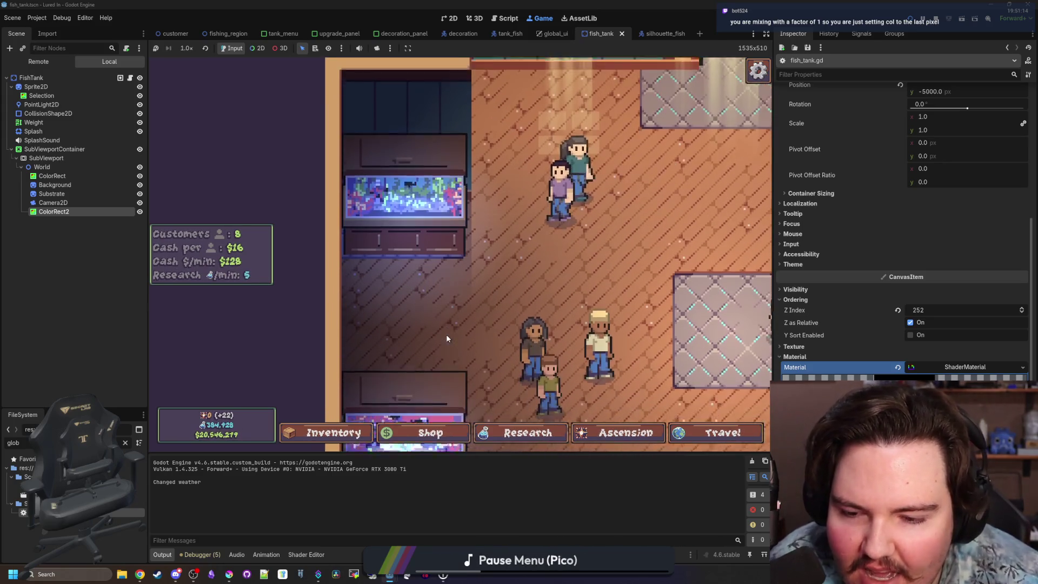
scroll(585, 378, up, 2)
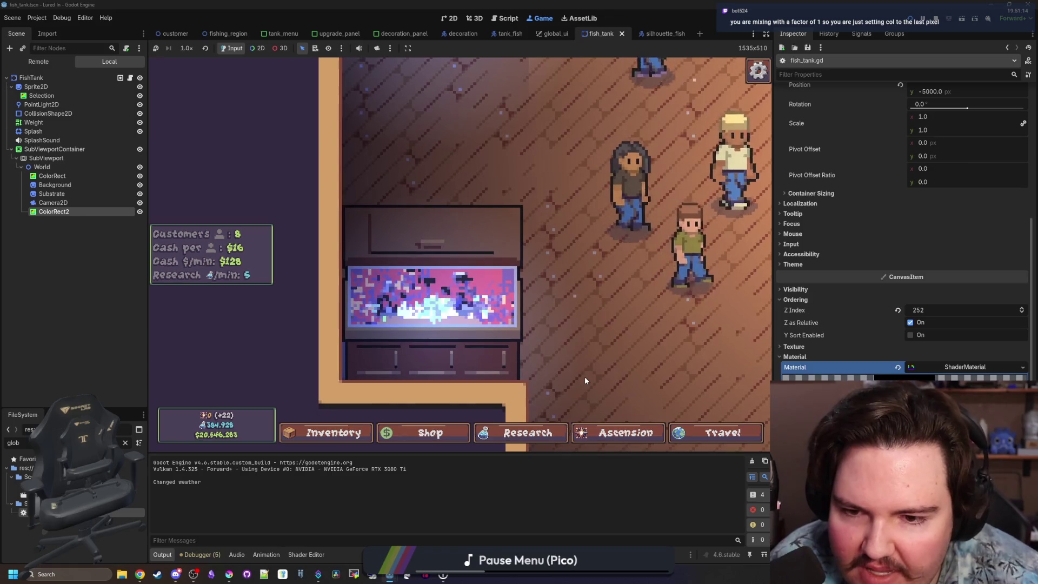
scroll(566, 381, down, 3)
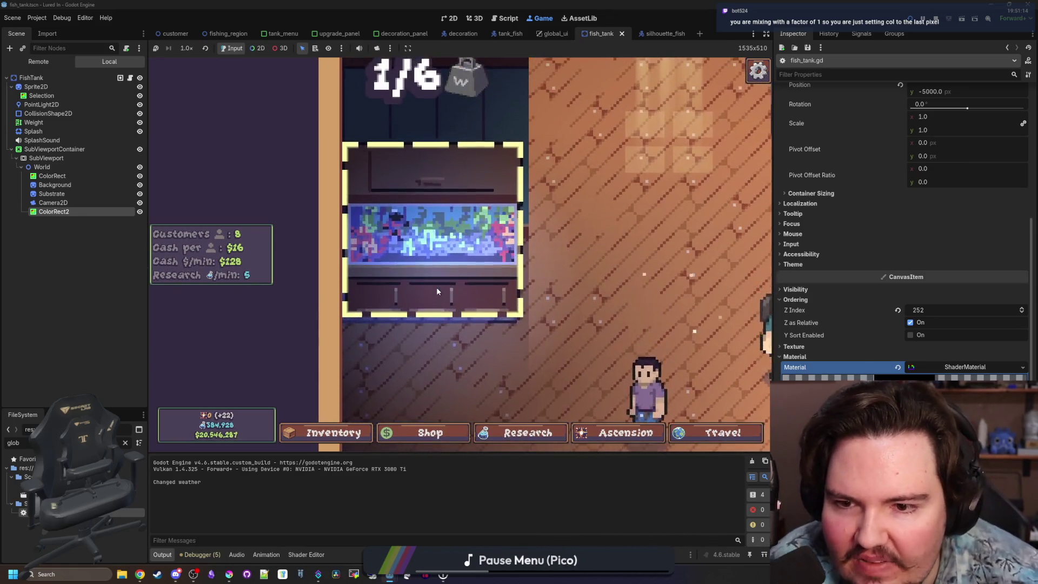
scroll(459, 293, down, 4)
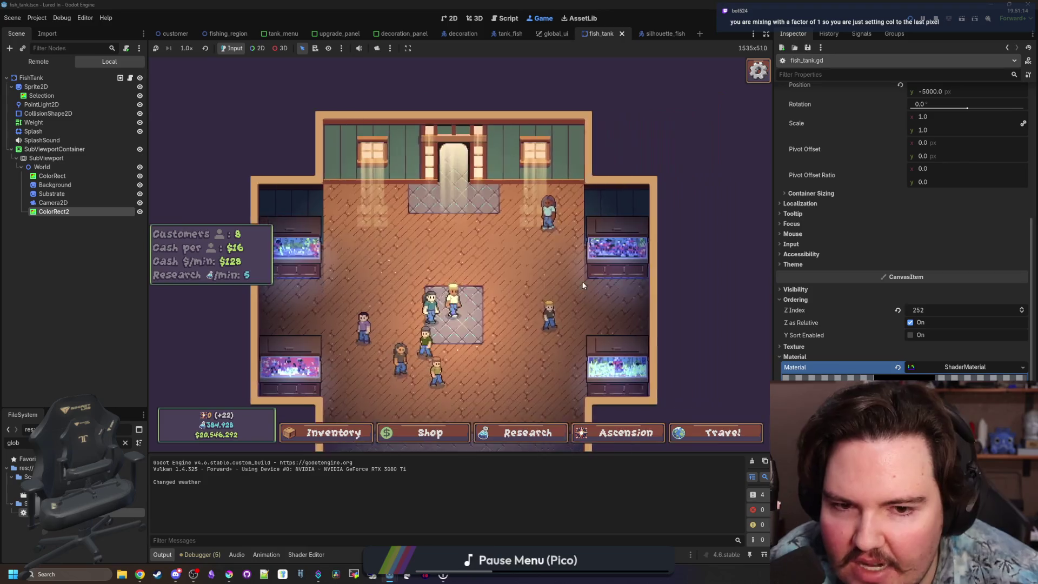
scroll(583, 285, up, 3)
scroll(495, 273, up, 2)
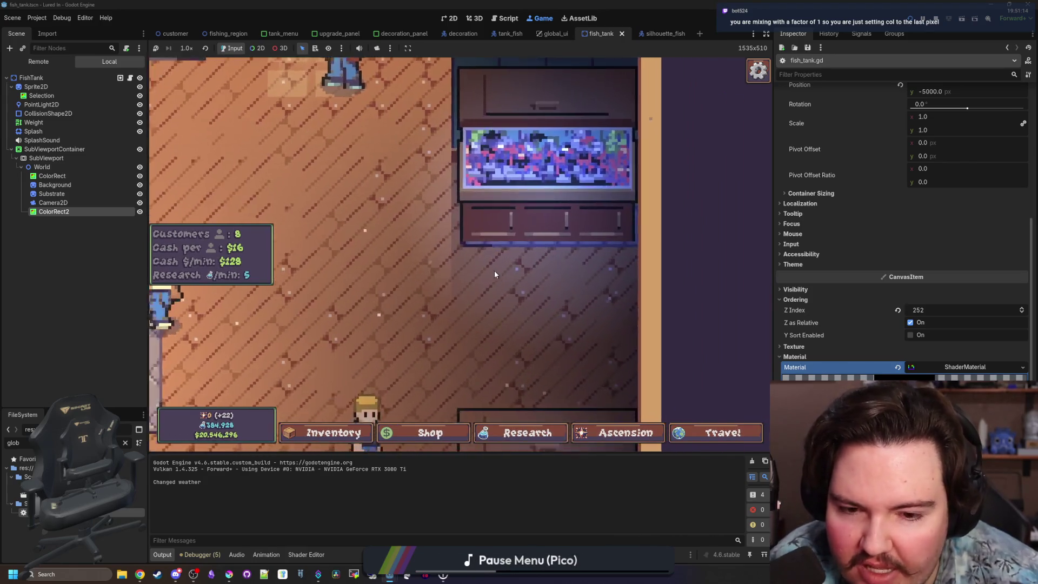
Step: Toggle ColorRect2's visibility repeatedly to compare the fish tank with and without the overlay
double_click(140, 212)
double_click(140, 212)
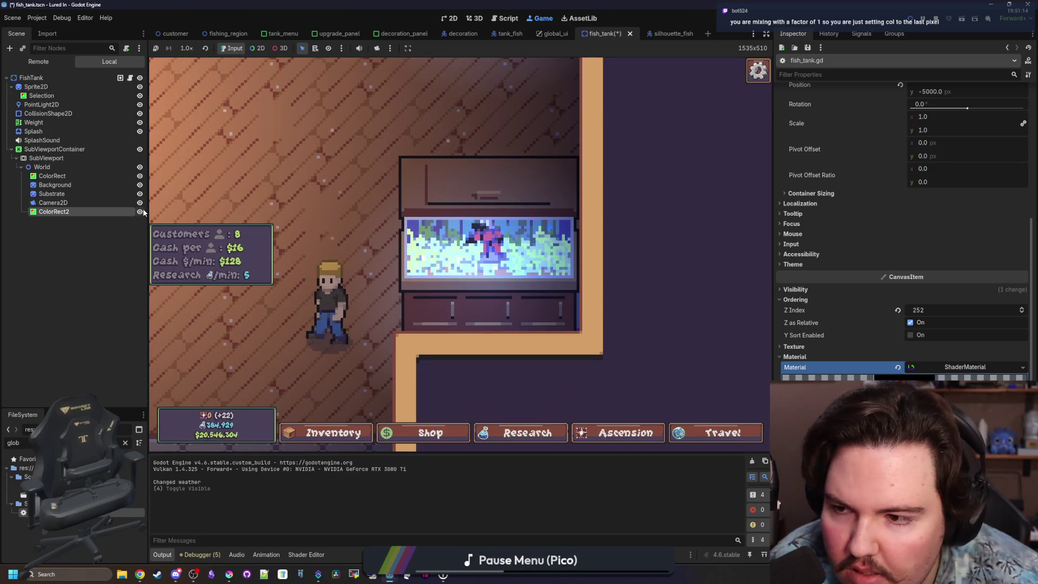
triple_click(140, 211)
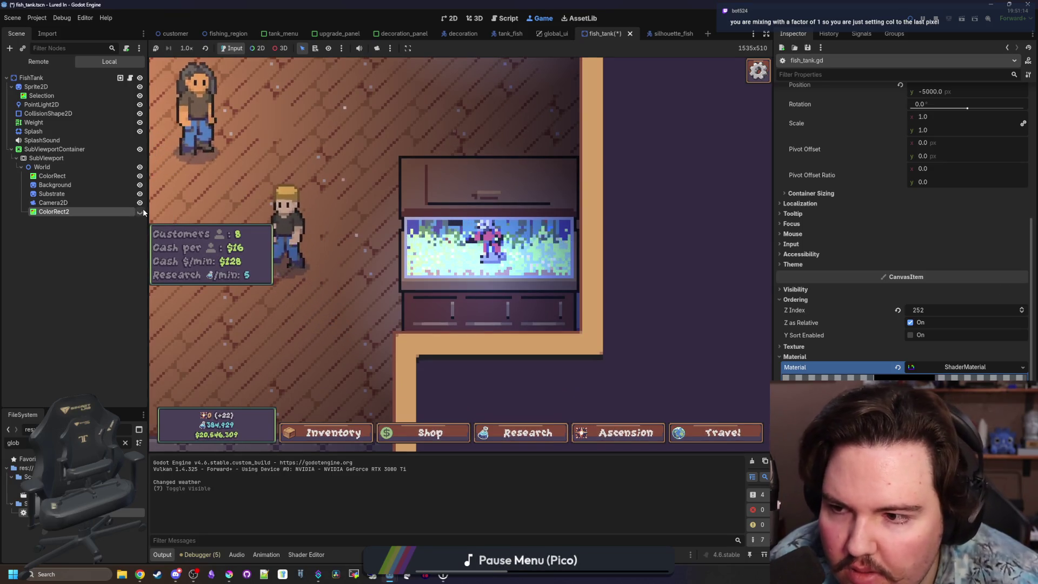
click(140, 212)
click(140, 211)
click(140, 212)
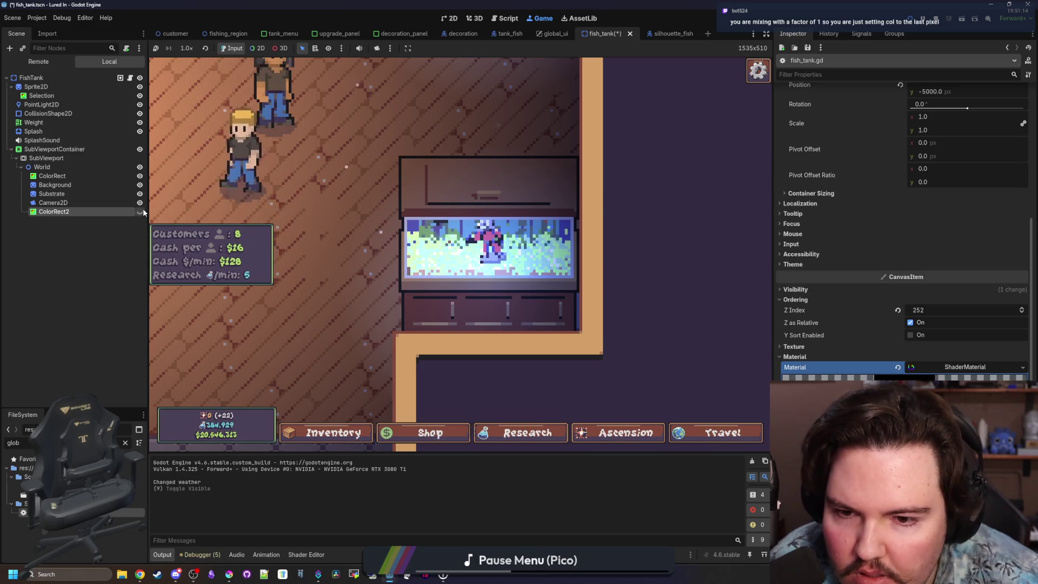
click(140, 211)
click(140, 211)
click(140, 211)
click(140, 212)
click(140, 211)
click(140, 212)
click(140, 211)
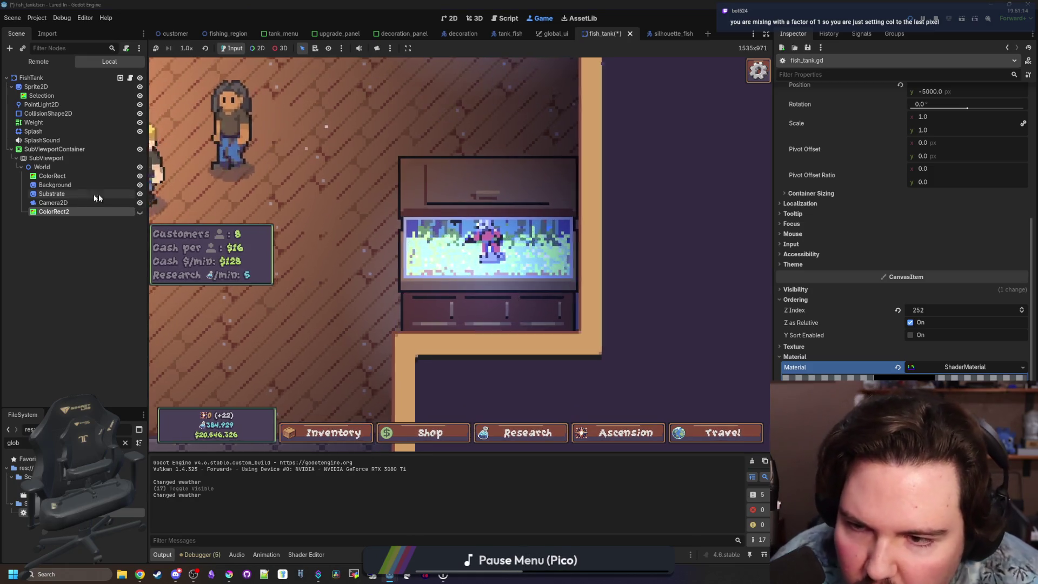
click(141, 213)
click(142, 212)
click(141, 212)
click(142, 212)
click(141, 213)
click(141, 212)
click(141, 212)
click(141, 212)
click(141, 213)
click(141, 213)
click(141, 212)
click(141, 212)
click(142, 212)
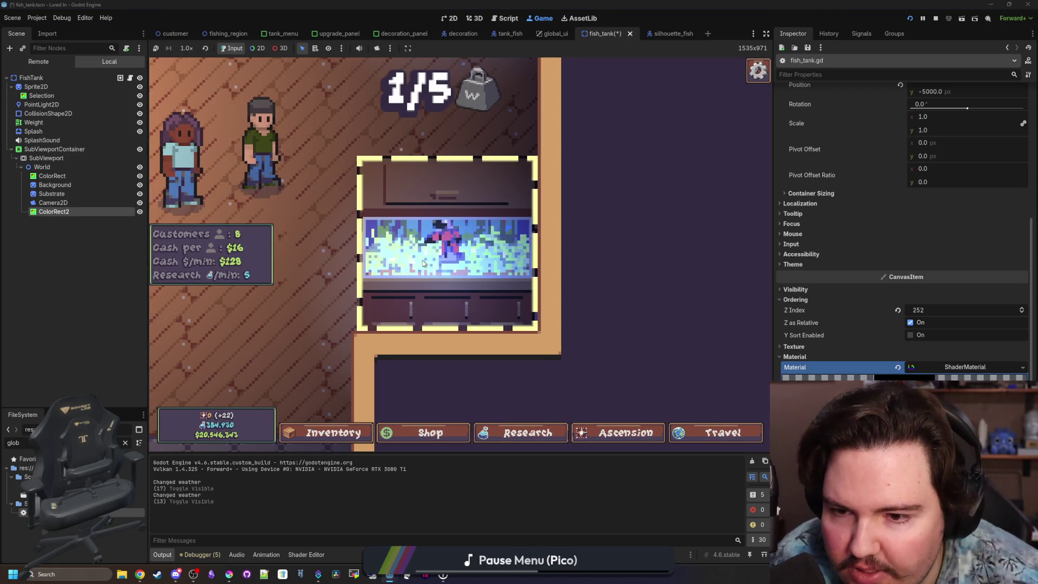
click(140, 211)
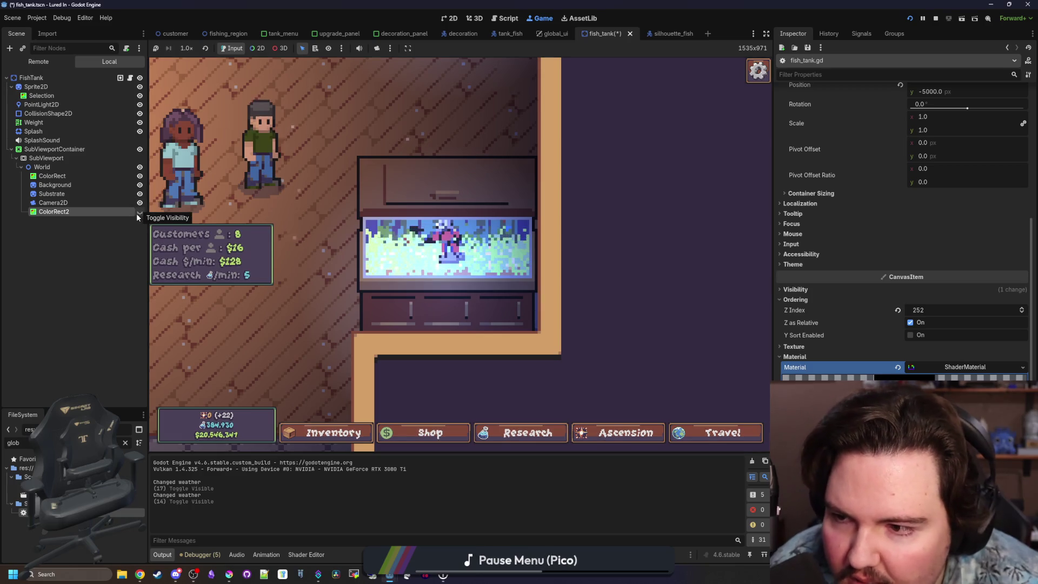
click(136, 213)
click(136, 212)
click(136, 213)
click(137, 213)
click(137, 213)
click(137, 212)
click(137, 213)
click(137, 213)
click(137, 212)
click(137, 212)
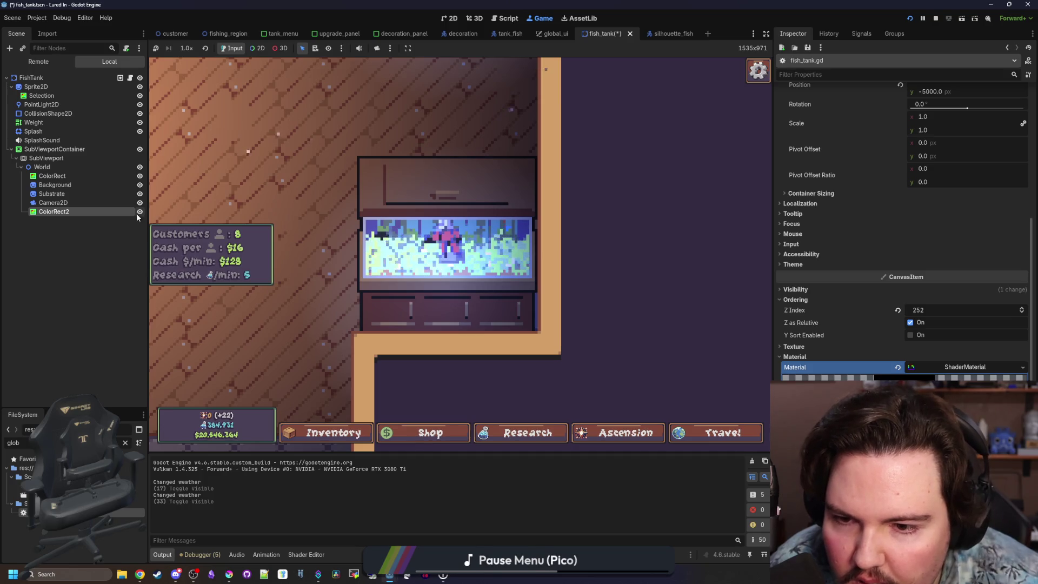
click(136, 213)
click(137, 213)
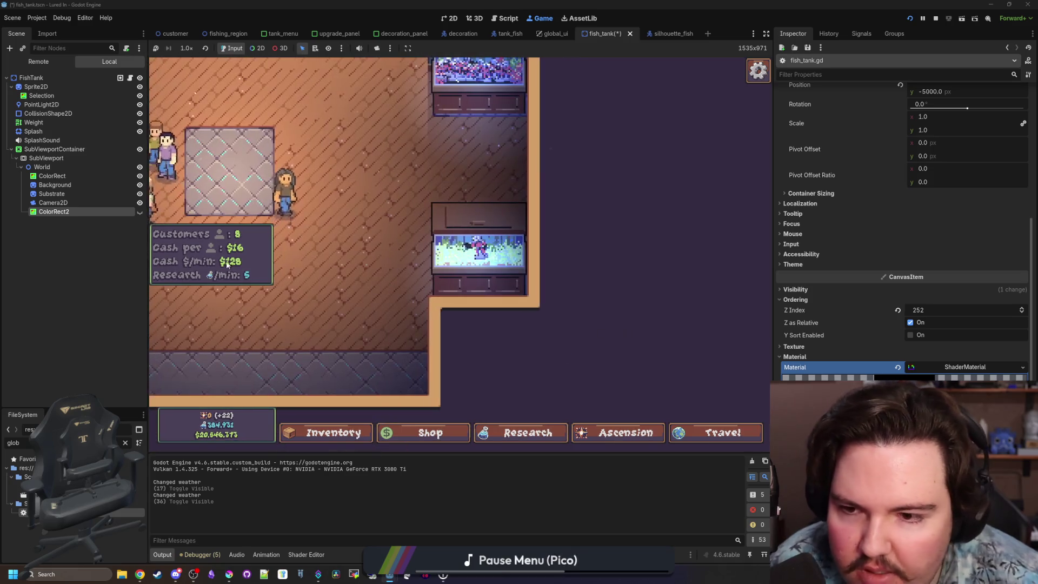
click(140, 211)
click(139, 212)
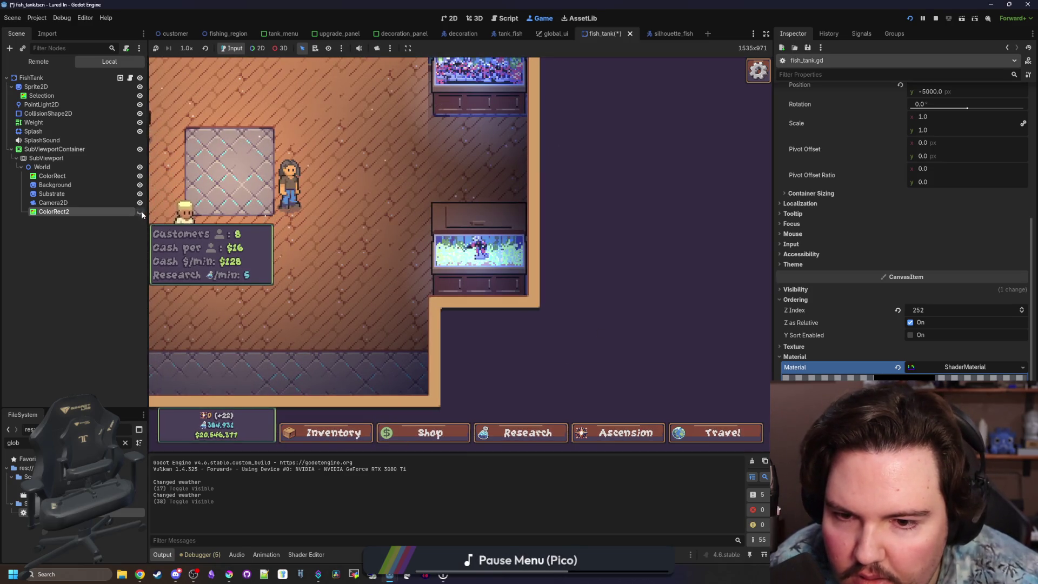
click(140, 212)
click(140, 212)
click(140, 212)
click(140, 212)
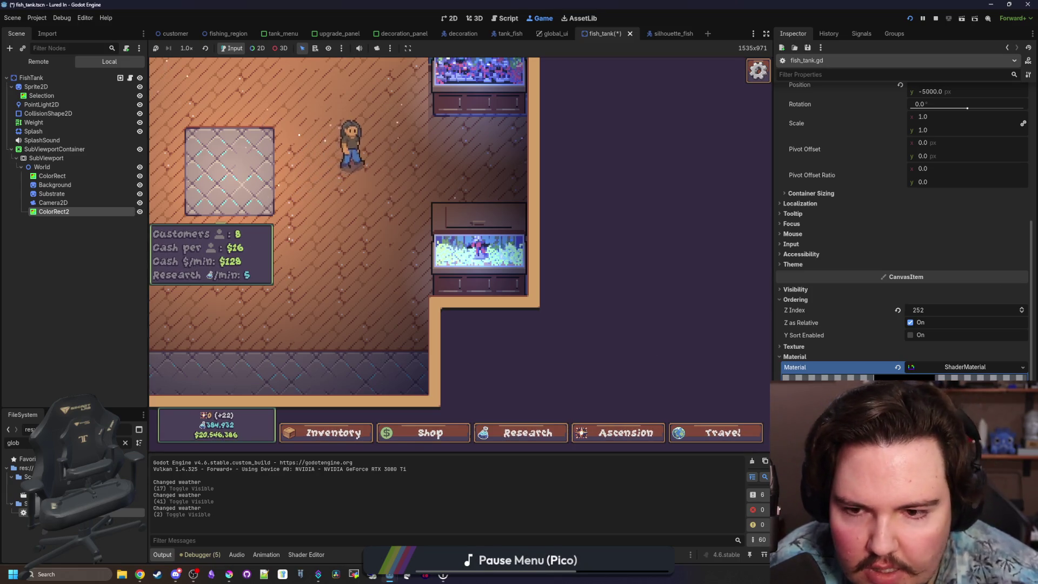
Step: Show the orphan_pixels shader code in the Shader Editor and save the fish_tank scene
click(306, 555)
click(390, 331)
key(ctrl+s)
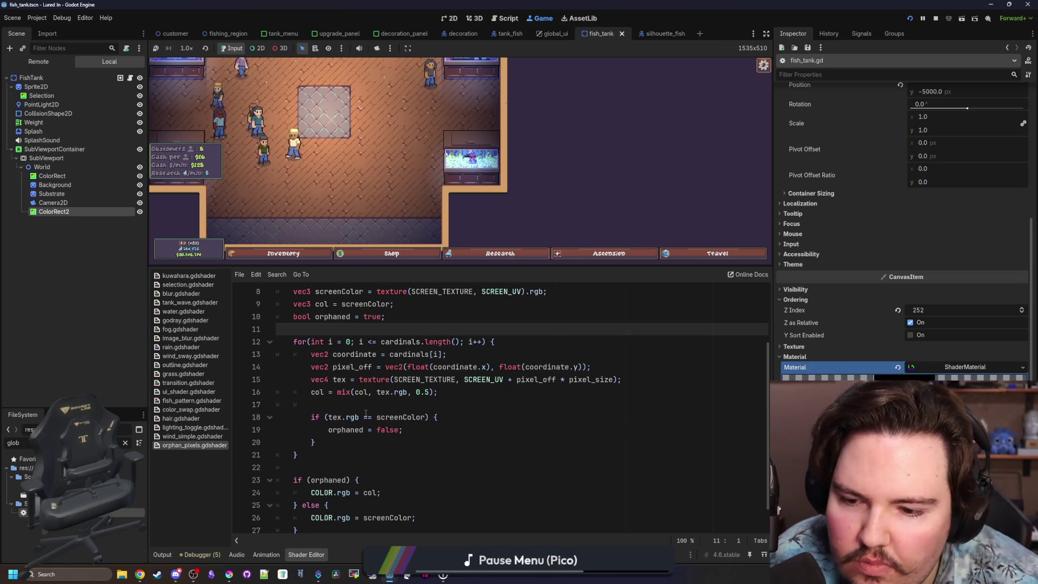
Step: Save the work and insert a blank line before the col mix line
click(365, 414)
key(ctrl+s)
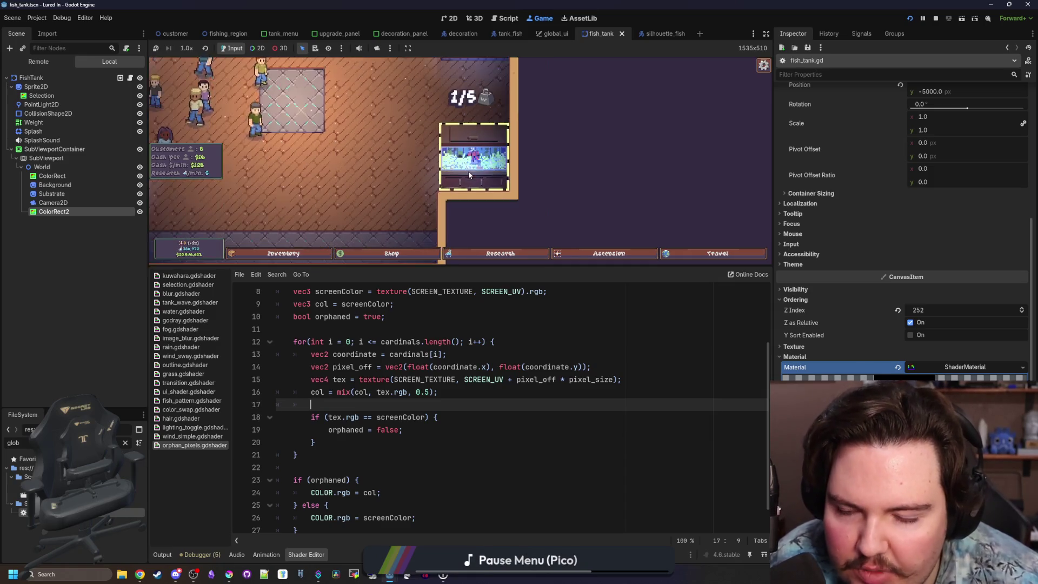
click(307, 393)
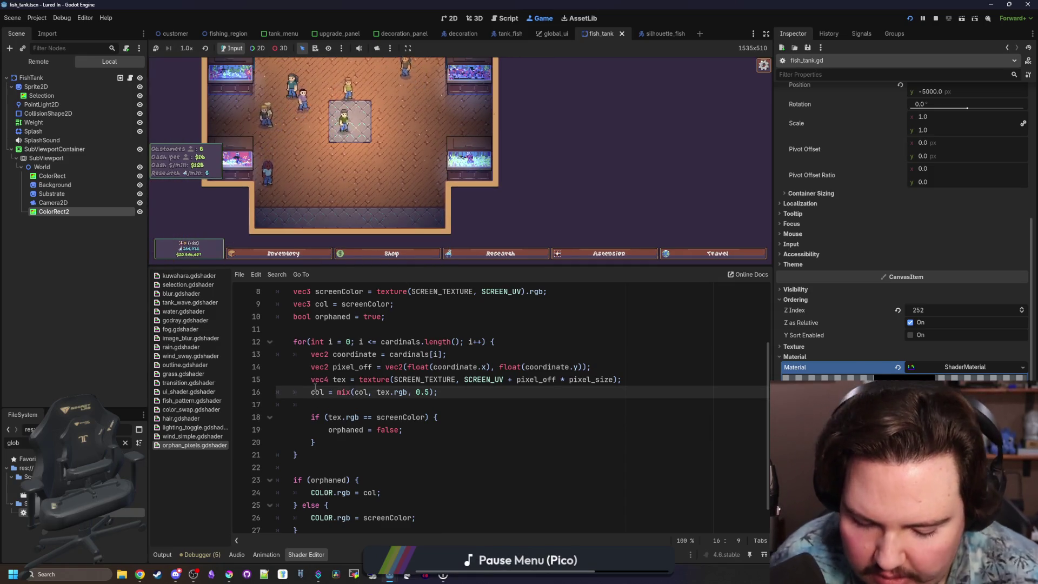
key(Return)
Step: Add a new indented line after the orphaned flag declaration on line 10
scroll(306, 435, up, 3)
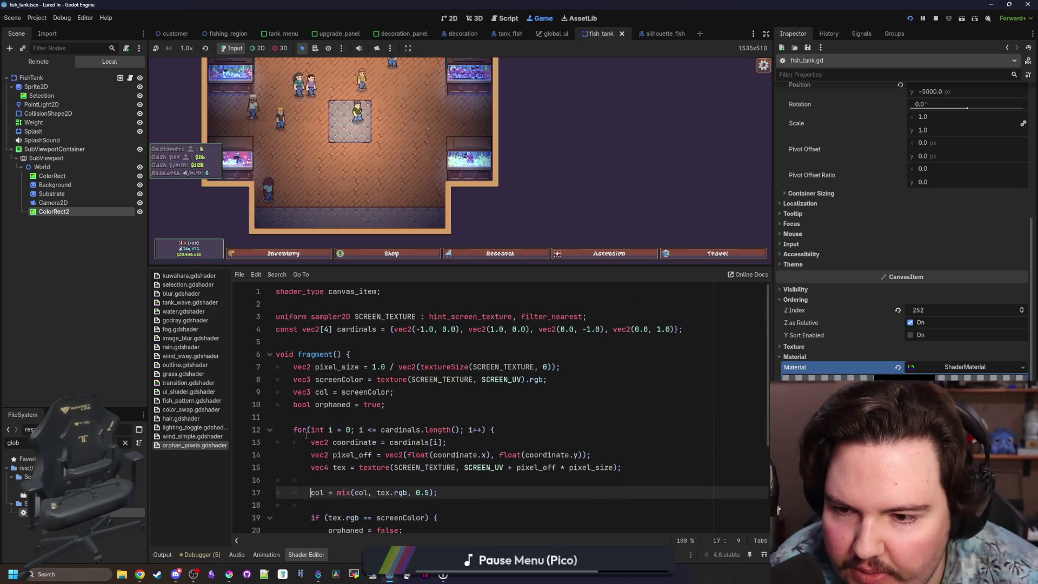
click(326, 342)
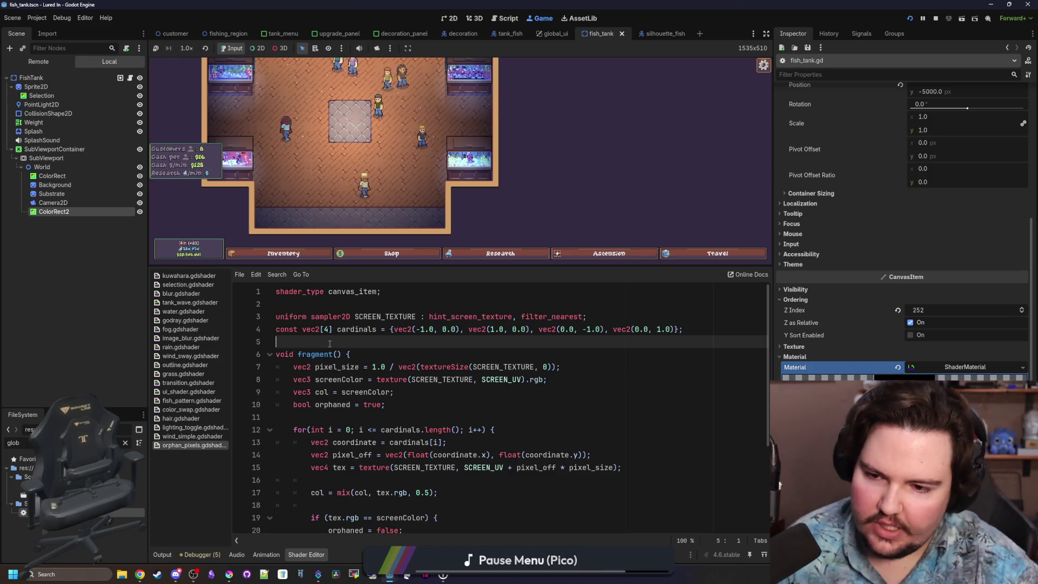
click(413, 400)
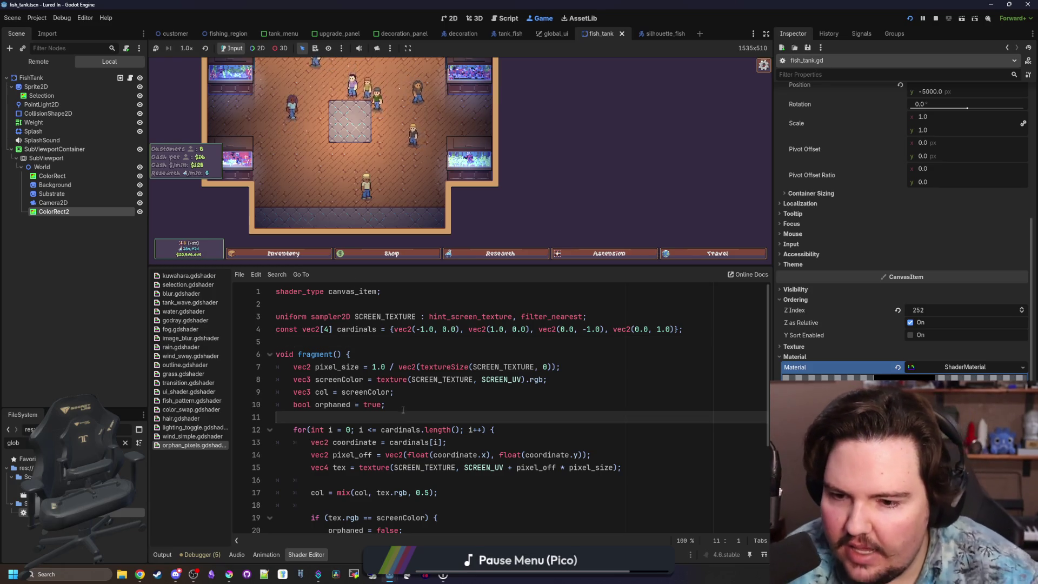
key(Return)
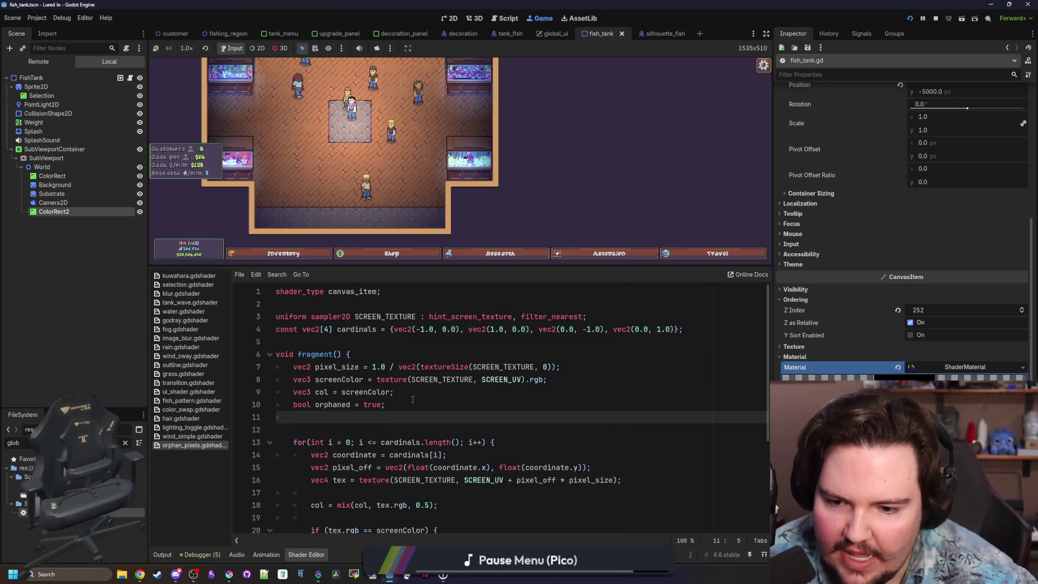
scroll(381, 385, down, 1)
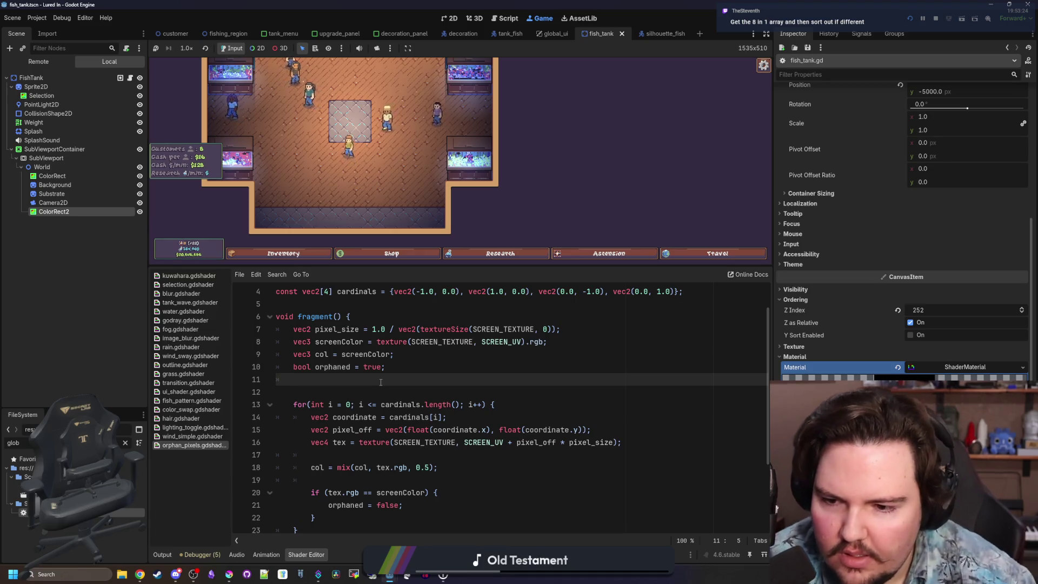
Step: Start line 12 with vec2, then replace the attempt with mat
key(Return)
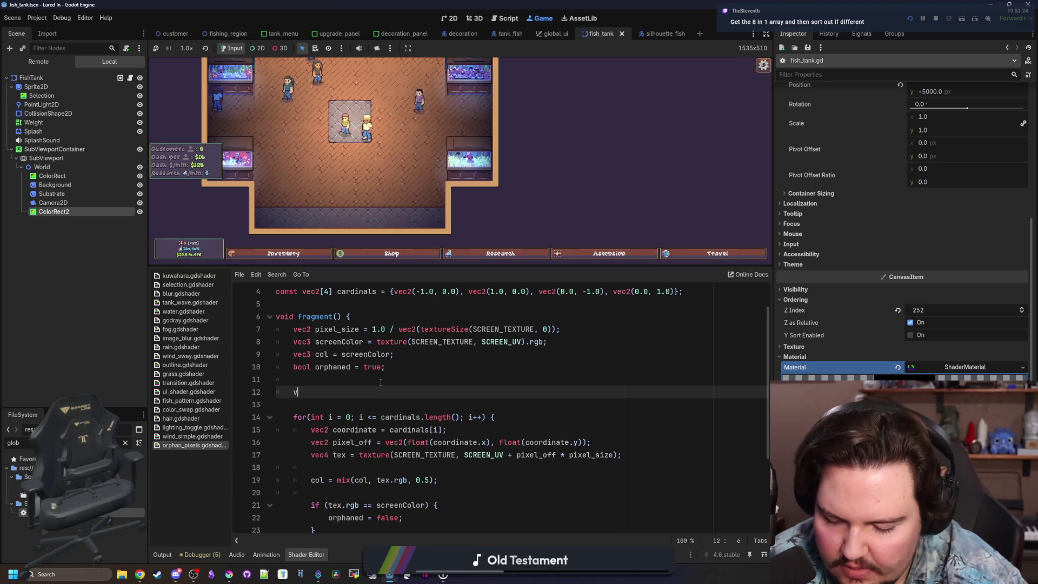
text(vec2)
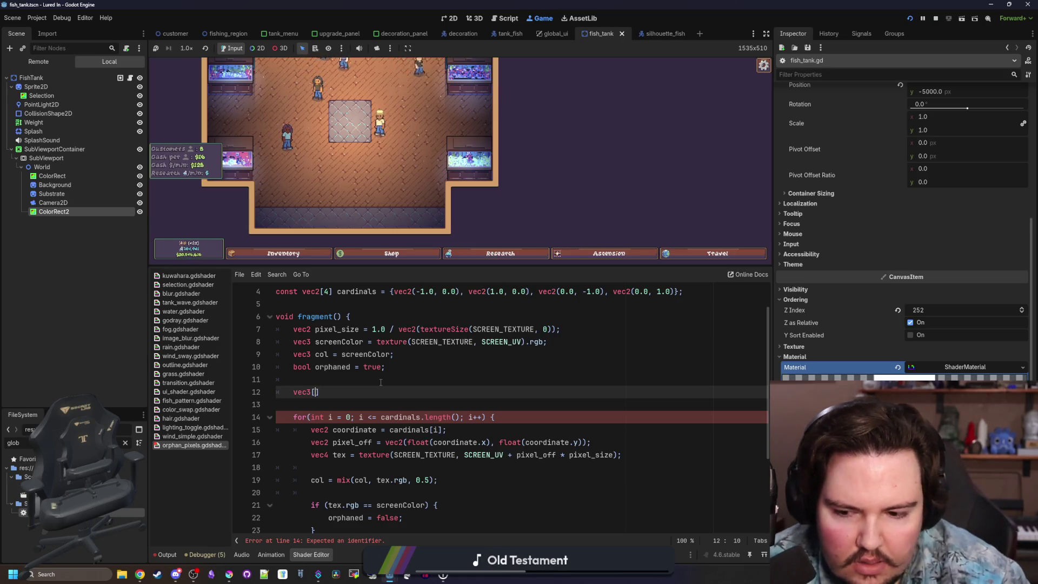
key(BackSpace)
key(BackSpace)
key(BackSpace)
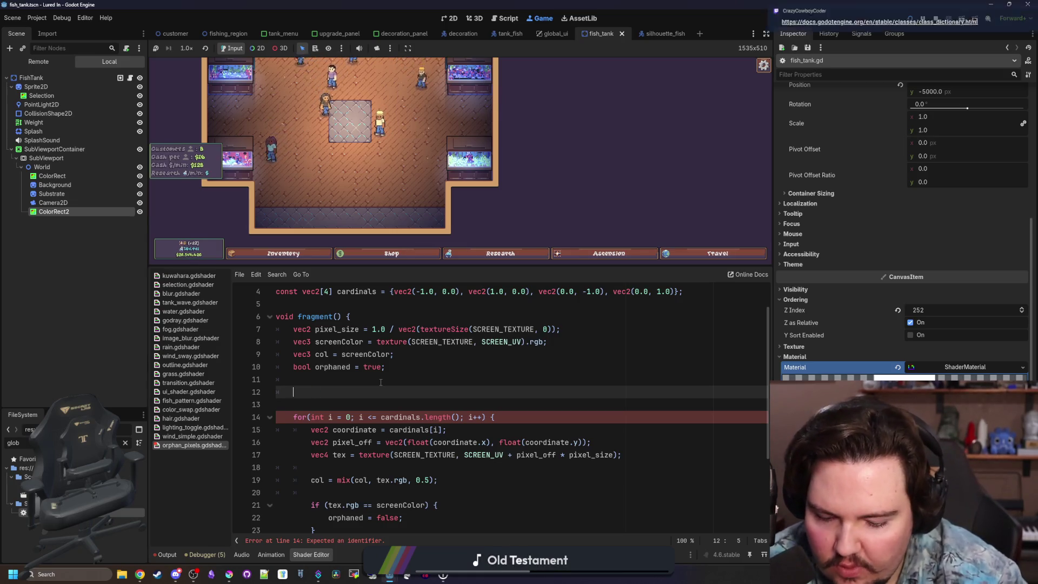
text(mat)
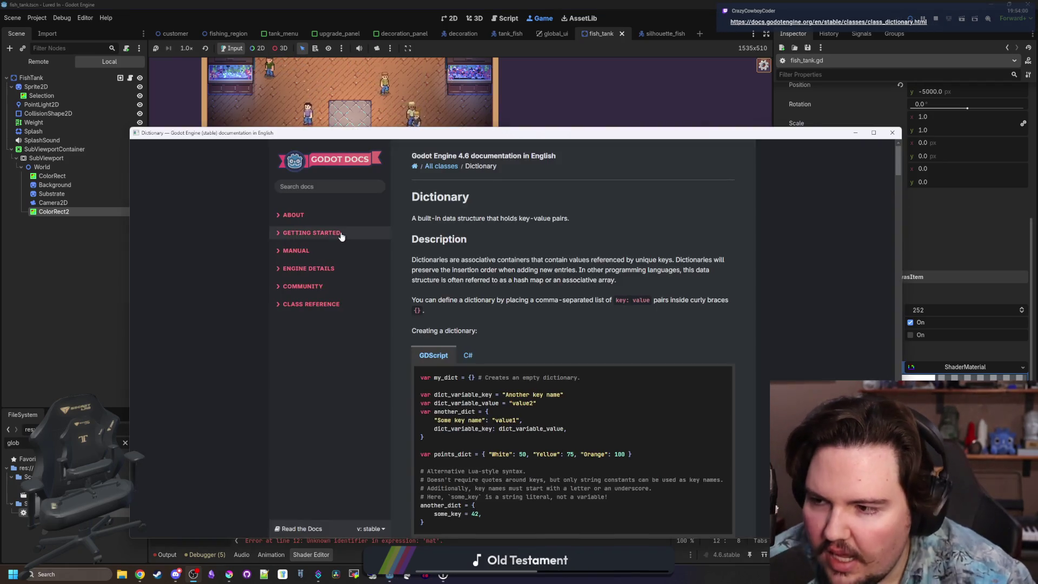
Step: Scroll through the Godot Dictionary documentation, then close its window
scroll(482, 269, down, 3)
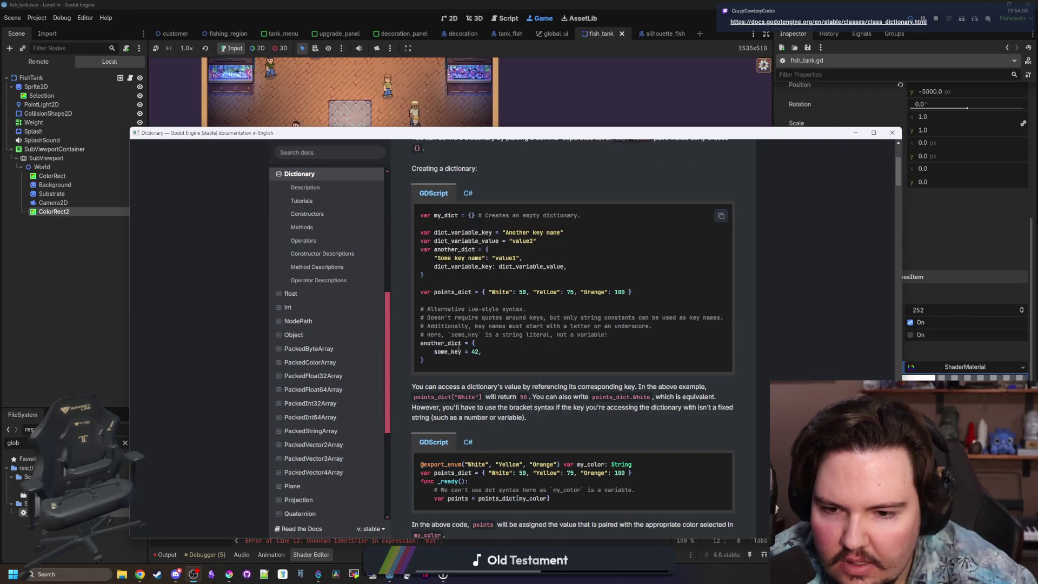
scroll(459, 346, down, 3)
scroll(458, 346, down, 1)
scroll(500, 325, down, 3)
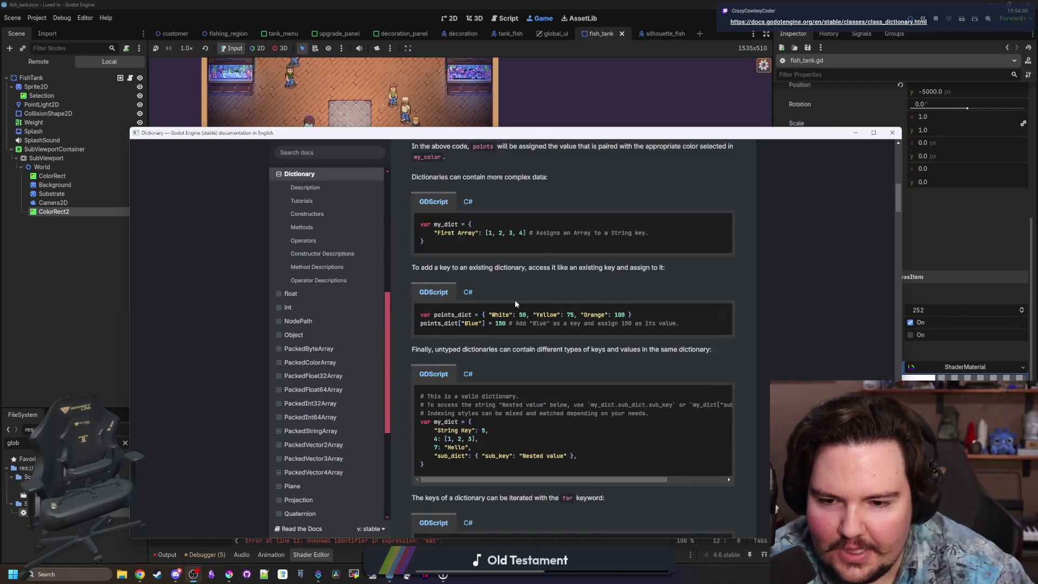
click(899, 134)
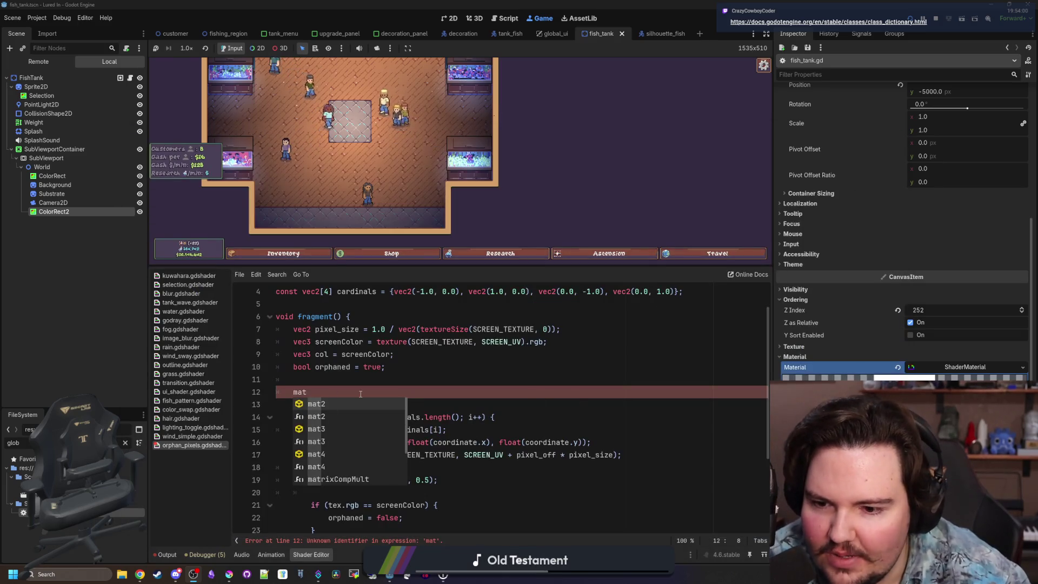
Step: Complete mat4(); on line 12 from autocomplete, then delete it to leave the line empty
double_click(325, 465)
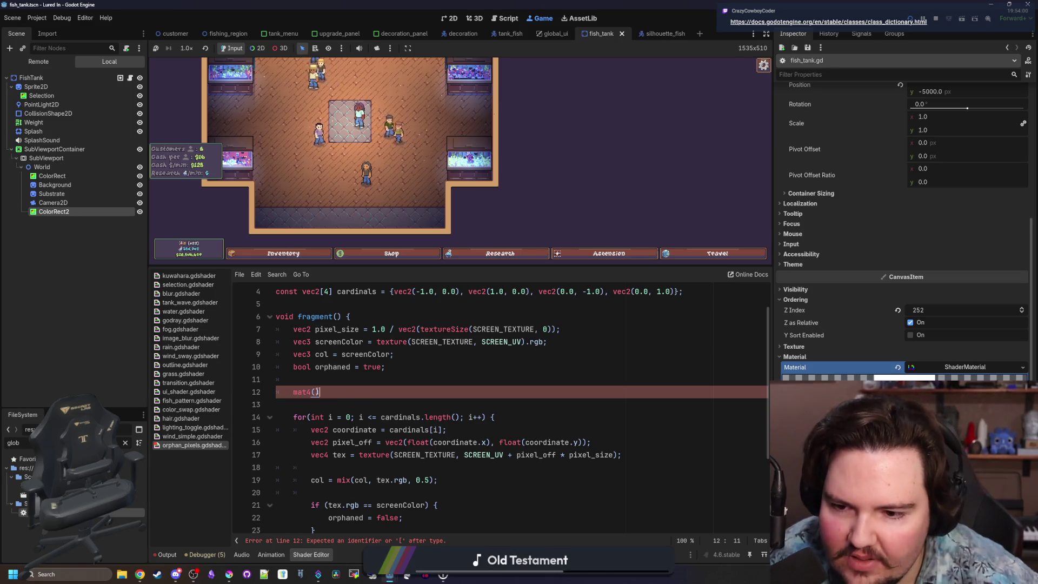
key(Left)
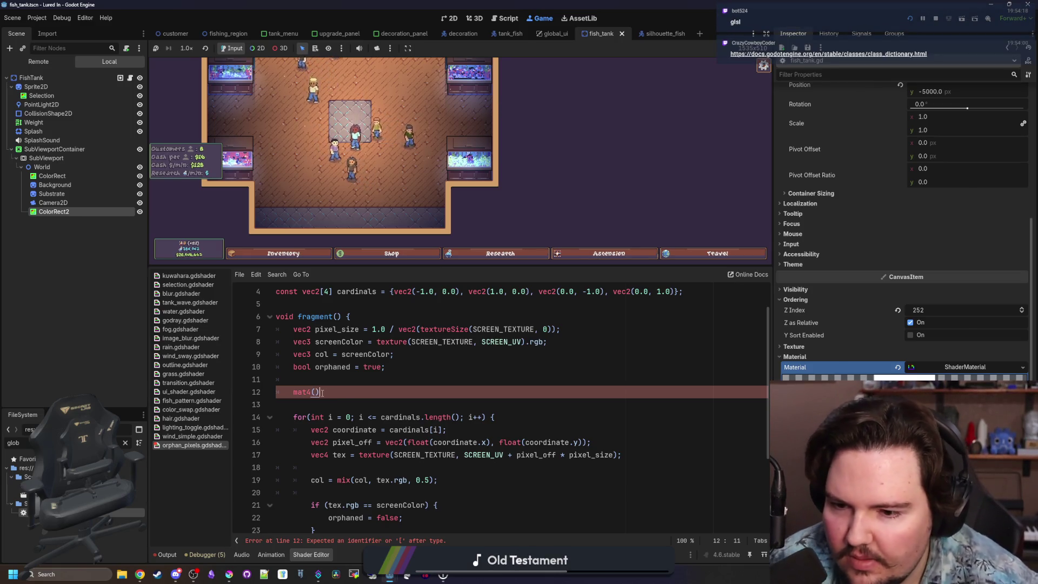
key(Left)
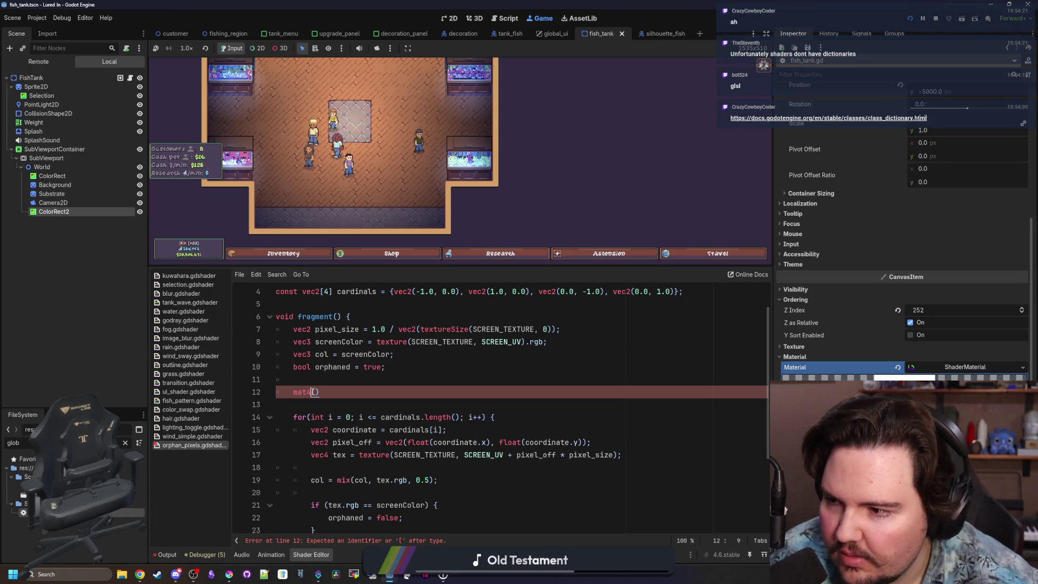
key(End)
text(;)
key(Left)
click(336, 388)
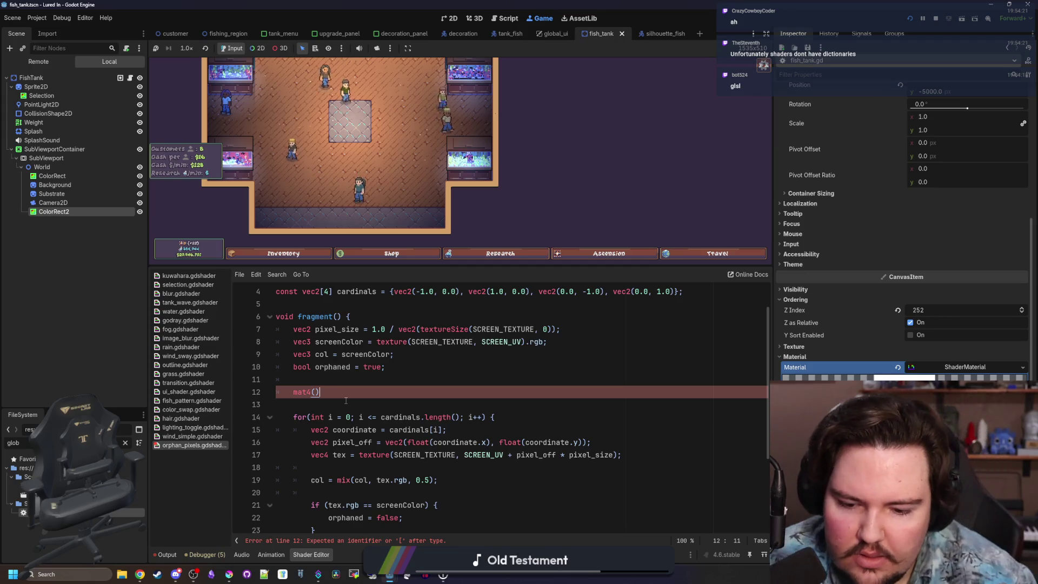
key(Left)
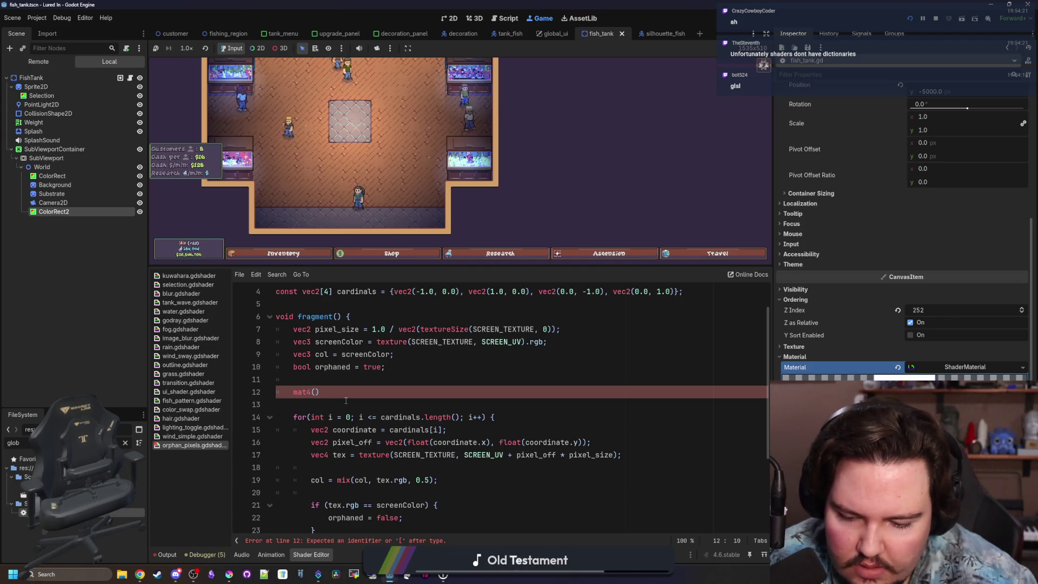
key(Right)
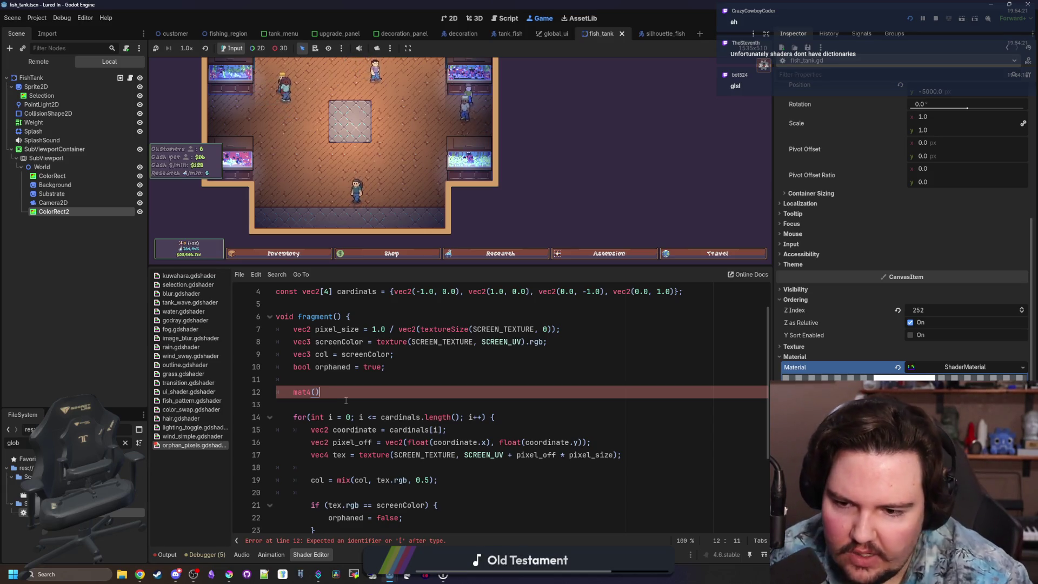
key(BackSpace)
key(BackSpace)
key(BackSpace)
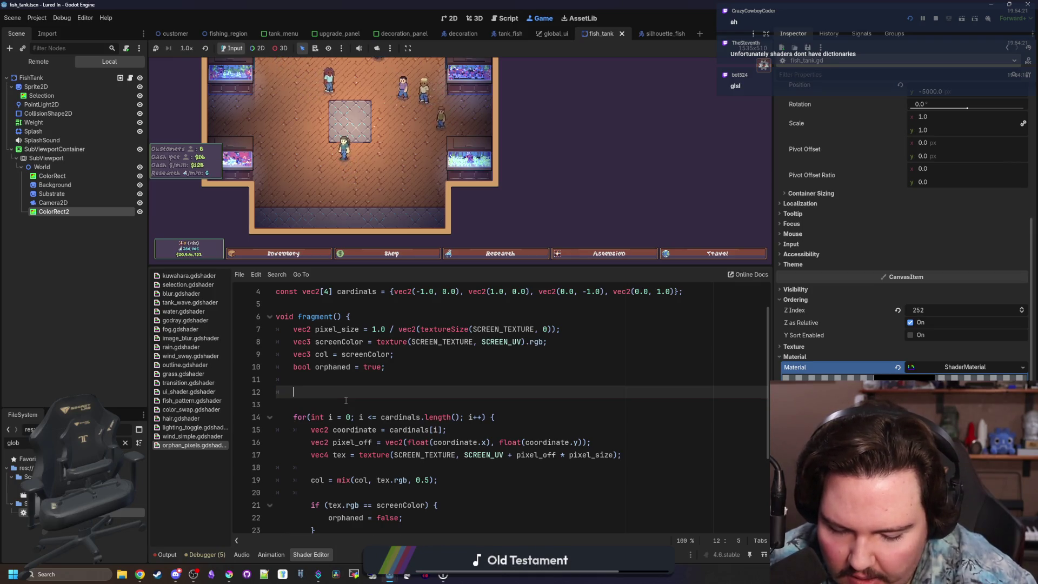
Step: Type a vec4[4] array declaration on line 12, swapping the curly-brace initializer for []
text(v)
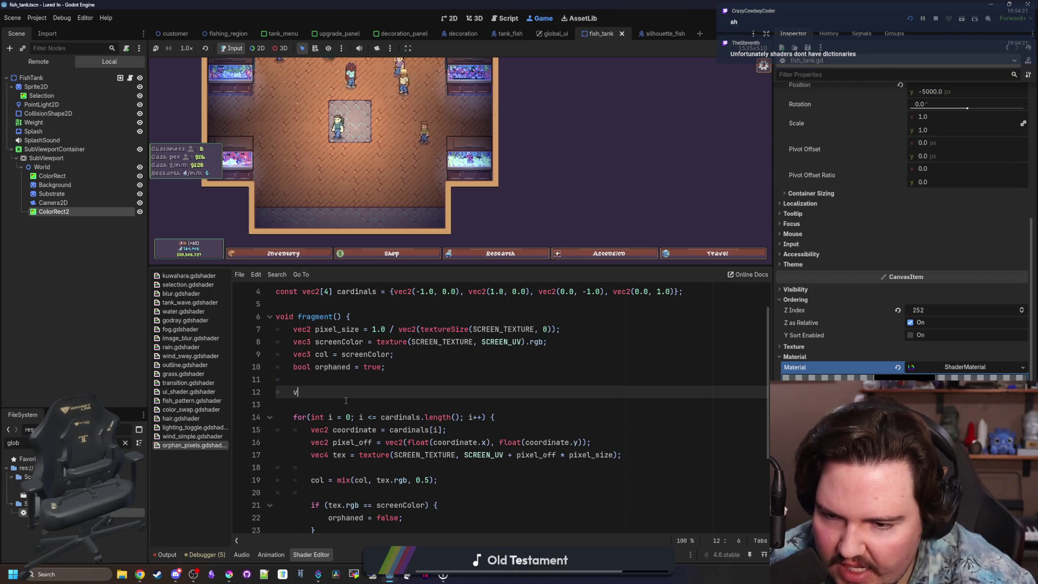
text(ec)
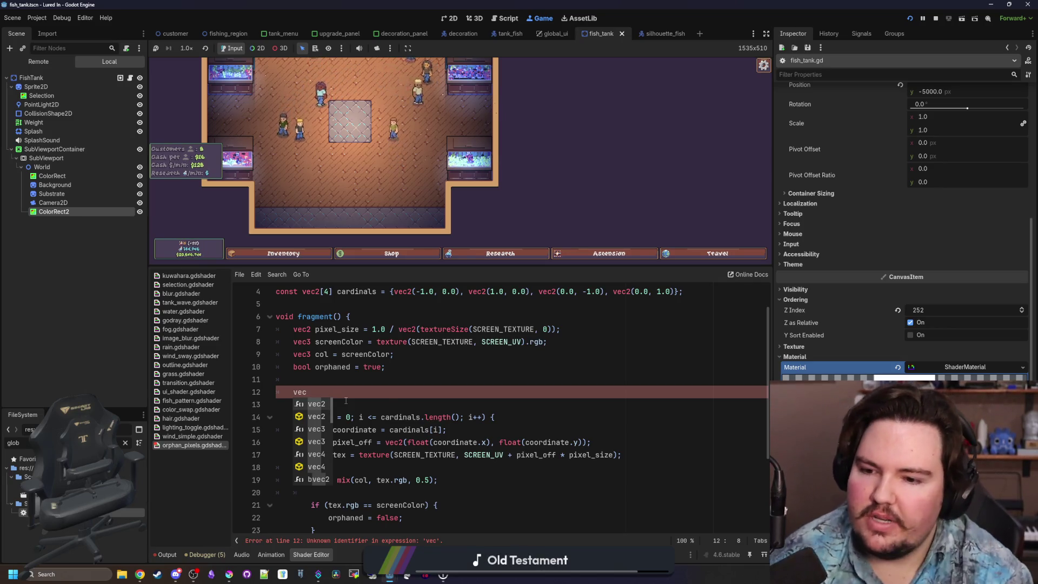
key(Escape)
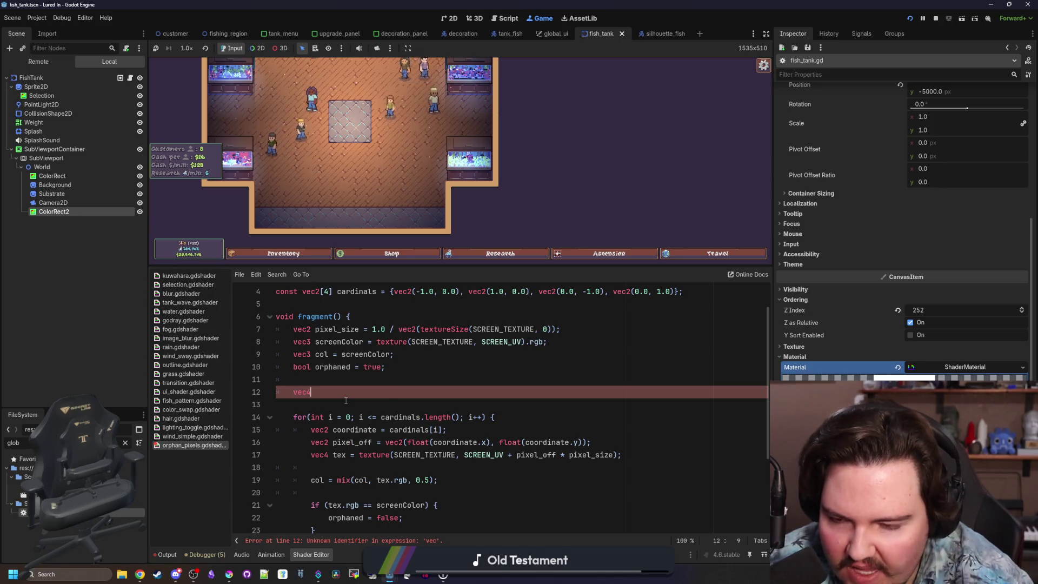
text(4[])
text(4)
text(])
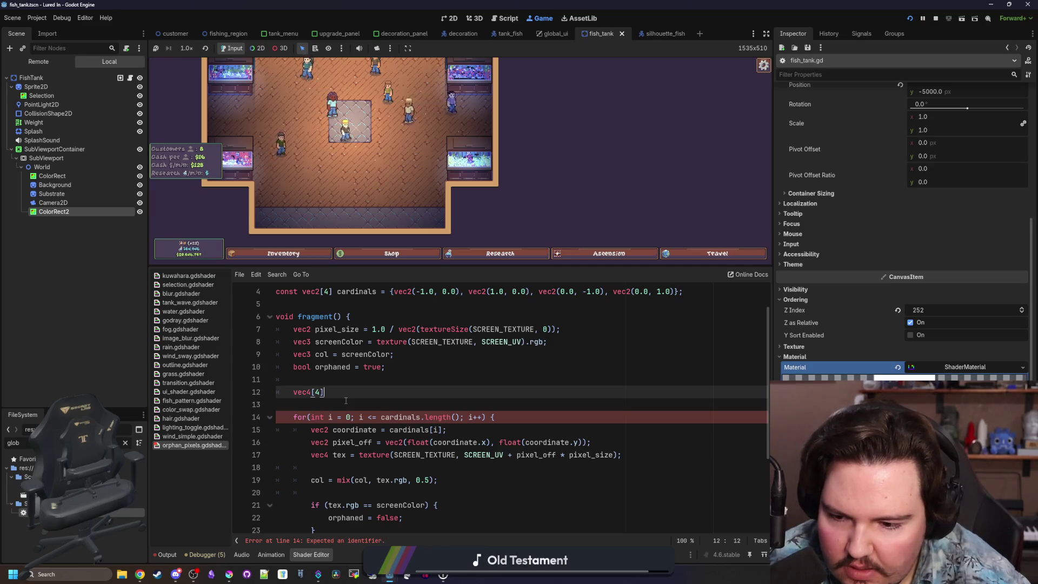
key(Left)
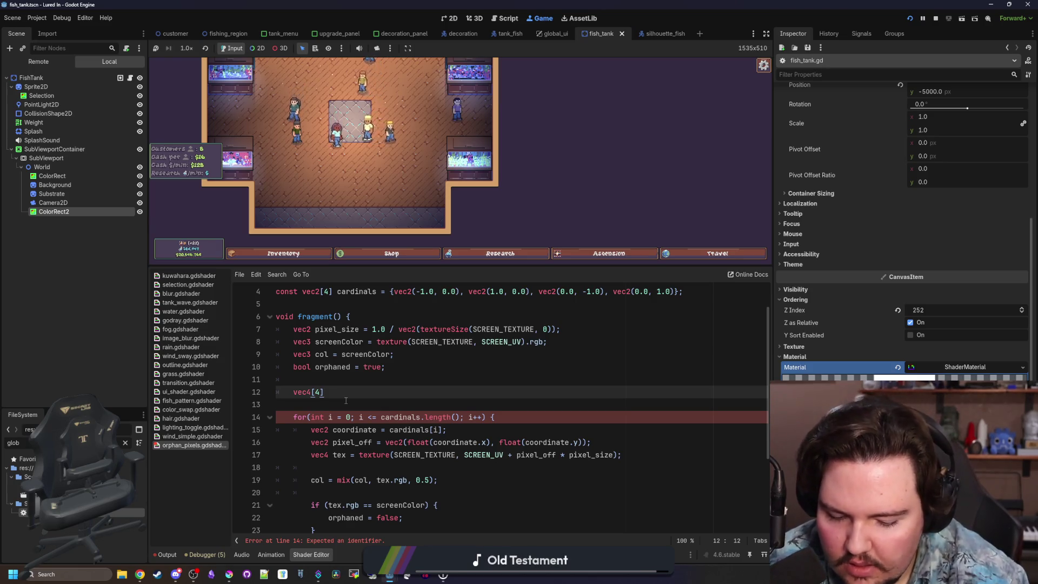
key(BackSpace)
text([];)
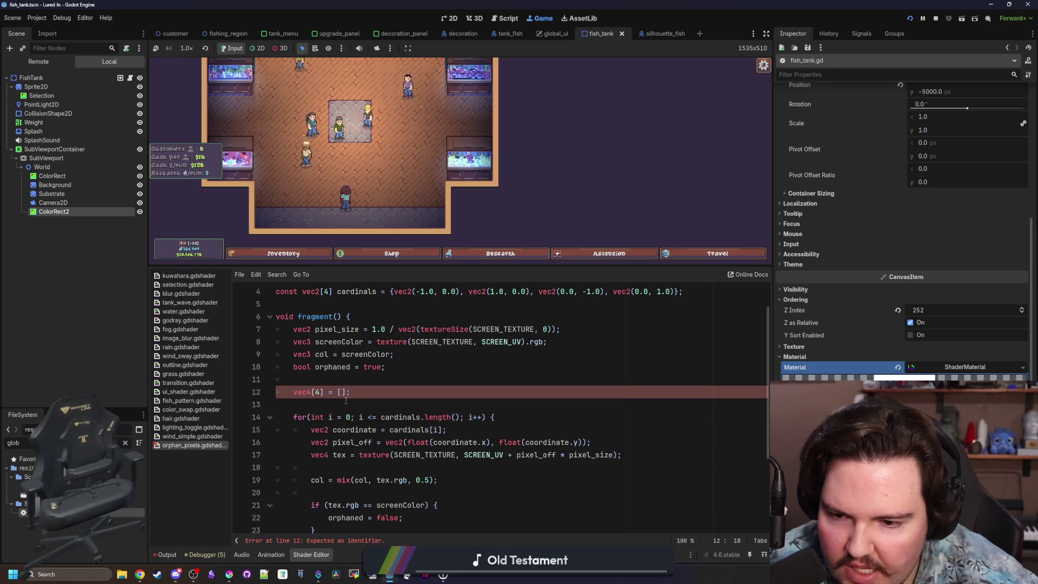
scroll(346, 400, down, 1)
key(Down)
key(Down)
key(Down)
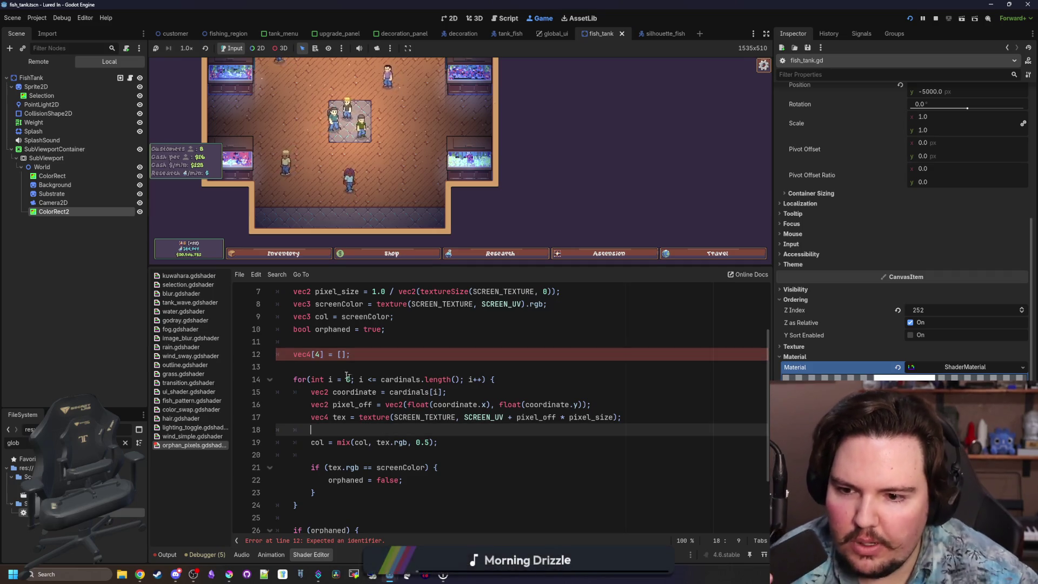
Step: Name the line 12 array colors, giving vec4[4] colors
click(340, 354)
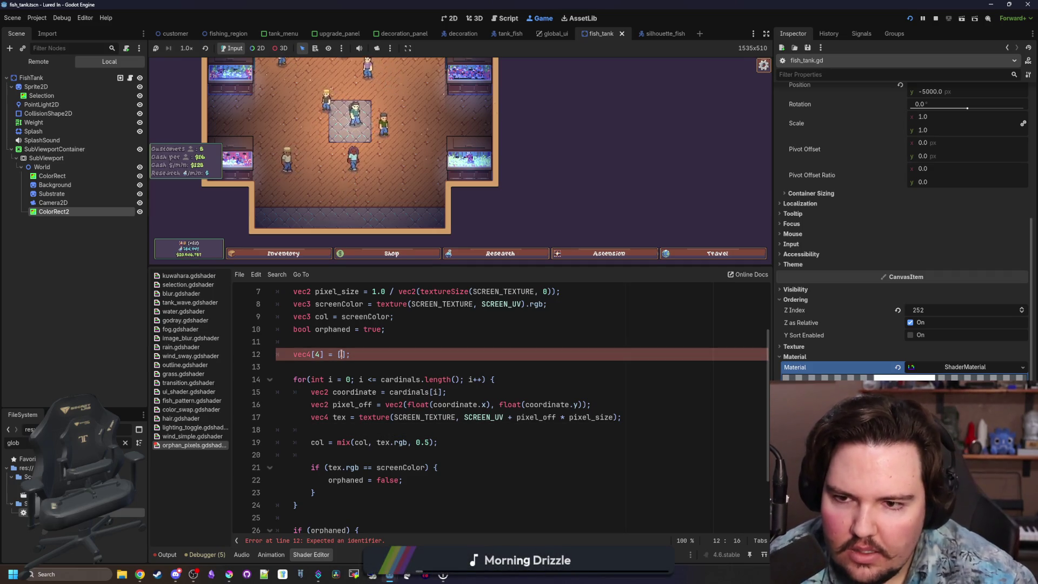
click(348, 364)
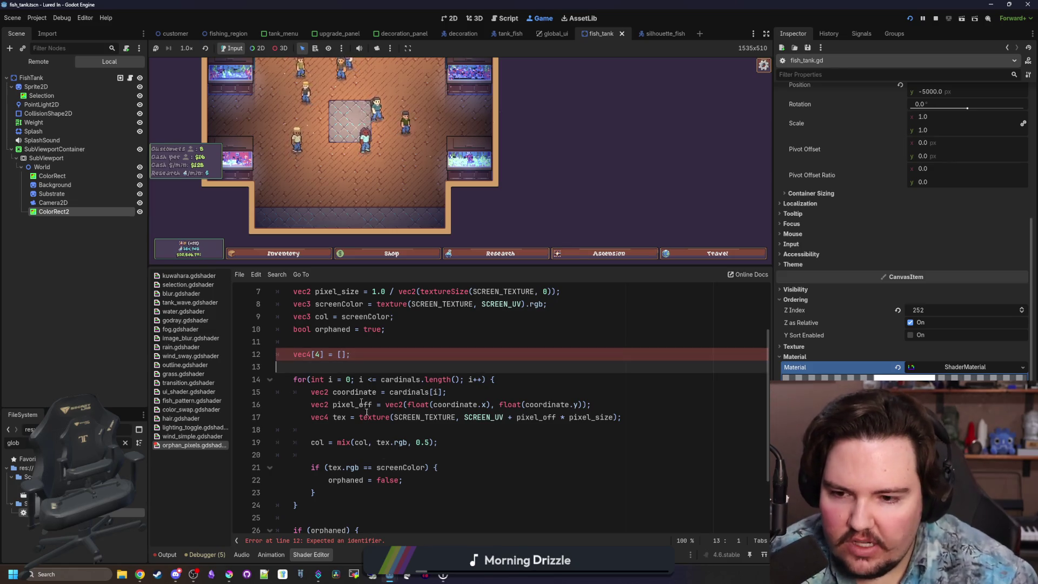
click(372, 430)
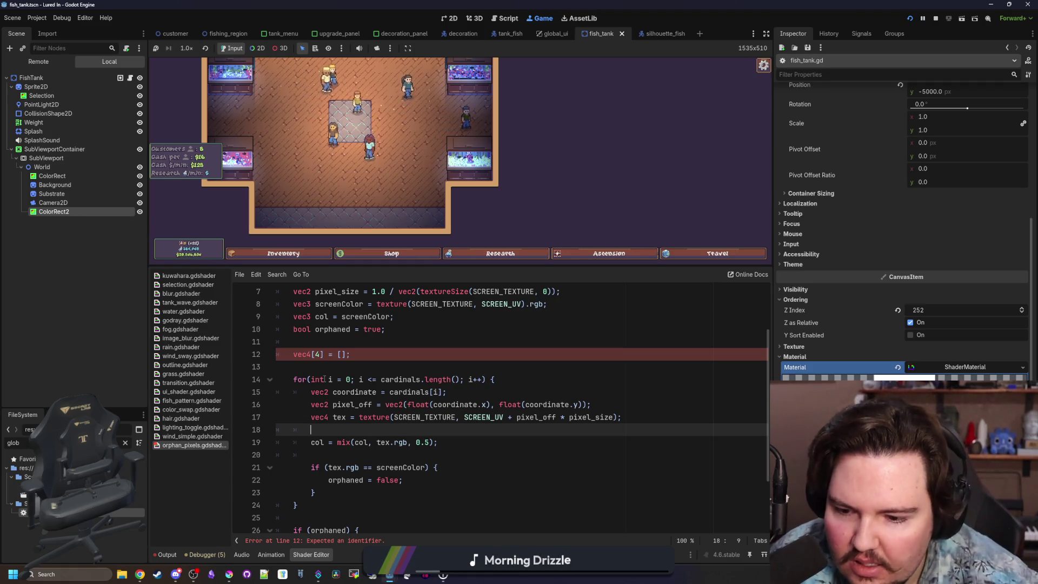
scroll(330, 384, up, 1)
click(344, 393)
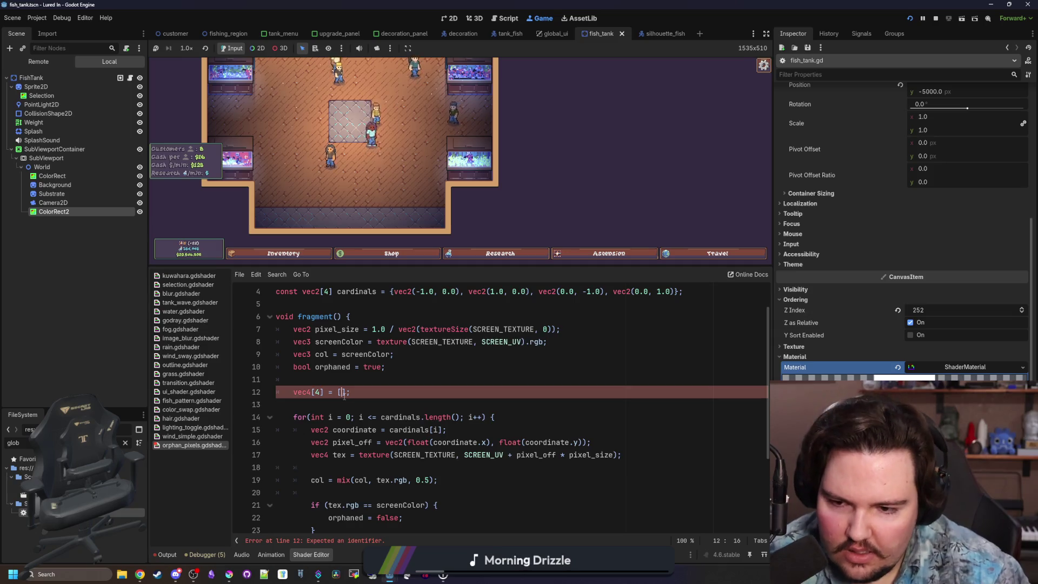
text(color)
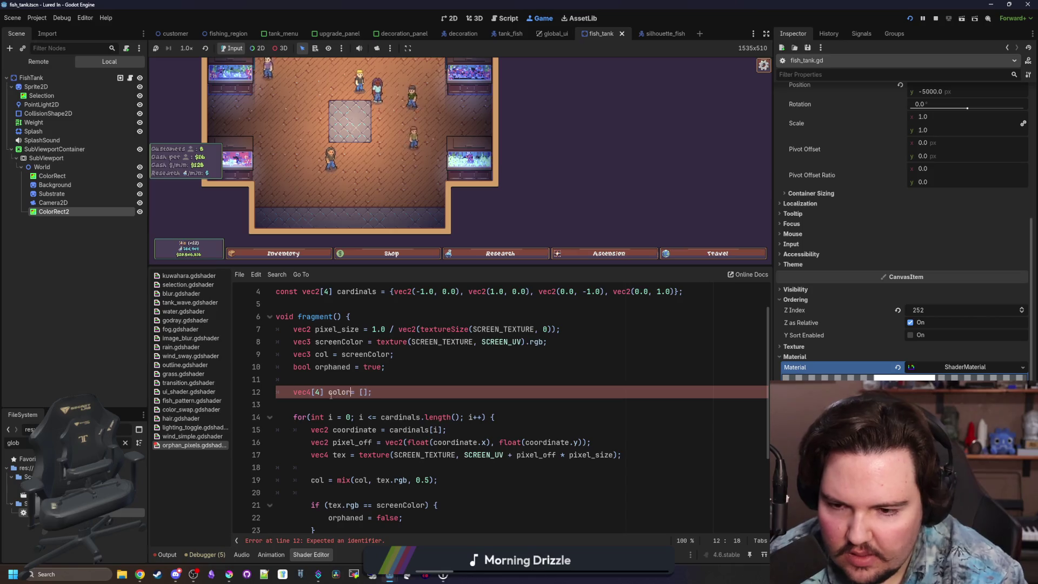
text(s)
key(Up)
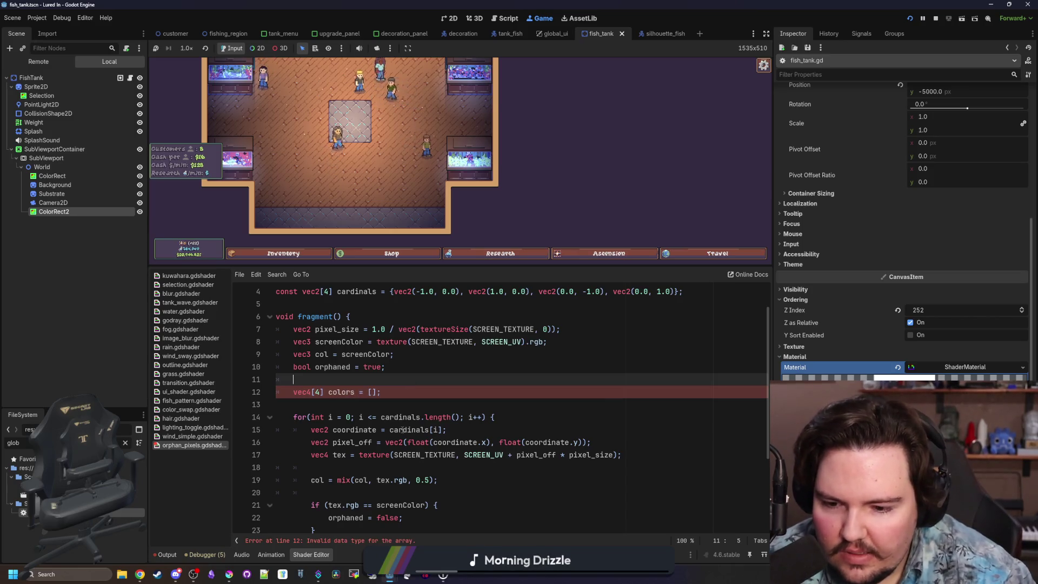
click(373, 394)
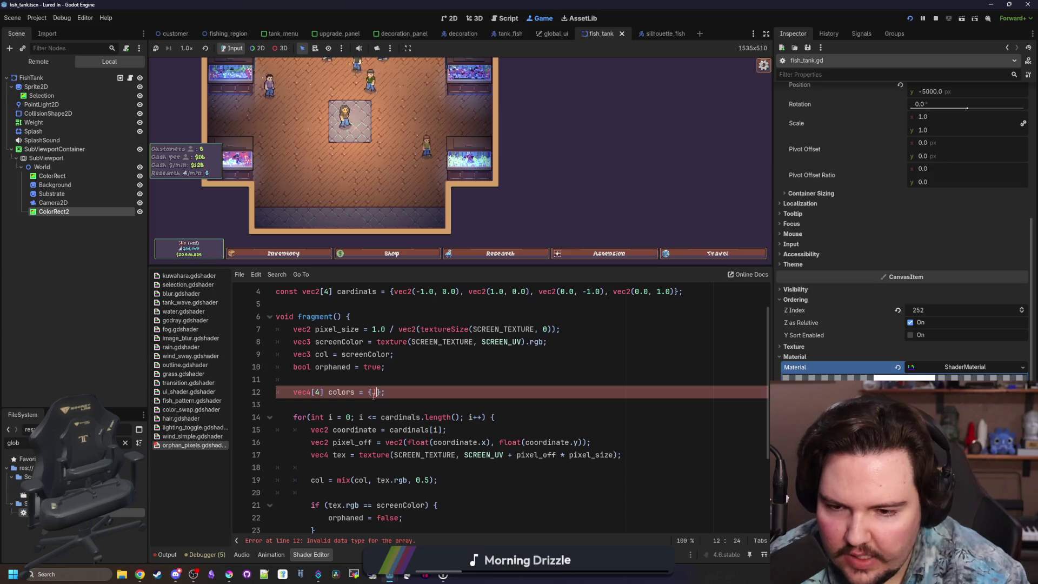
click(369, 375)
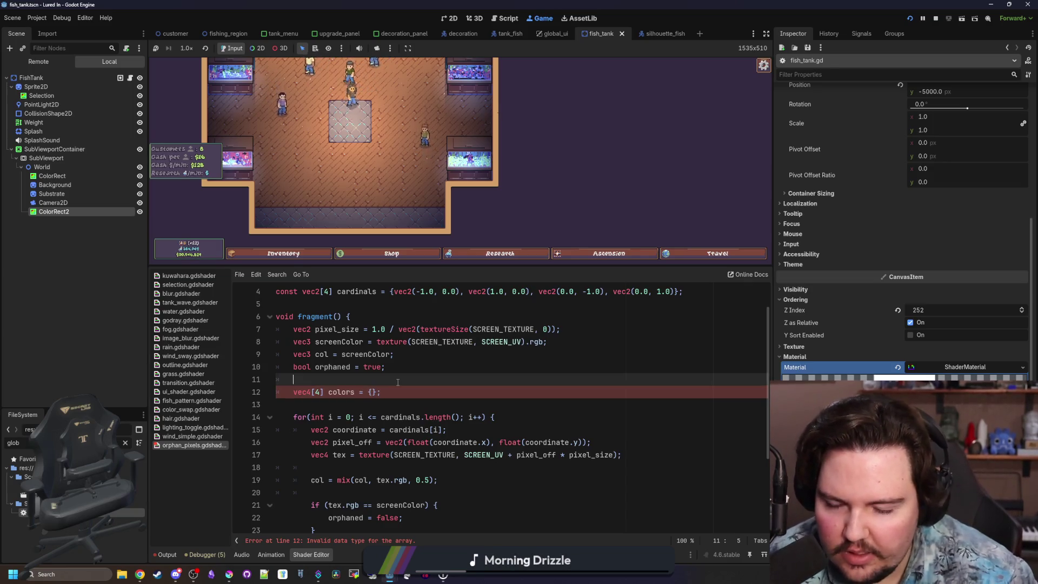
scroll(368, 374, down, 1)
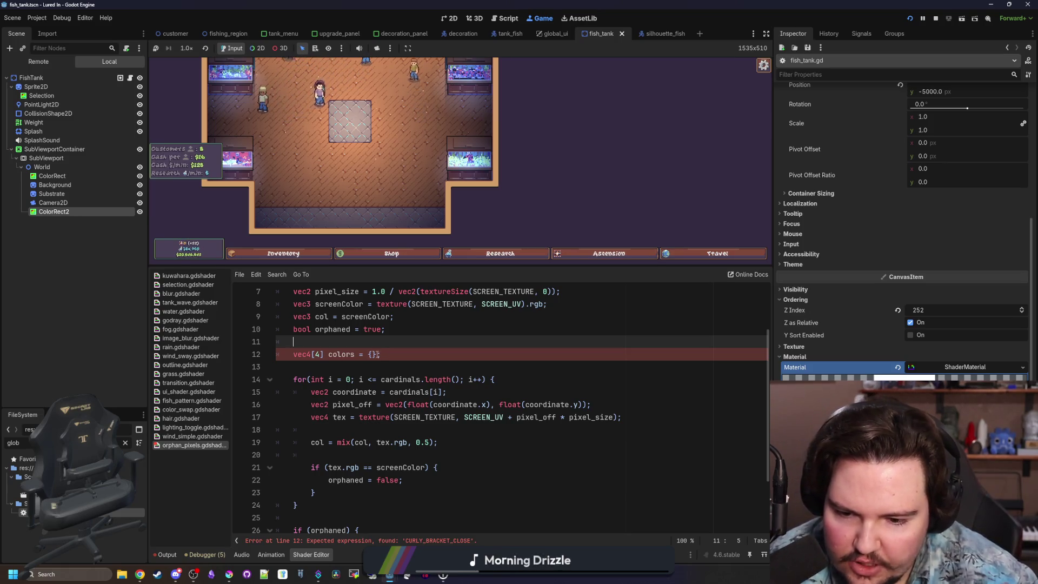
click(376, 354)
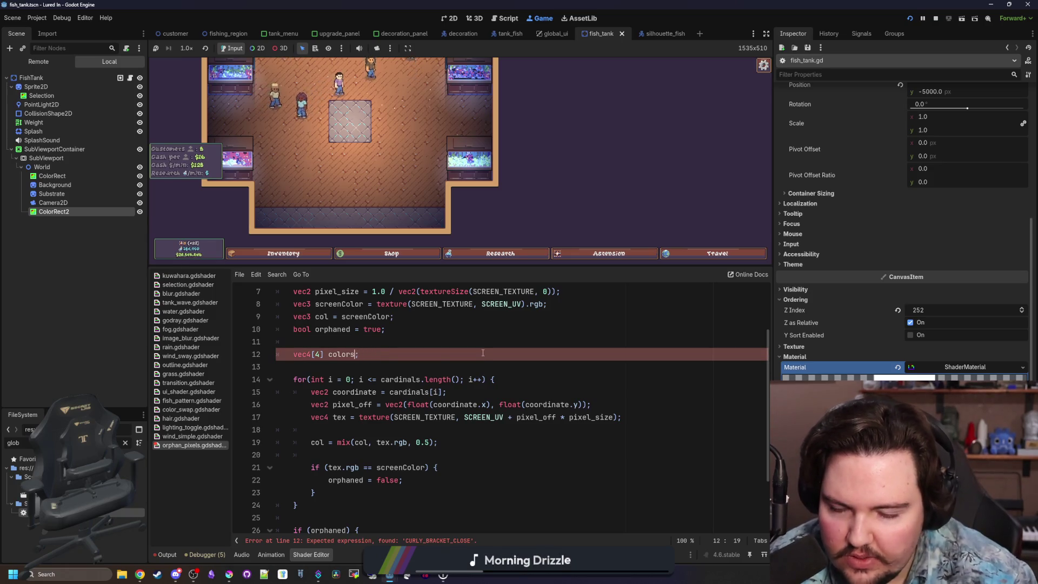
Step: Comment out the col = mix color-mixing line in the neighbour loop
double_click(341, 354)
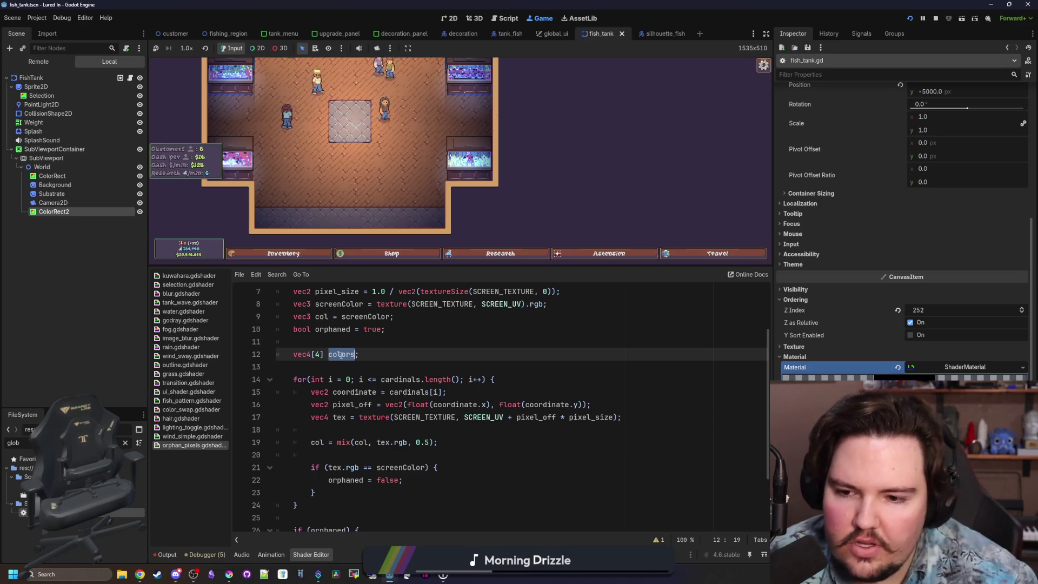
scroll(476, 357, down, 1)
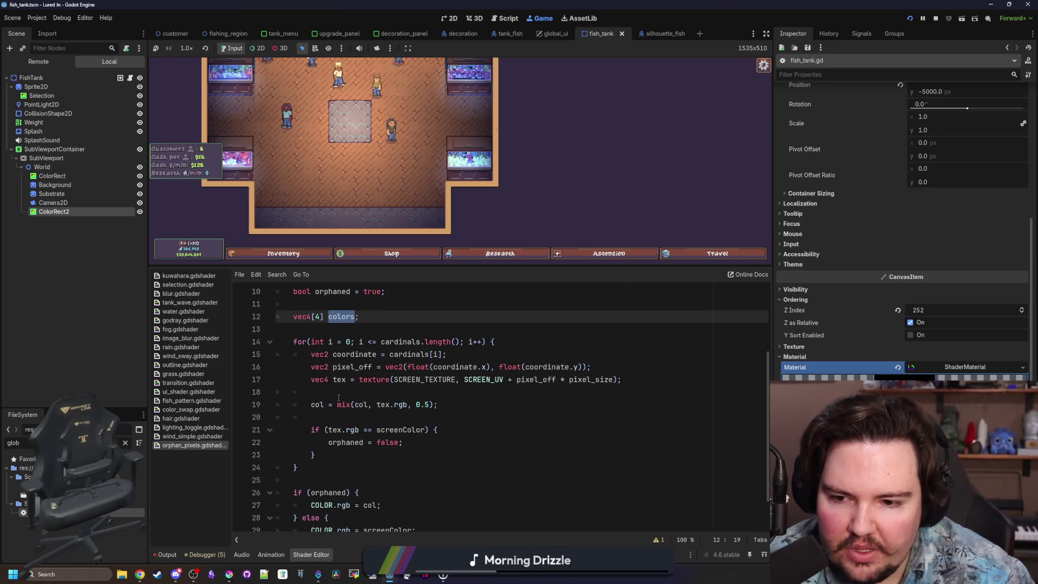
click(356, 392)
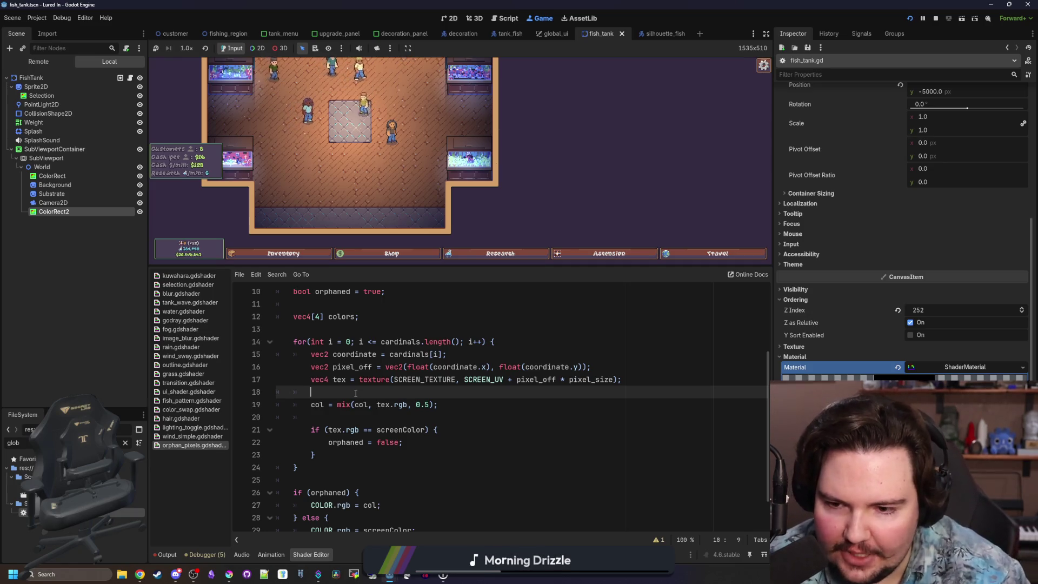
key(Down)
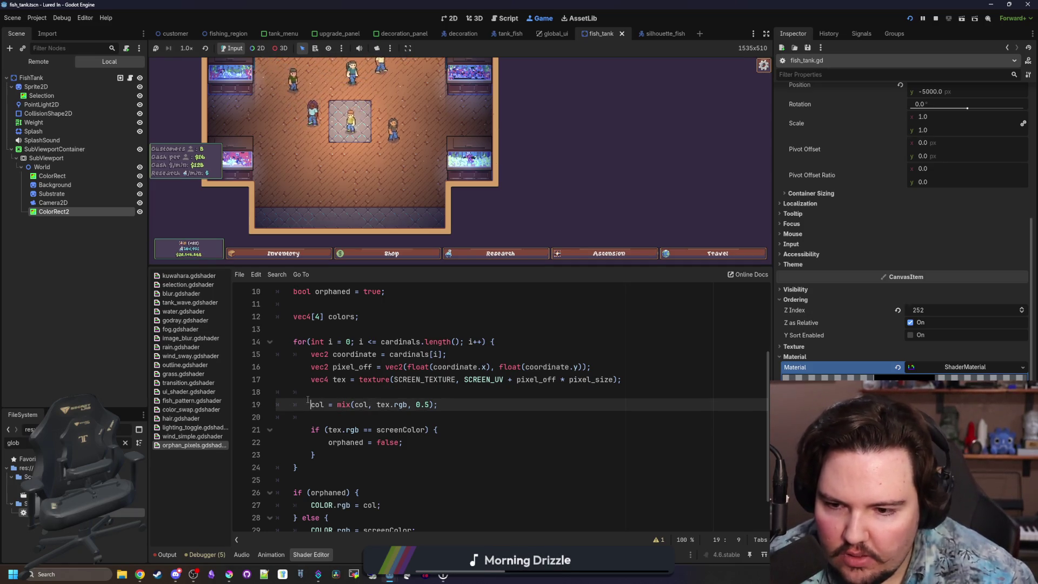
key(ctrl+k)
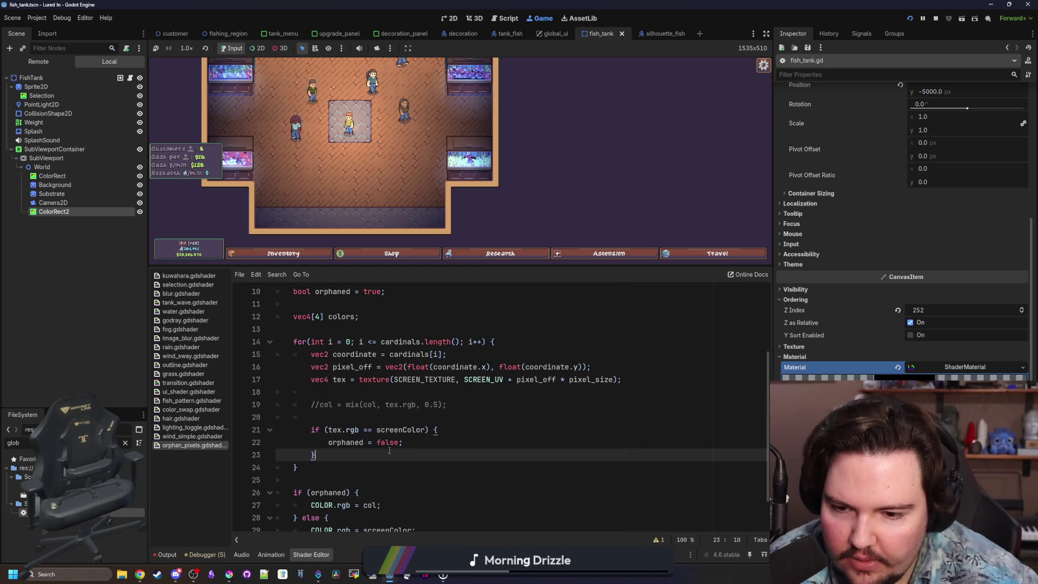
Step: Add 'colors[i] = vec4(tex.r, tex.g, tex.b, 1.0);' inside the loop
click(362, 405)
click(364, 397)
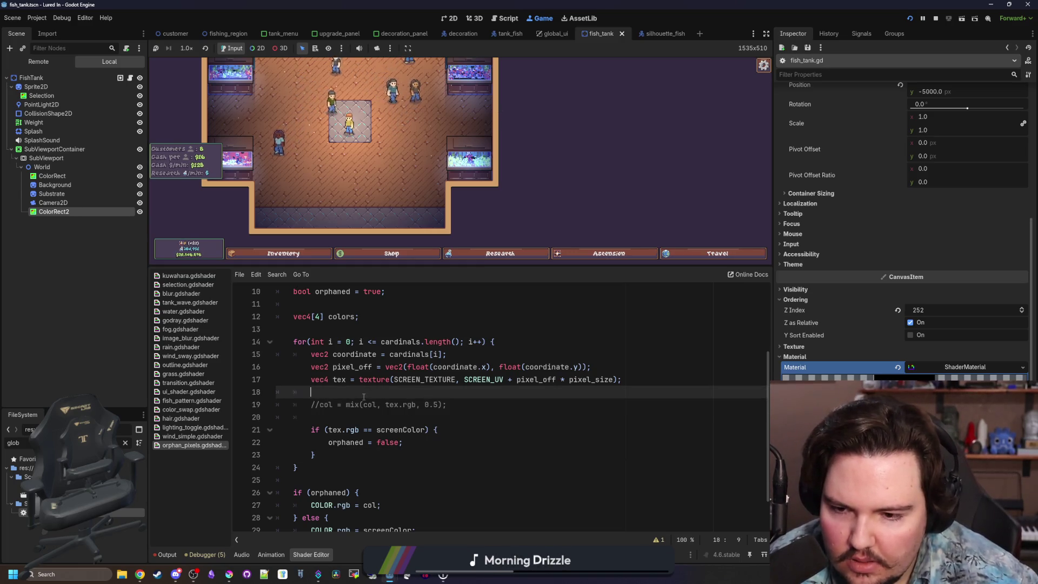
key(Return)
key(Return)
key(Up)
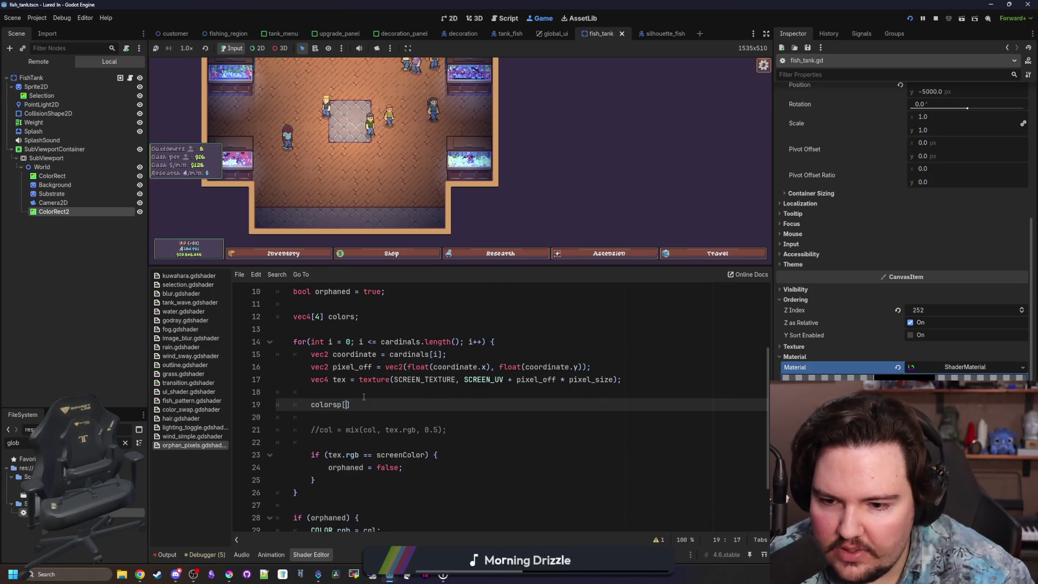
key(Left)
key(Right)
text(i)
key(Right)
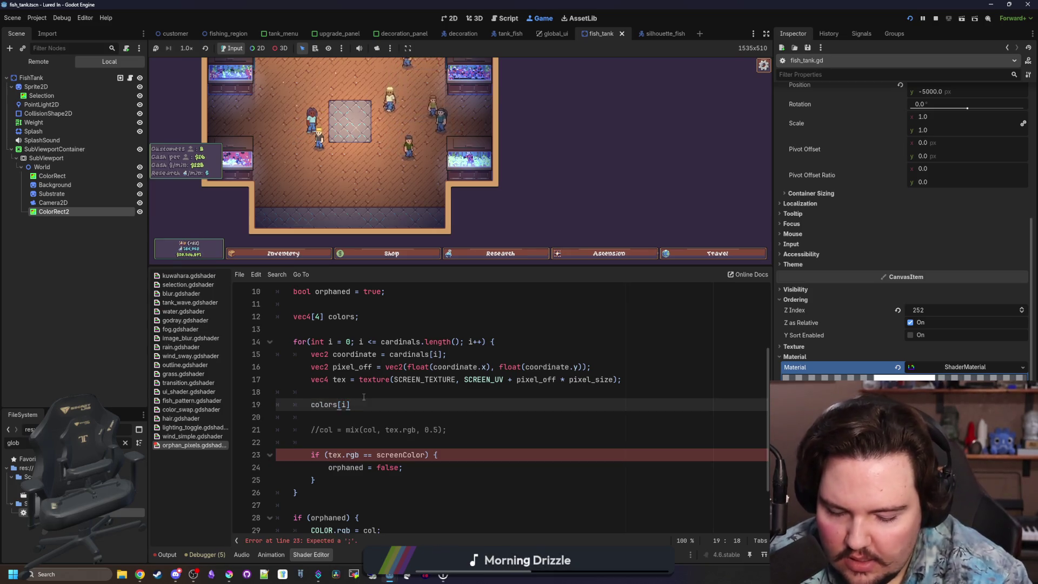
text(vec4)
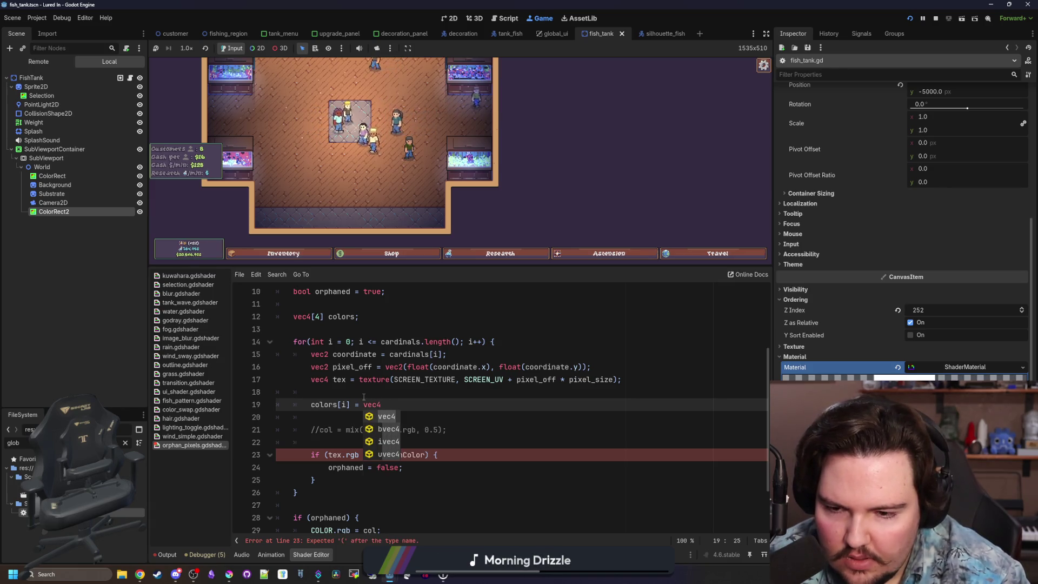
text(().r, tex.g, )
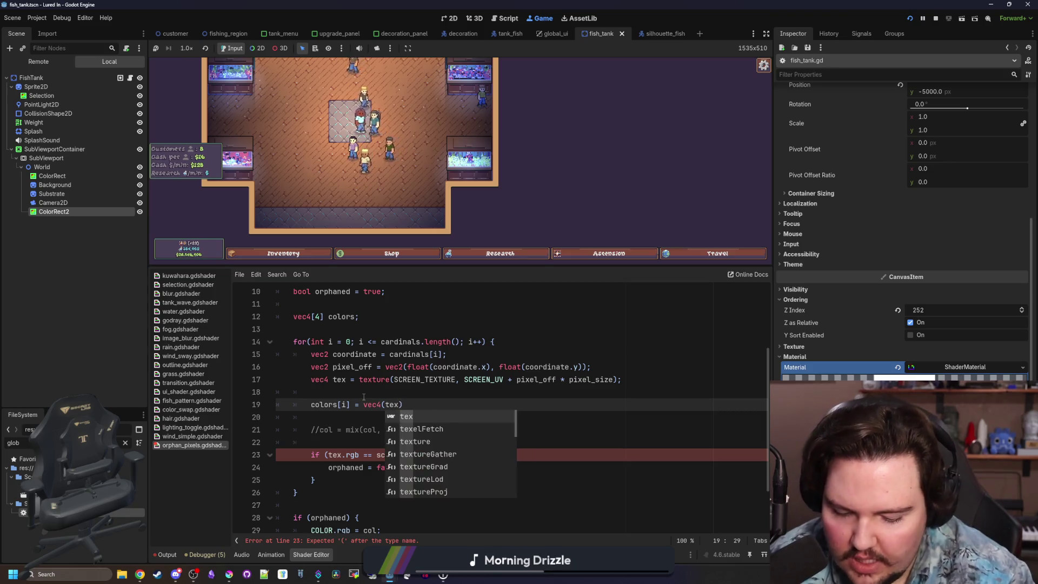
text(tex.b, tex.)
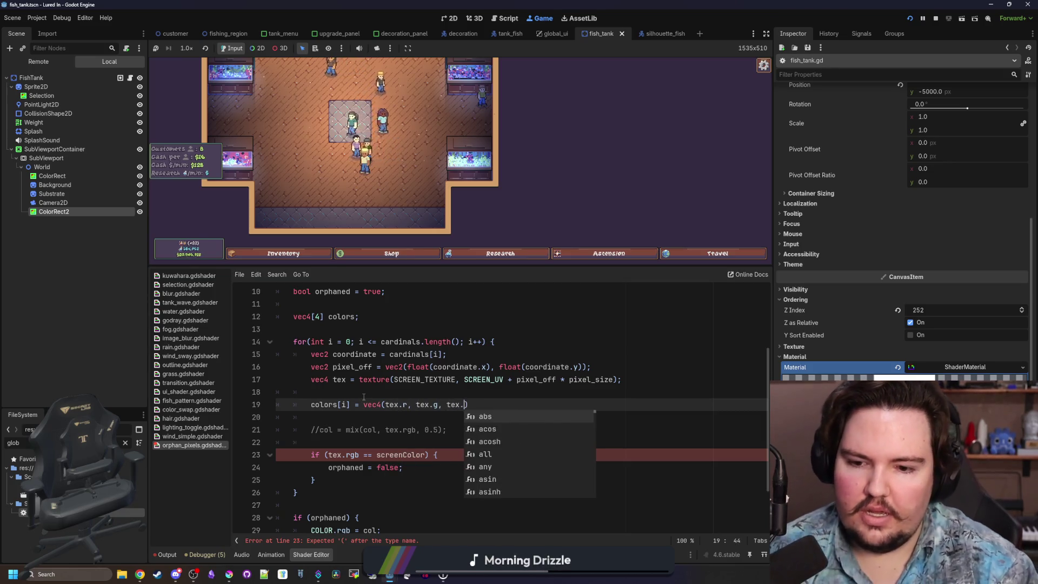
text(1.0)
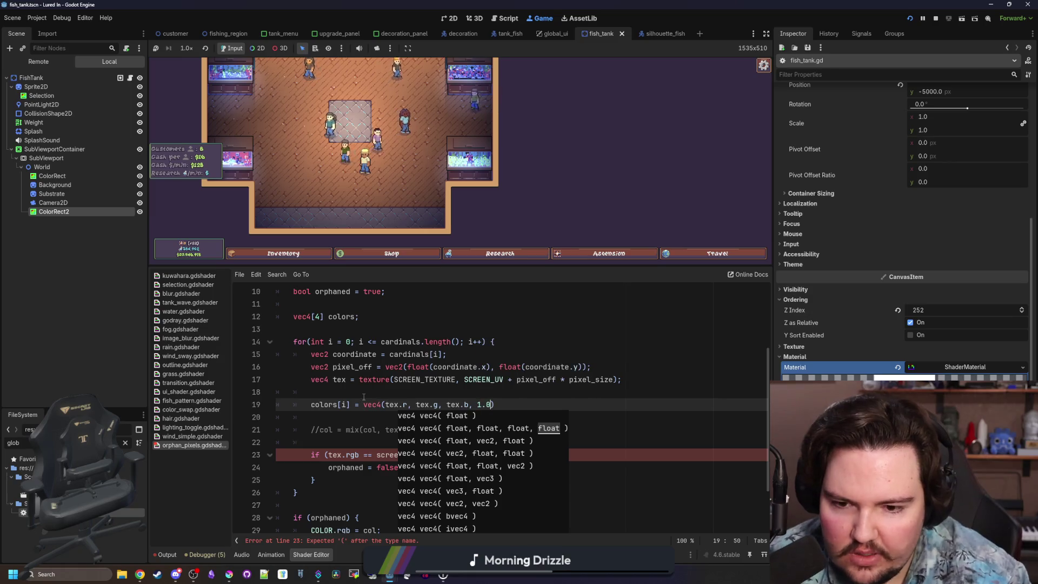
click(365, 393)
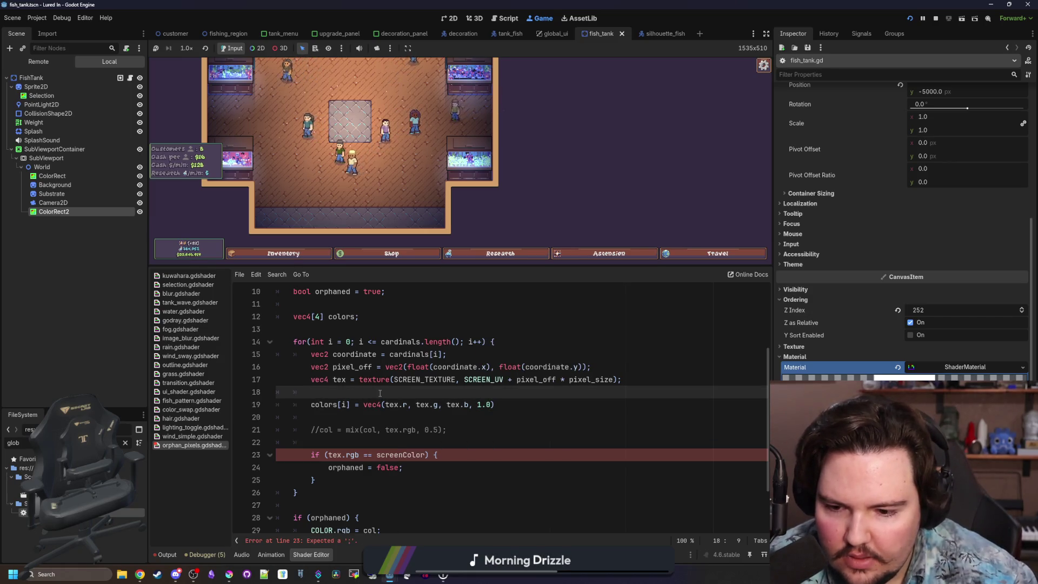
click(600, 411)
text(;)
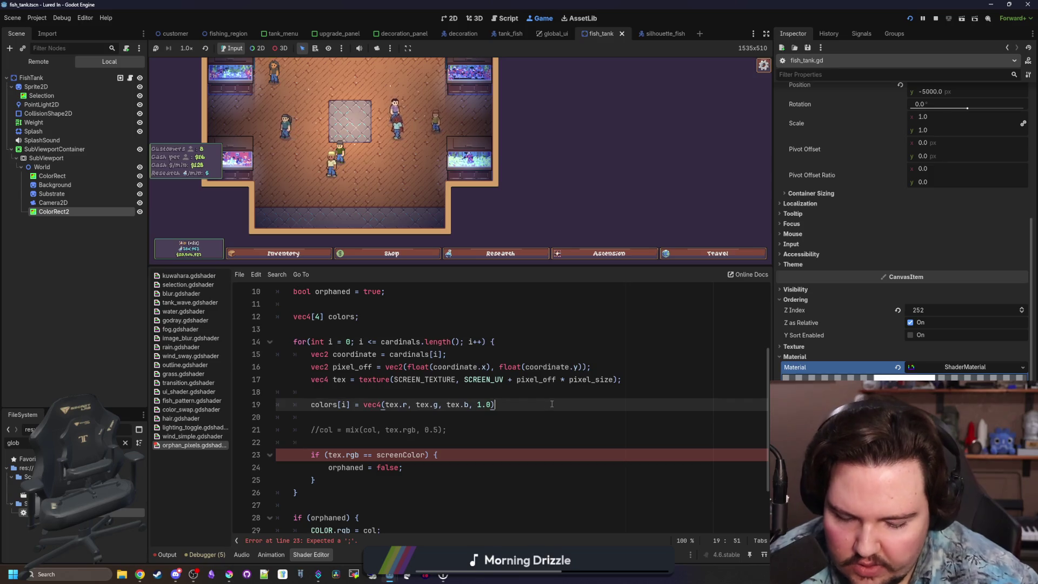
Step: Insert blank lines above the colors[i] assignment
click(335, 394)
key(Return)
key(Return)
key(Up)
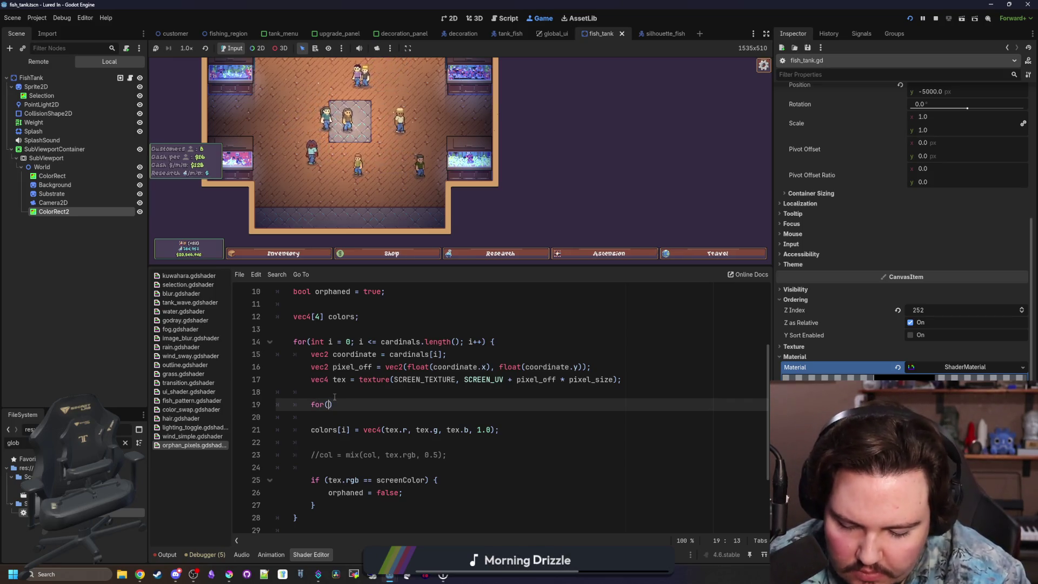
Step: Write the inner loop header 'for (int x = 0; x < colors.length(); x++) {'
text(x=)
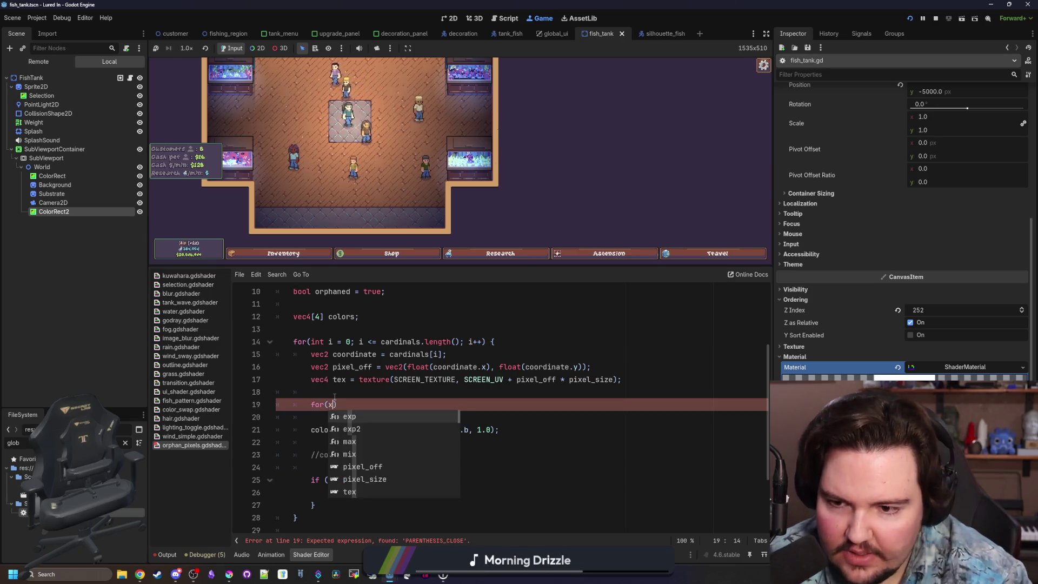
key(BackSpace)
key(BackSpace)
text(int x)
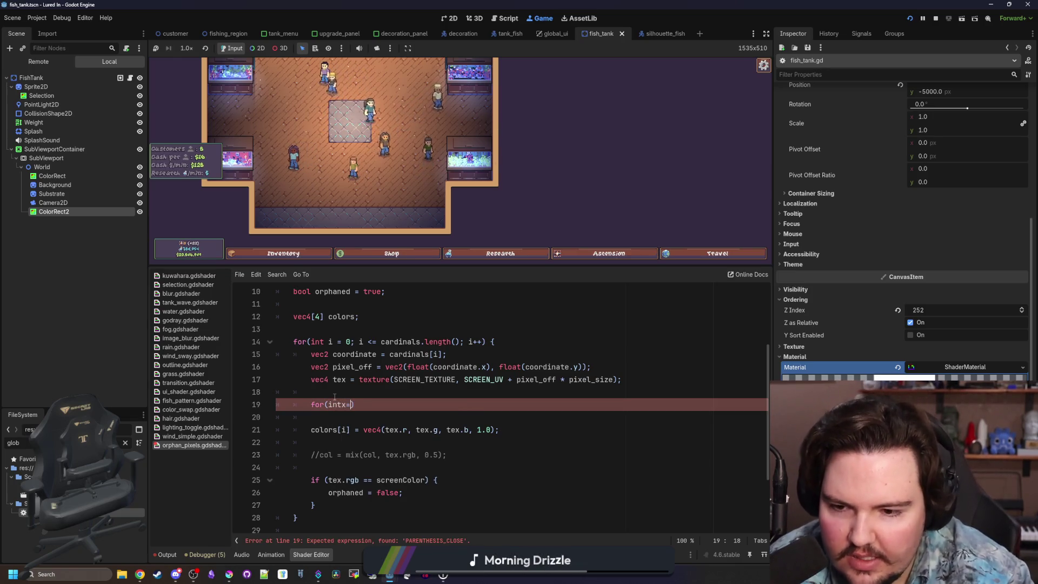
text( = 0; x)
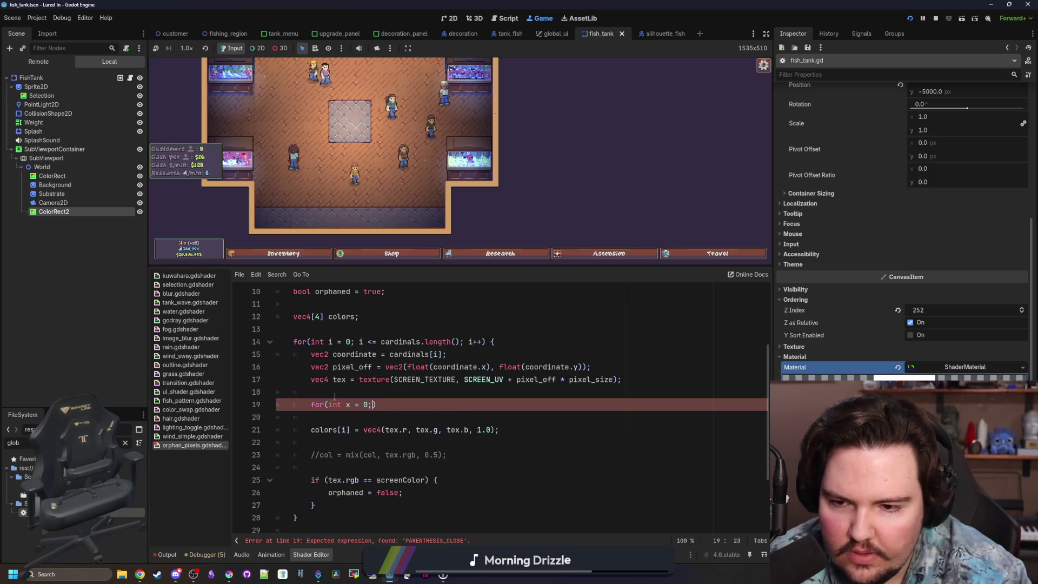
text( < c)
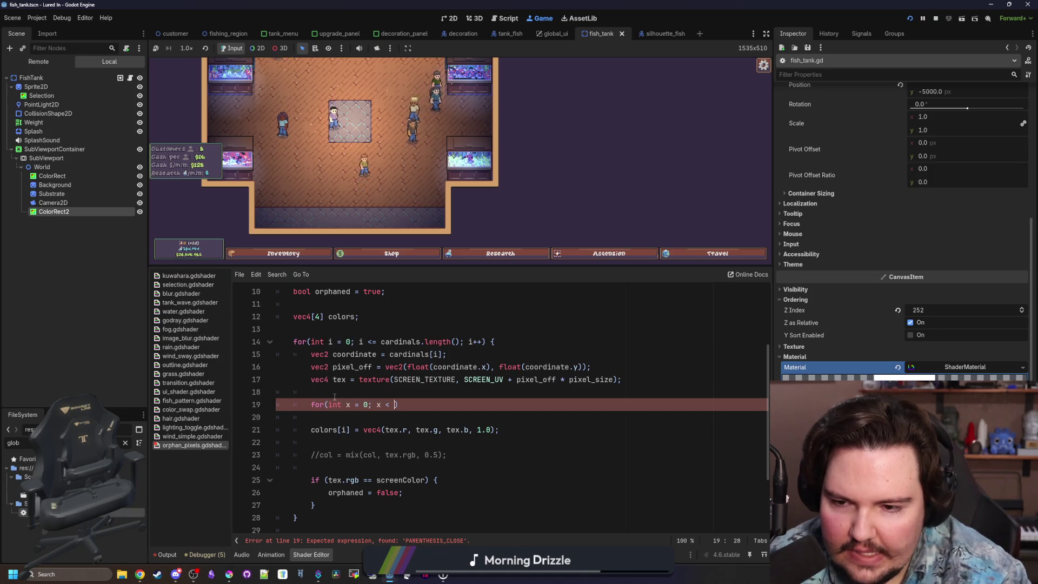
text(olors.length(); )
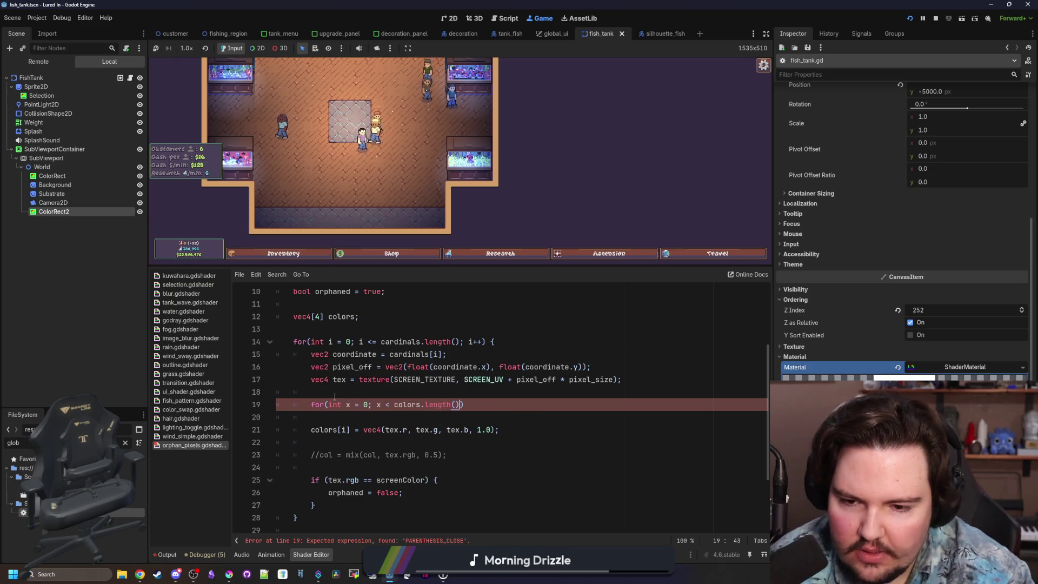
text(x)
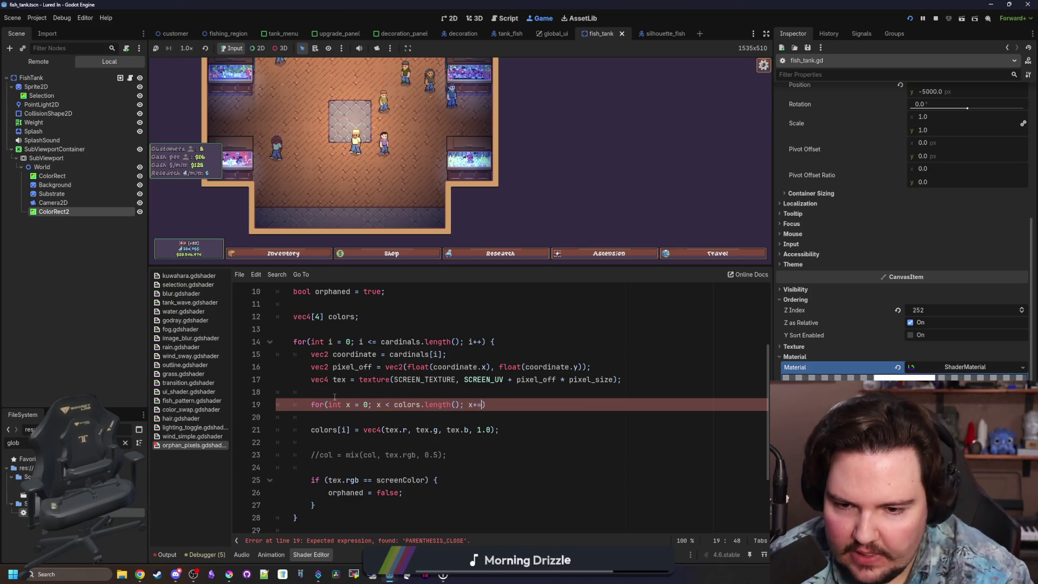
text(++))
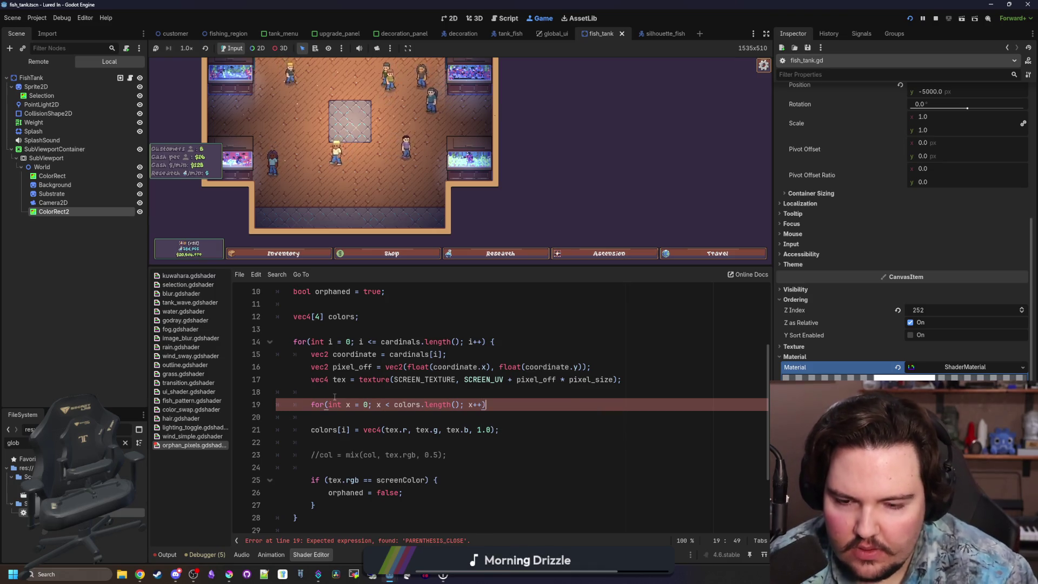
text( {)
key(Return)
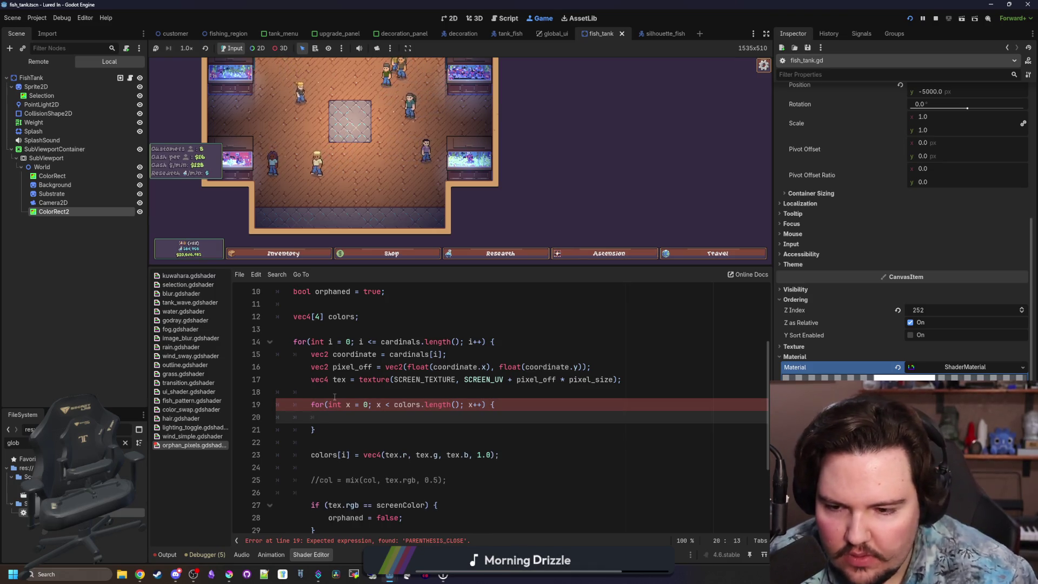
Step: Start an if (colors[x]) check in the inner loop, with a new line above it
scroll(345, 420, down, 1)
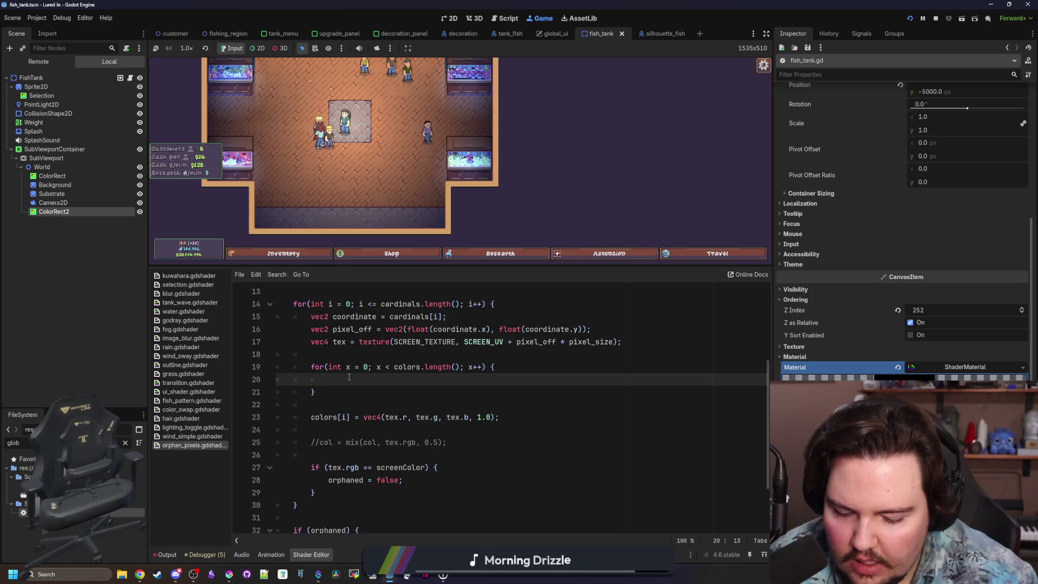
text(if colors[x])
scroll(449, 392, up, 1)
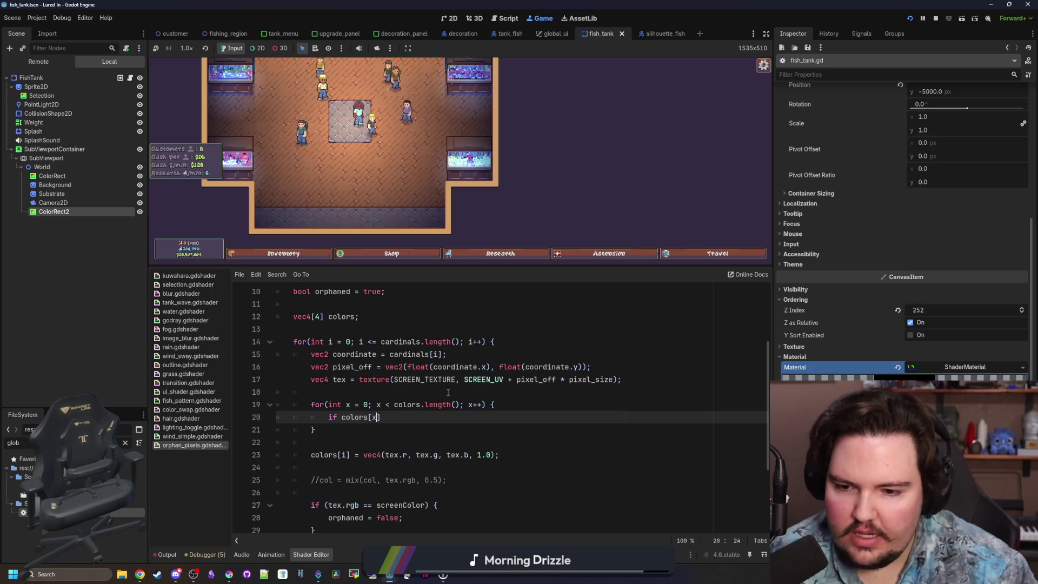
key(Left)
key(Left)
text(()
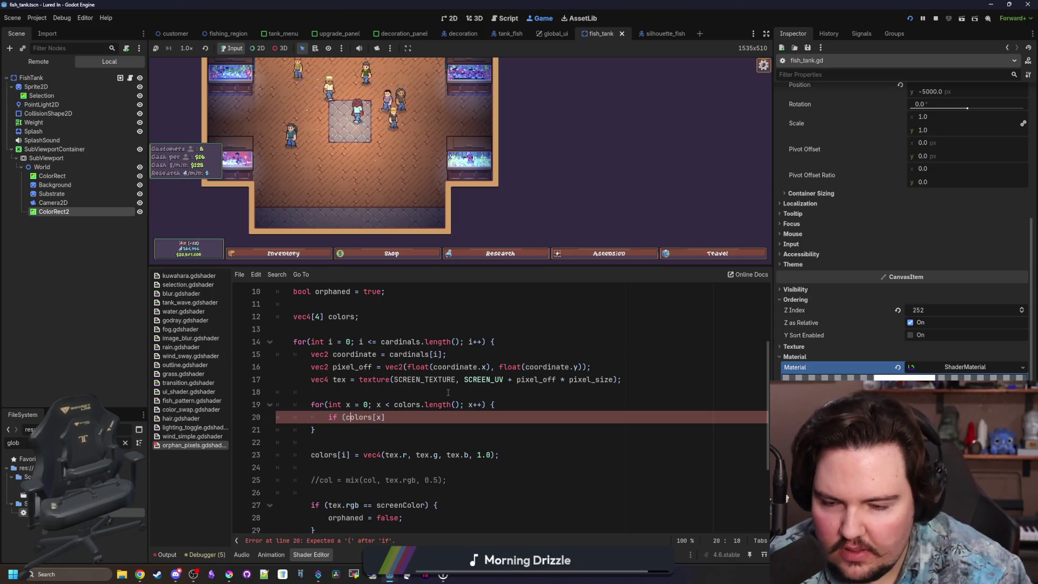
text(]))
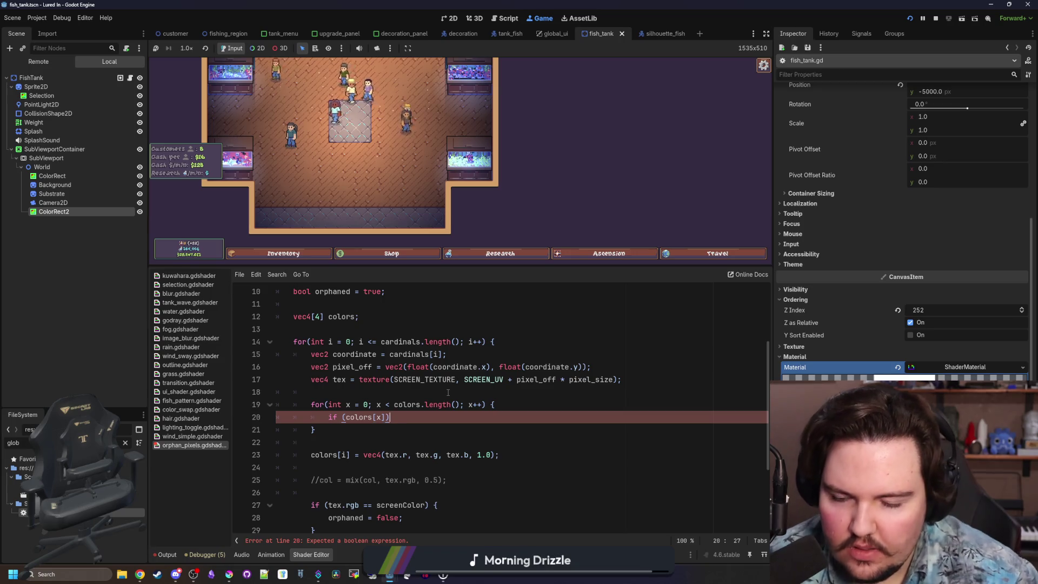
key(Left)
key(Left)
key(Left)
key(Right)
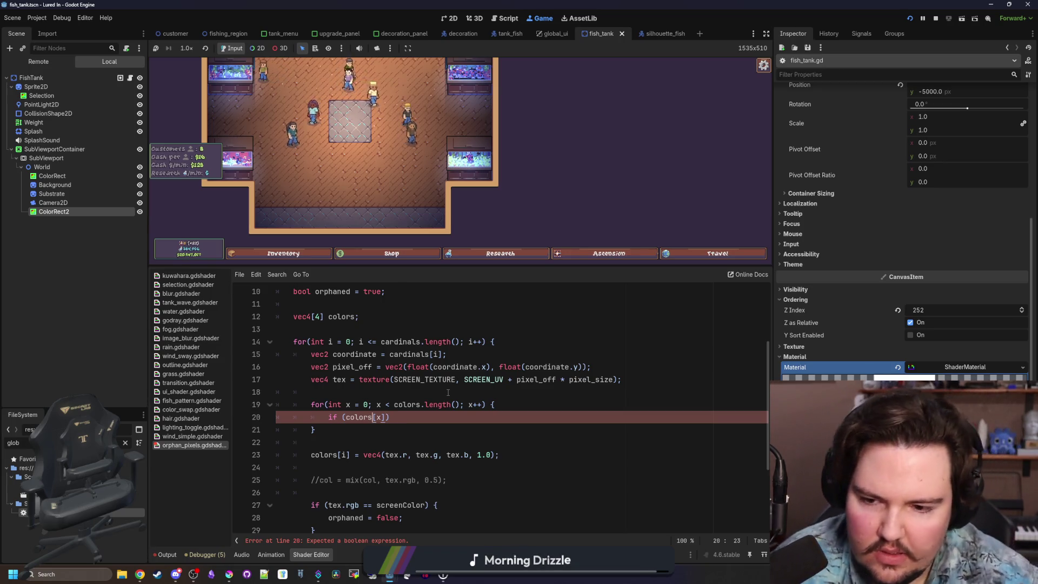
key(ctrl+shift+Return)
text(v)
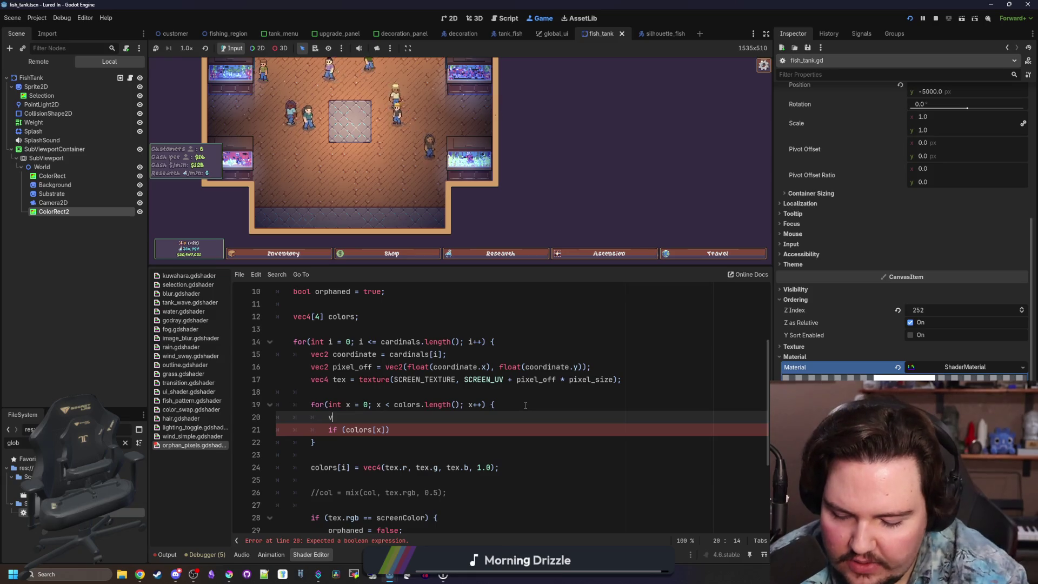
Step: Declare 'vec3 color = colors[x].rgb;' at the top of the inner loop
key(BackSpace)
key(Escape)
key(Left)
key(Left)
key(Left)
key(BackSpace)
text(4)
key(End)
text(lor)
key(ctrl+Left)
key(Left)
key(BackSpace)
text(3)
key(End)
text(= colors[x].rgb)
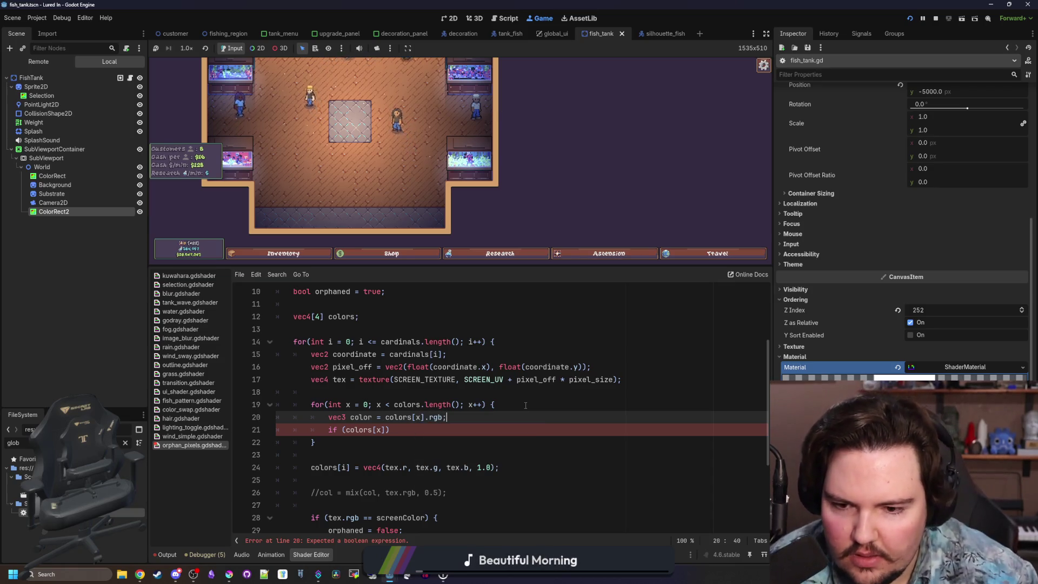
text(;)
Step: Change the if condition to 'if (color == tex.rgb) {'
click(391, 430)
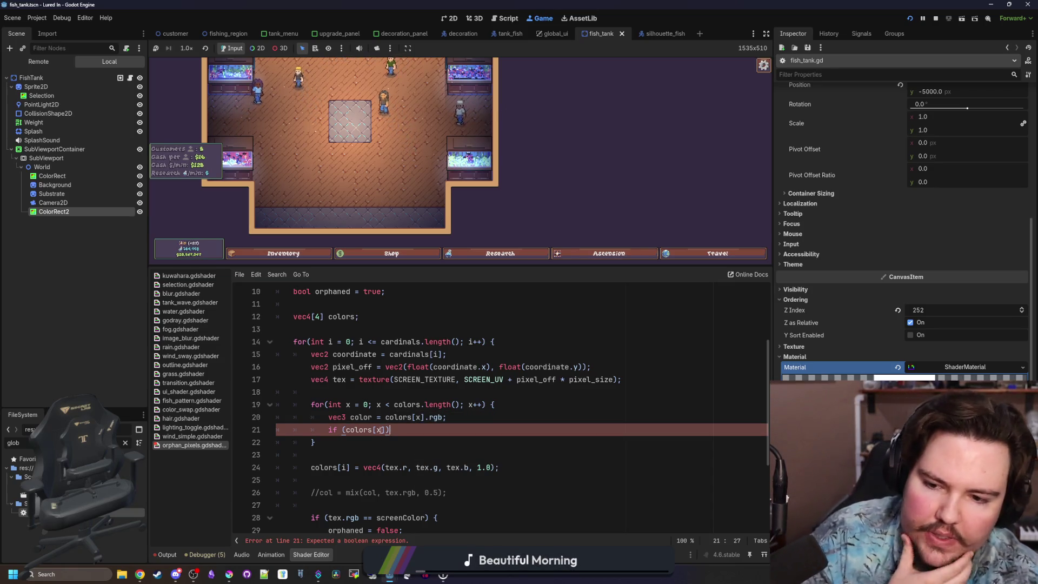
key(Left)
drag(388, 430, 347, 430)
key(BackSpace)
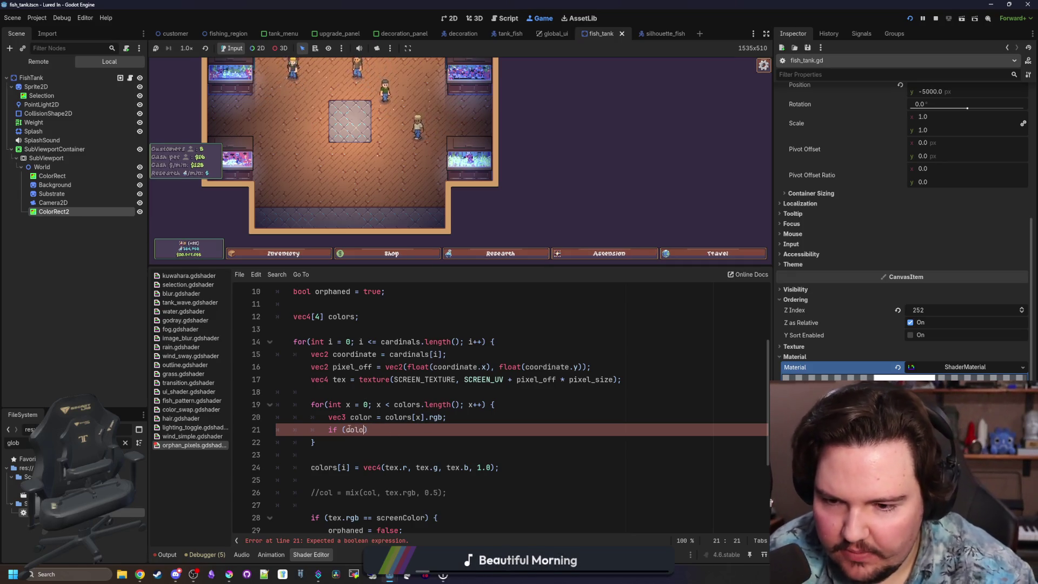
text(color ==)
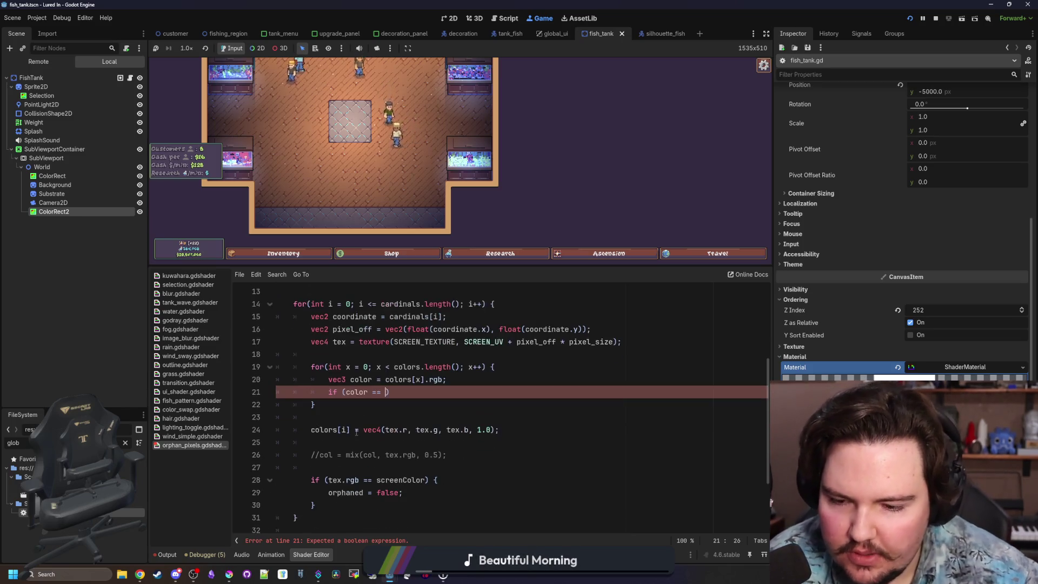
scroll(368, 419, down, 1)
text(tex.rgb)
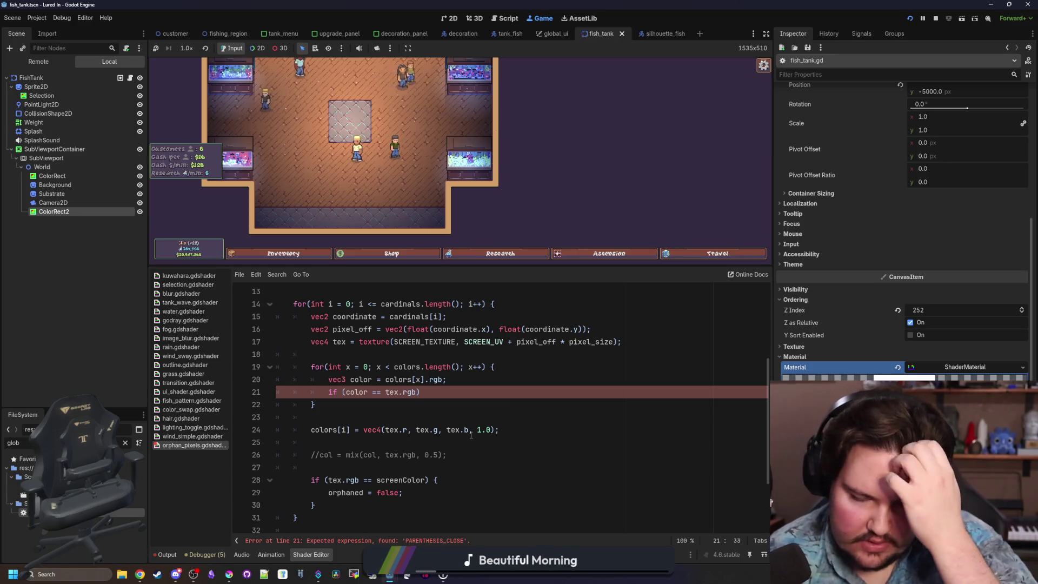
key(Right)
key(Right)
key(Left)
text(:)
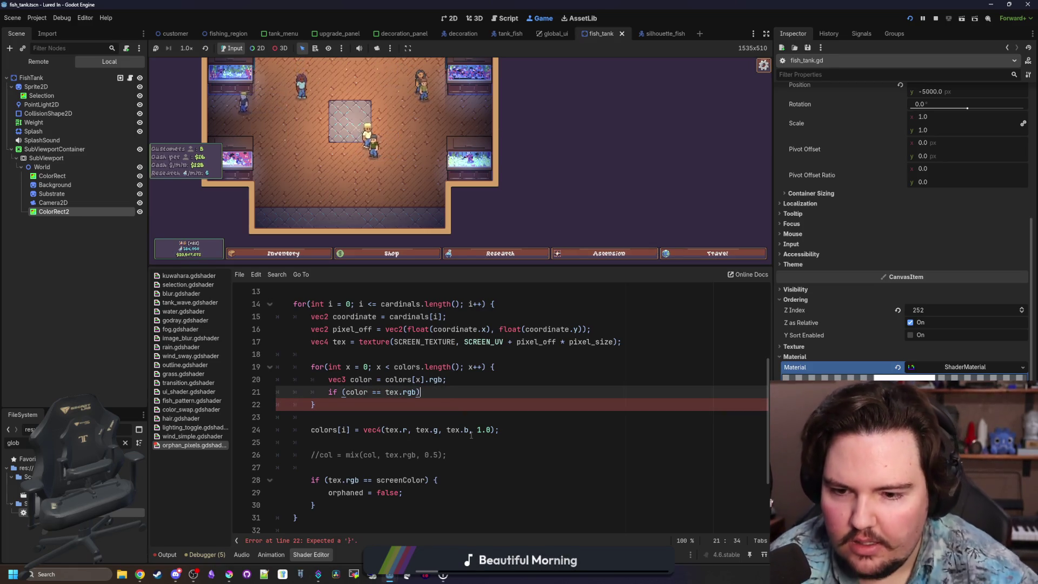
key(BackSpace)
text({)
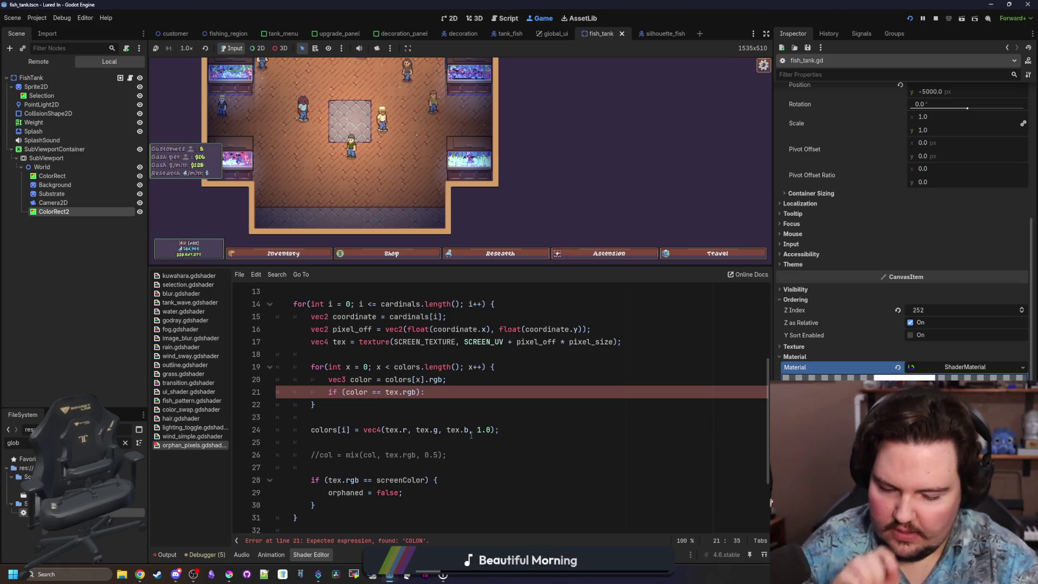
Step: Write 'colors[x].w++;' inside the if block
key(Return)
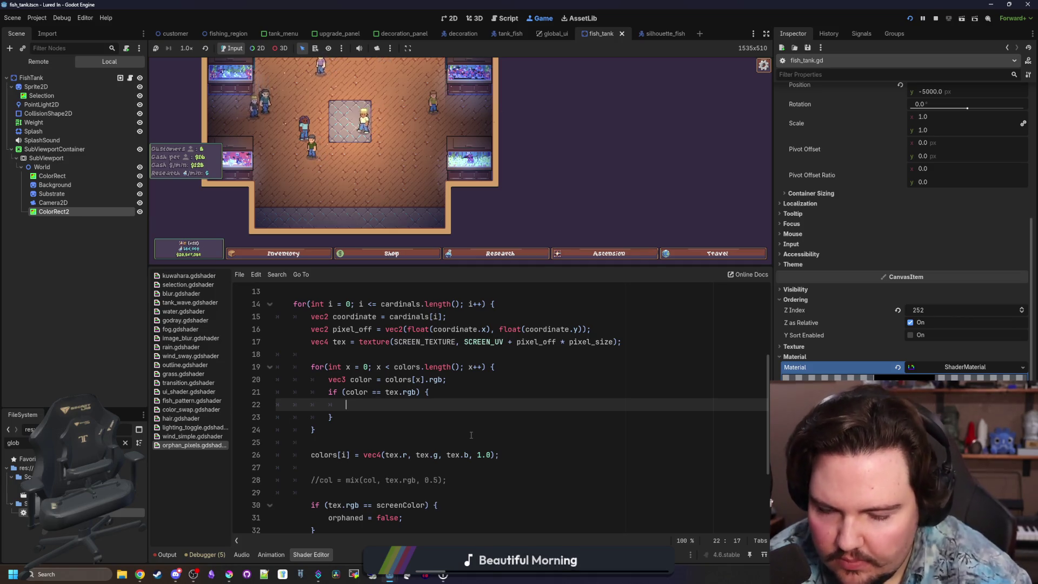
text(colors[x].w)
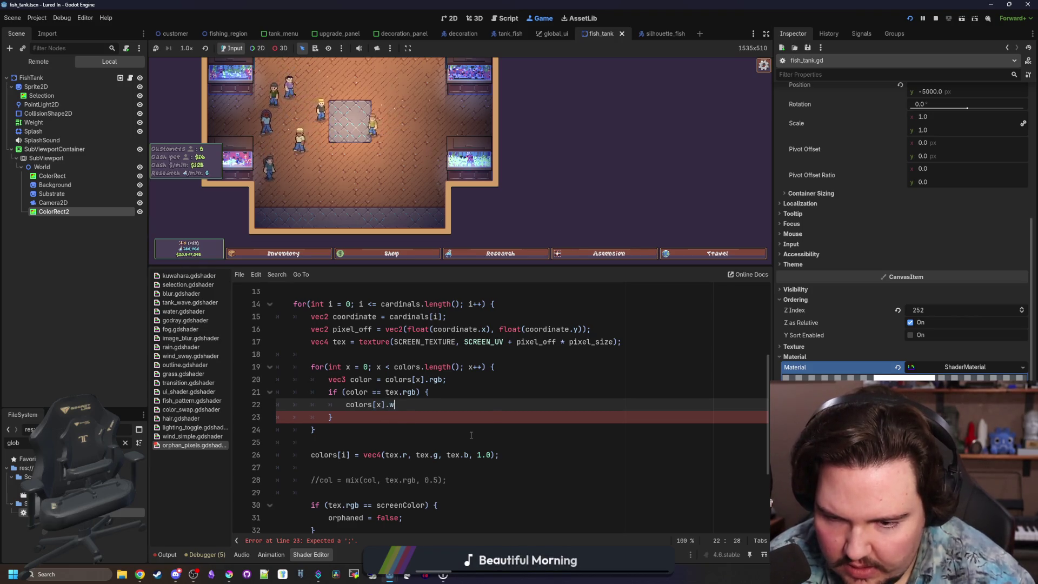
text(+)
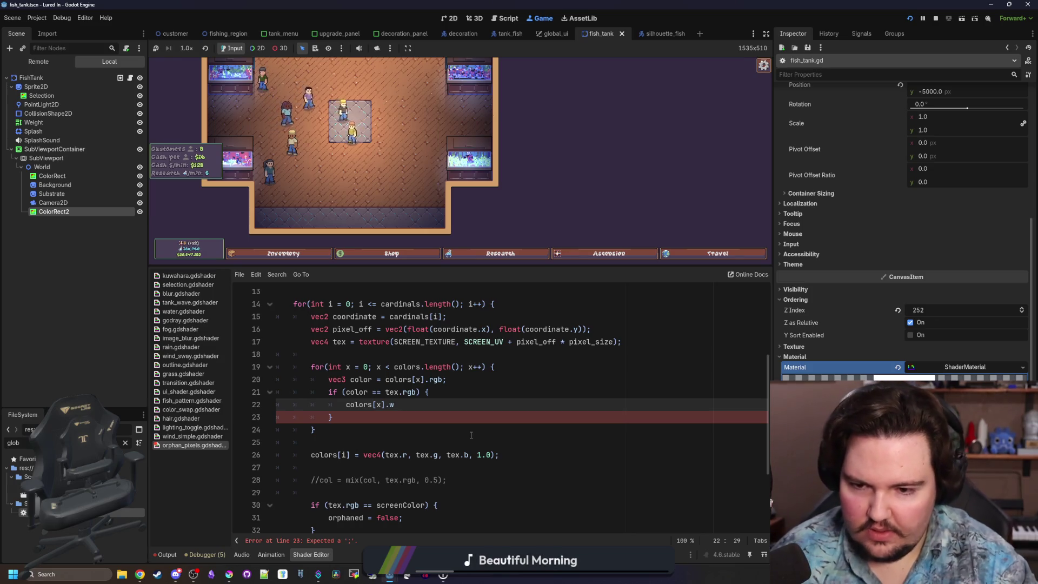
key(BackSpace)
text(;)
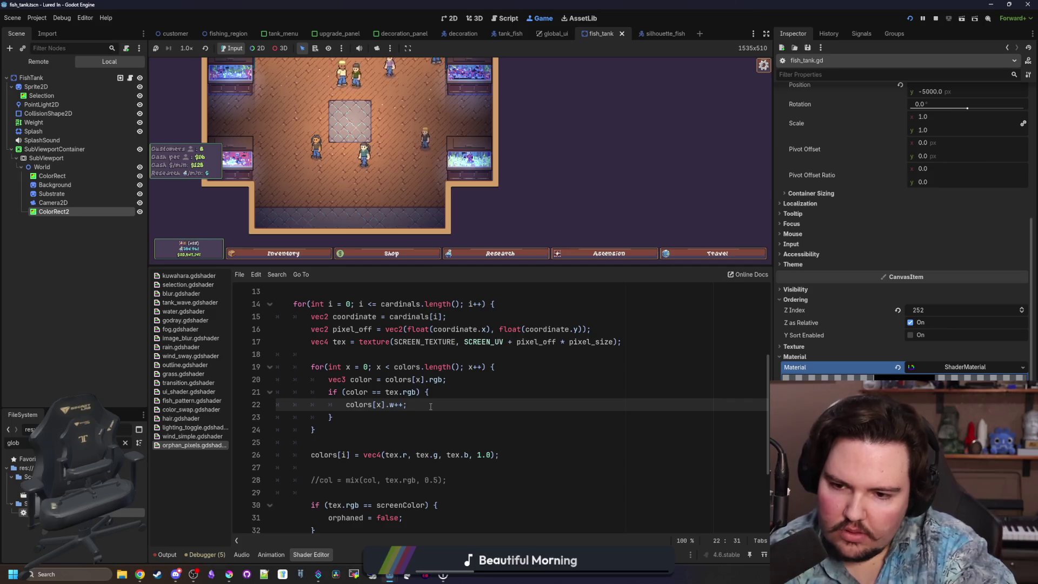
Step: Declare a bool colorFound flag, initially false, above the inner loop
click(369, 417)
click(362, 354)
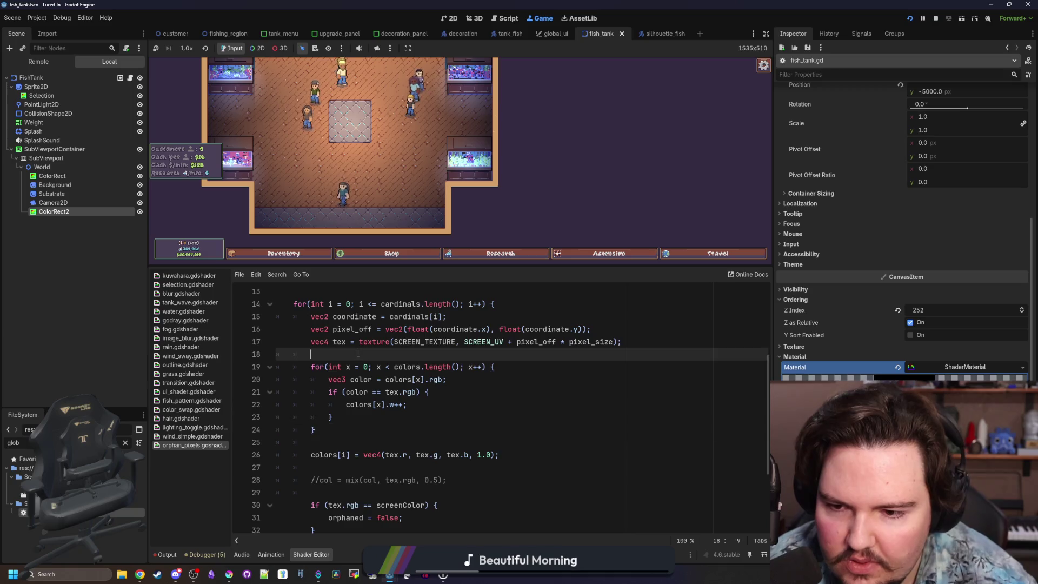
scroll(362, 357, up, 1)
click(363, 329)
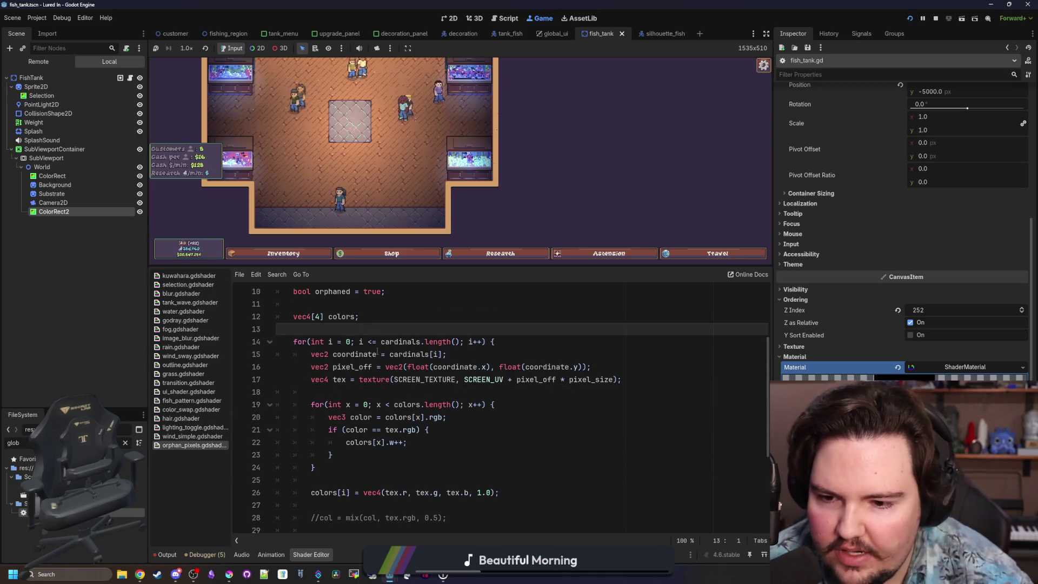
click(370, 389)
key(Return)
text(colorFound;)
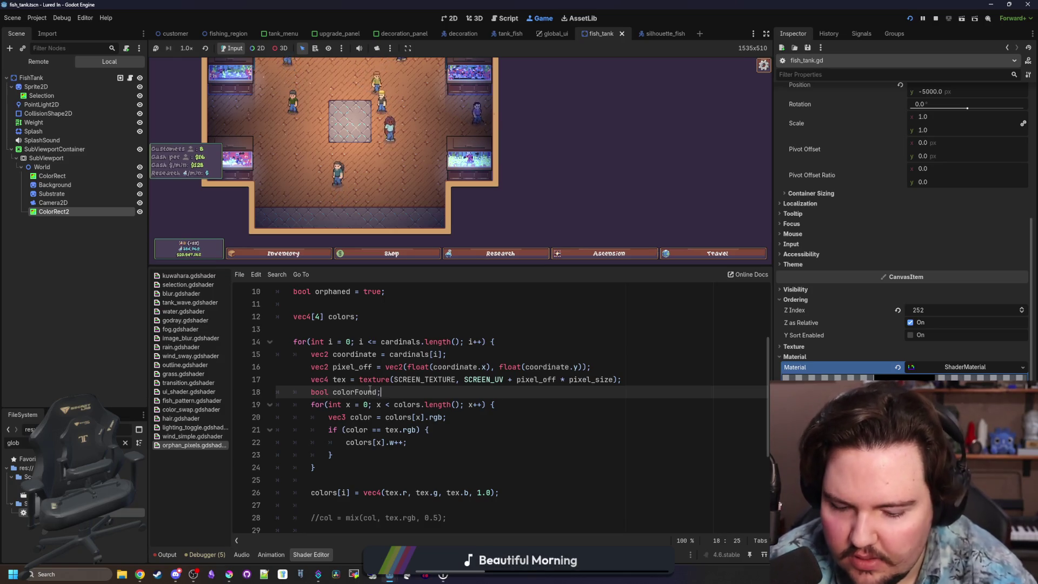
text(= false)
key(Return)
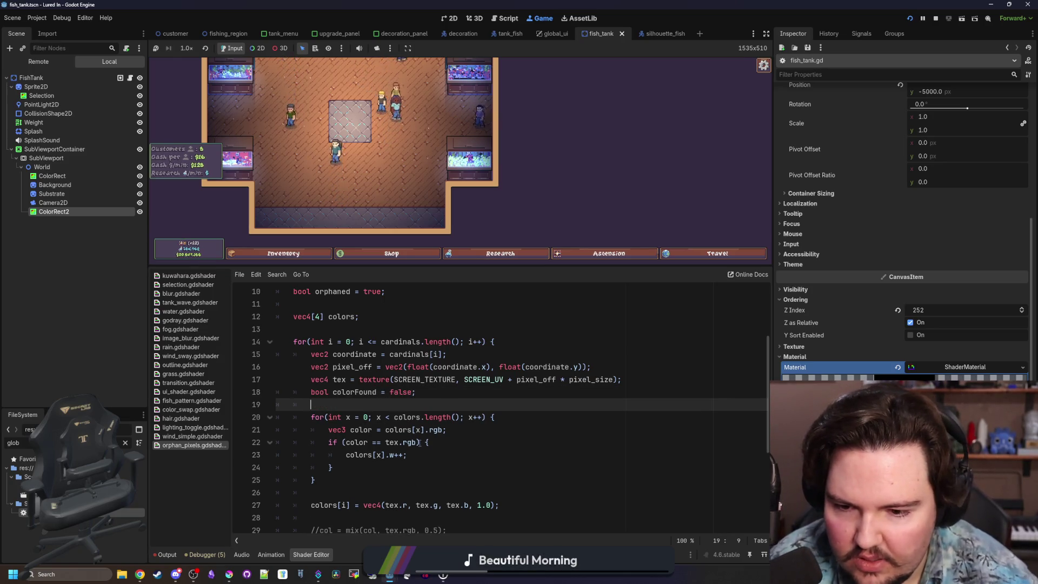
Step: Add 'colorFound = true;' and 'break;' inside the if block
click(428, 456)
key(Return)
text(nd = true;)
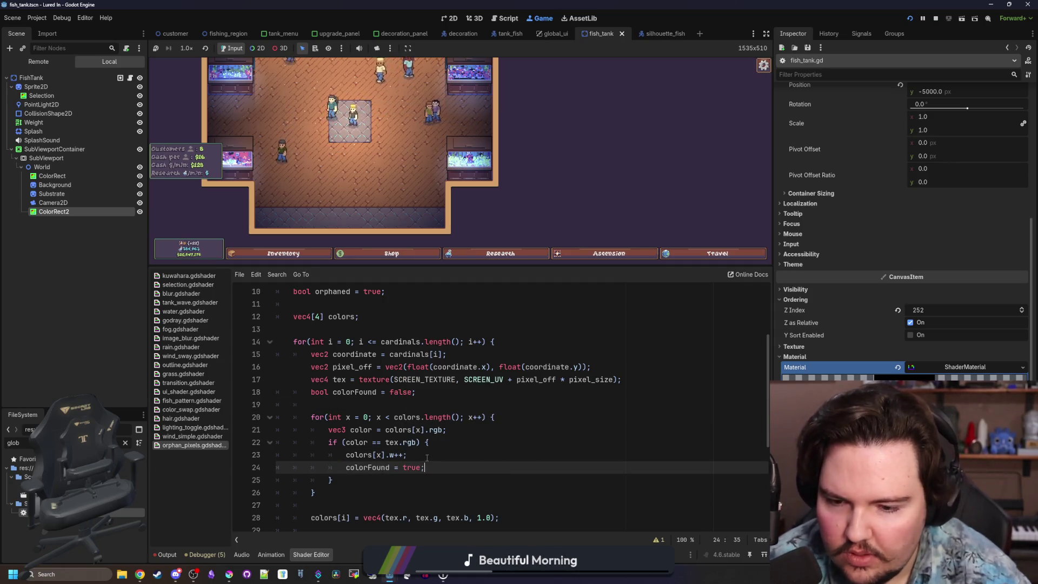
key(Return)
text(break;)
scroll(273, 488, down, 1)
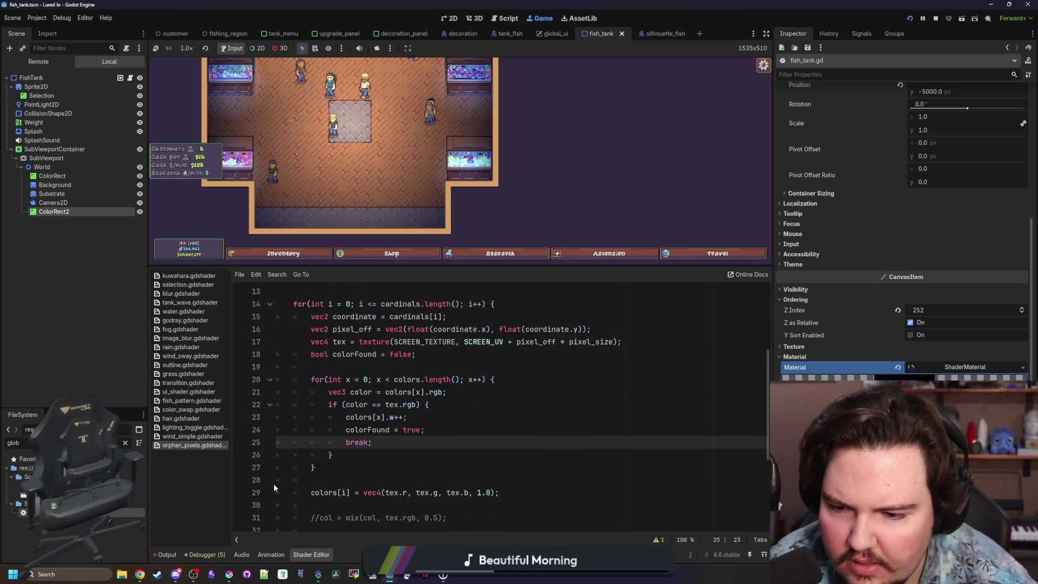
key(Down)
key(Down)
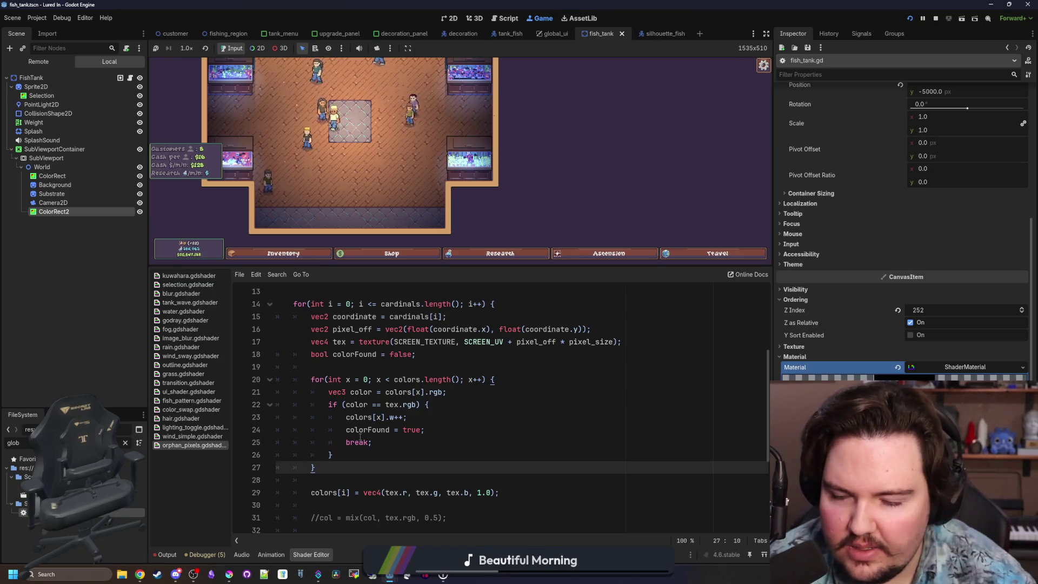
scroll(361, 436, down, 1)
scroll(382, 431, up, 1)
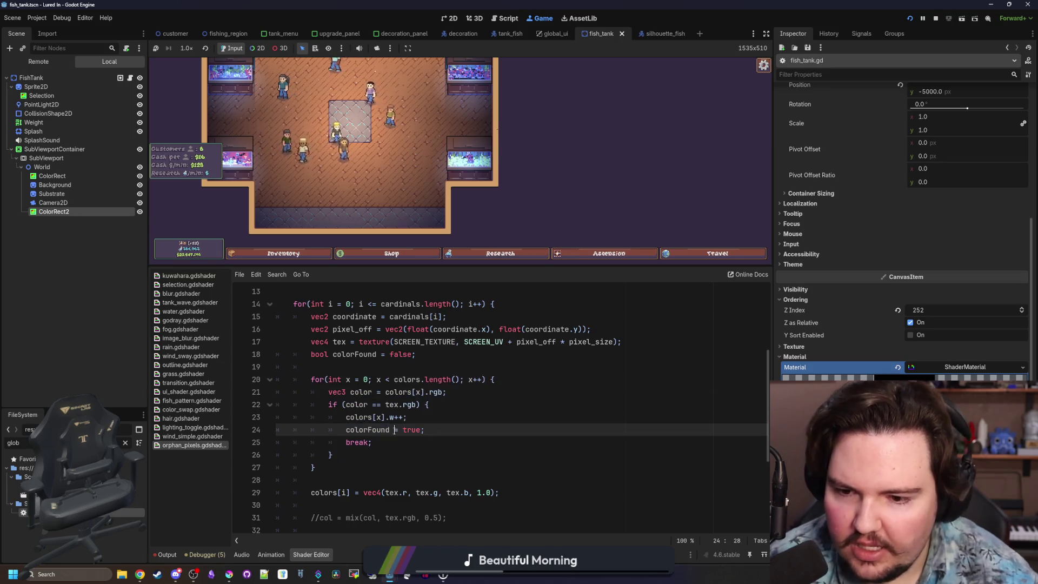
scroll(362, 431, down, 1)
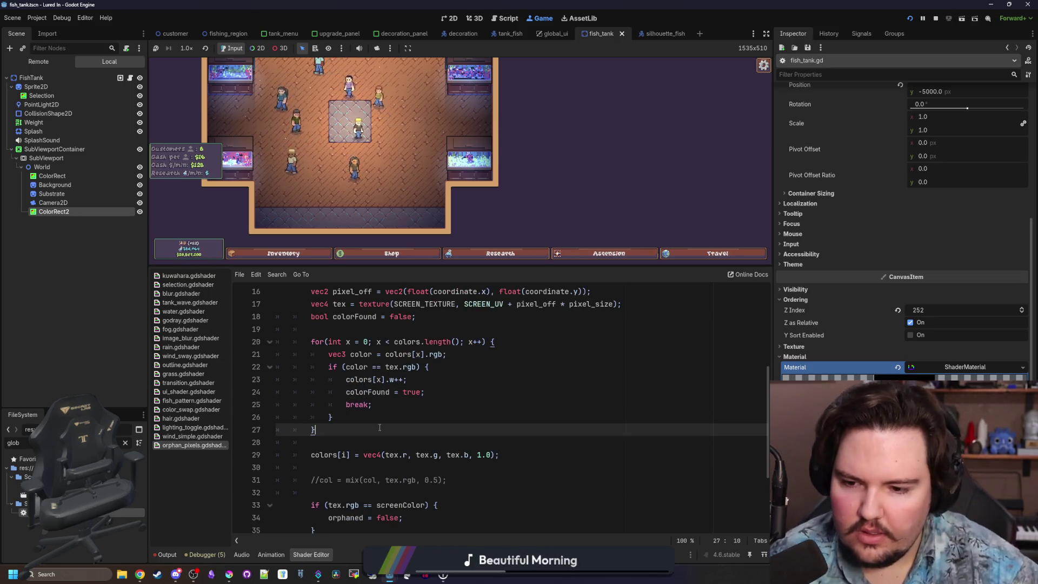
Step: Wrap the colors[i] assignment in a colorFound condition block below the search loop
key(Return)
key(Return)
text(i)
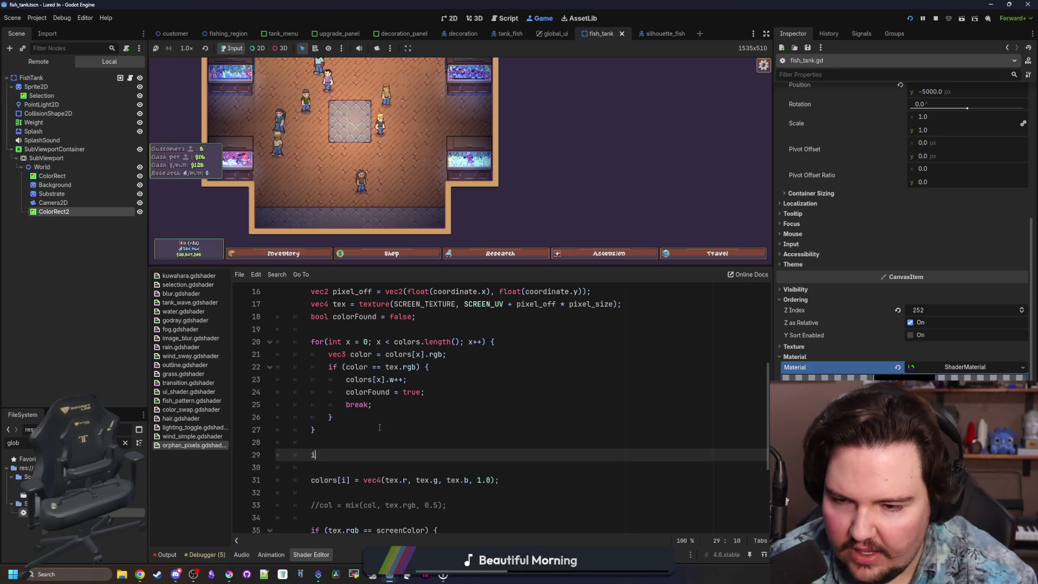
text(f !colorFound:)
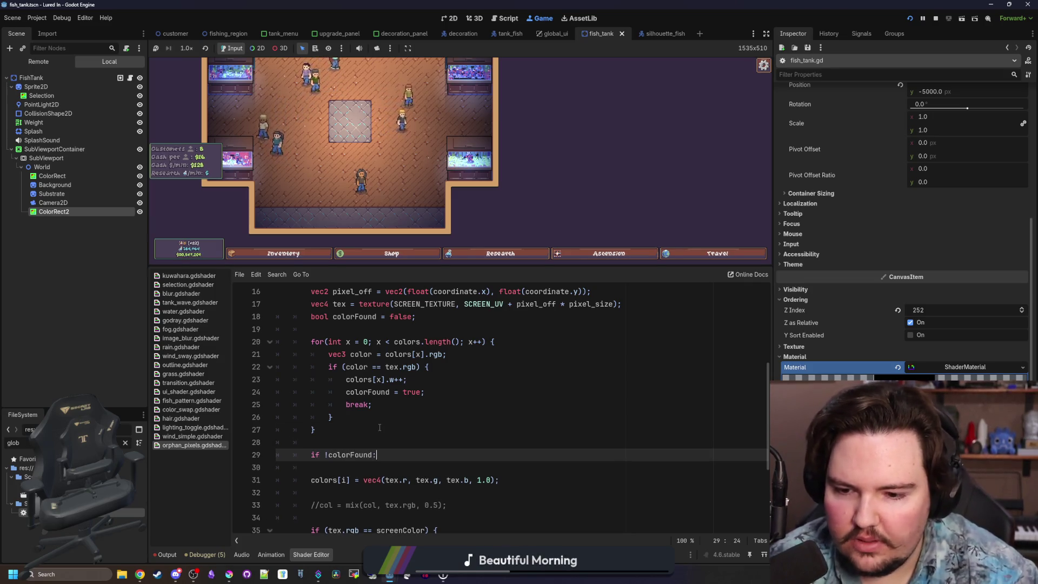
click(314, 484)
key(BackSpace)
key(BackSpace)
key(BackSpace)
key(Tab)
key(Tab)
key(Tab)
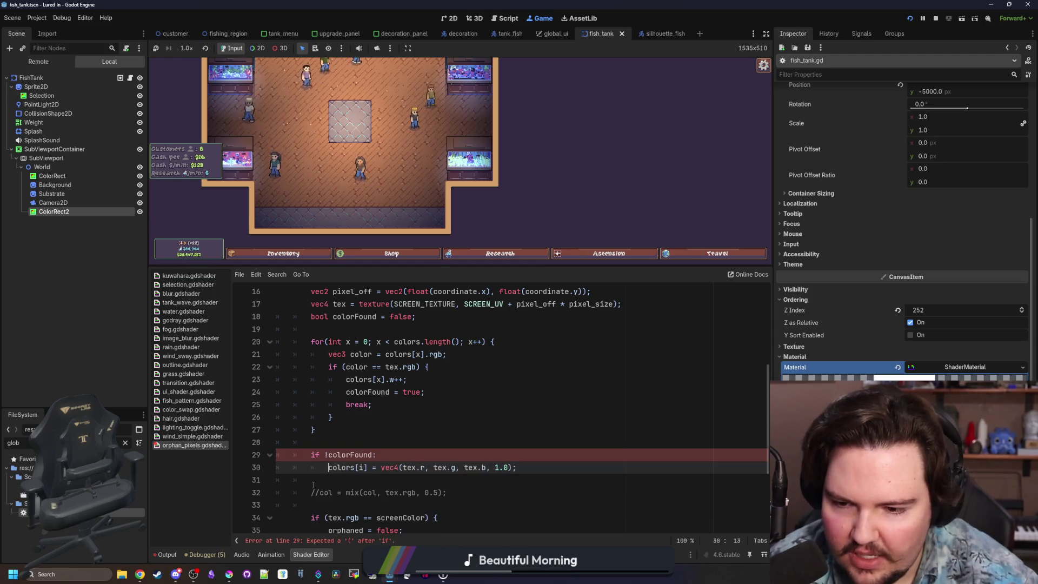
click(401, 457)
text({)
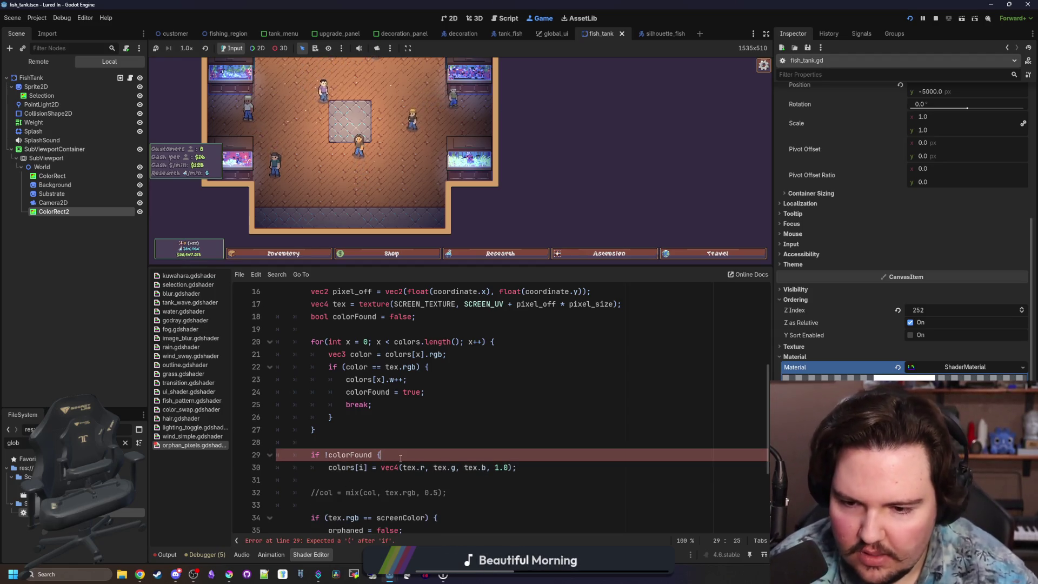
click(531, 471)
key(Return)
text(})
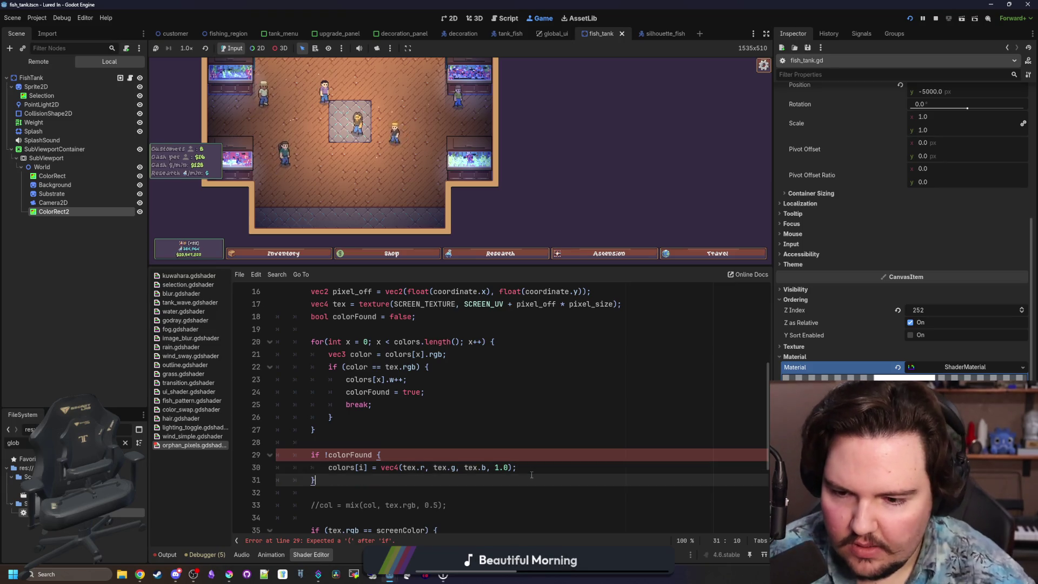
Step: Make the condition 'if (!colorFound)'
click(327, 455)
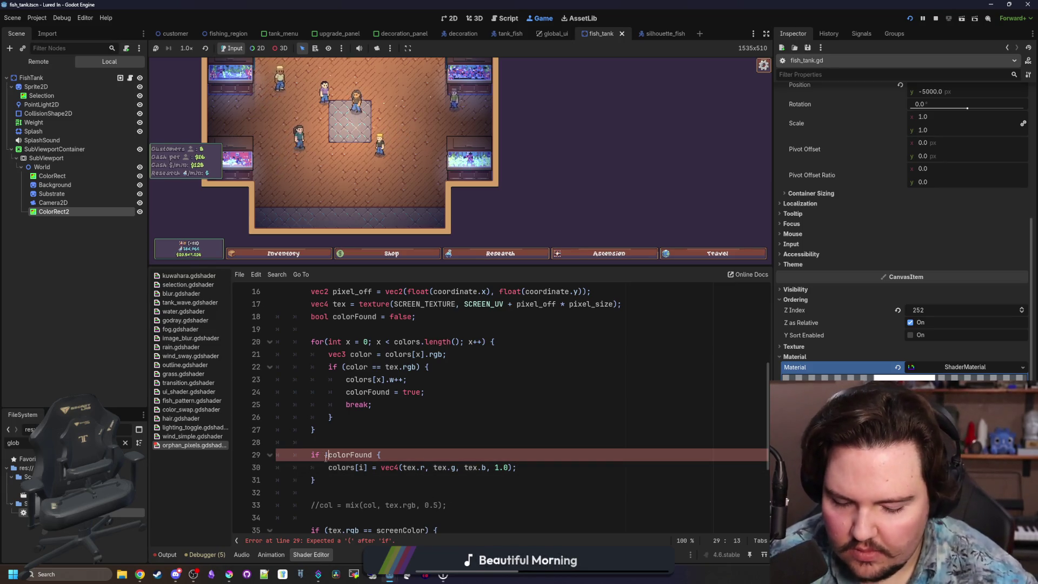
text(()
key(ctrl+Right)
text())
click(328, 455)
text(!)
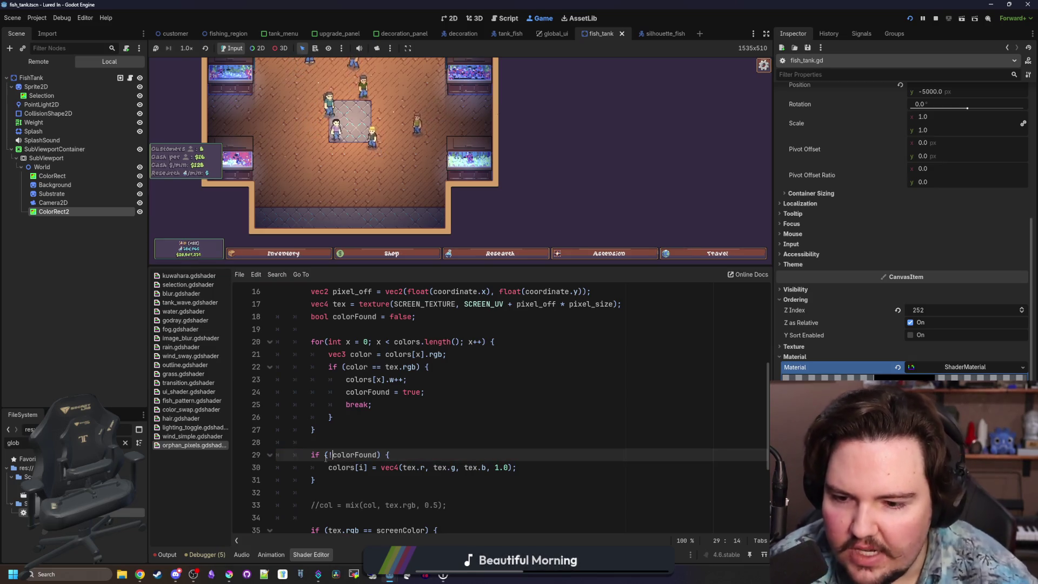
Step: Review the assignment and select the old commented-out mix line
scroll(340, 457, down, 1)
key(Down)
key(Down)
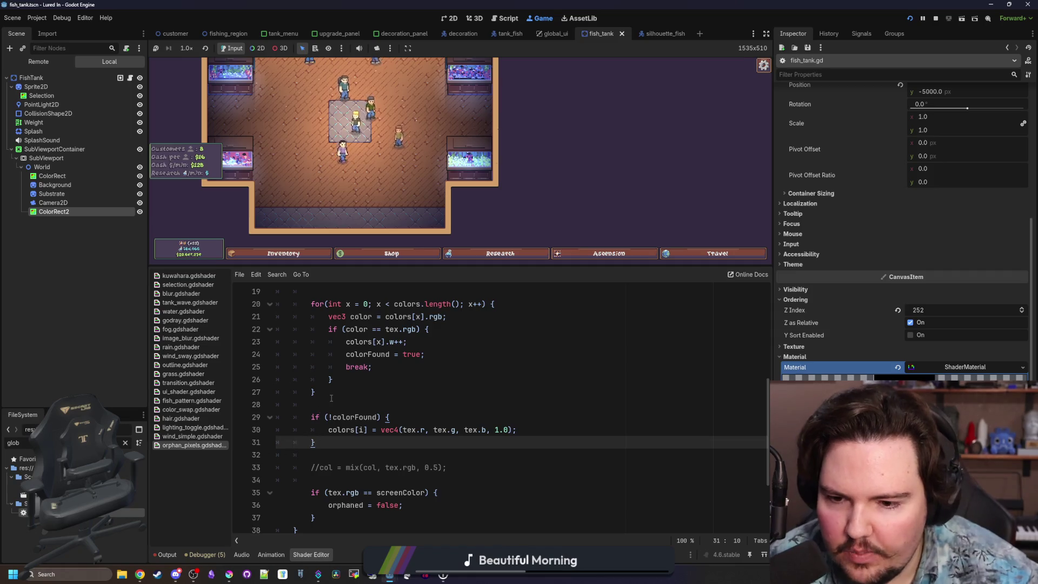
drag(328, 429, 518, 430)
click(384, 429)
click(505, 430)
scroll(504, 429, down, 2)
drag(447, 392, 222, 380)
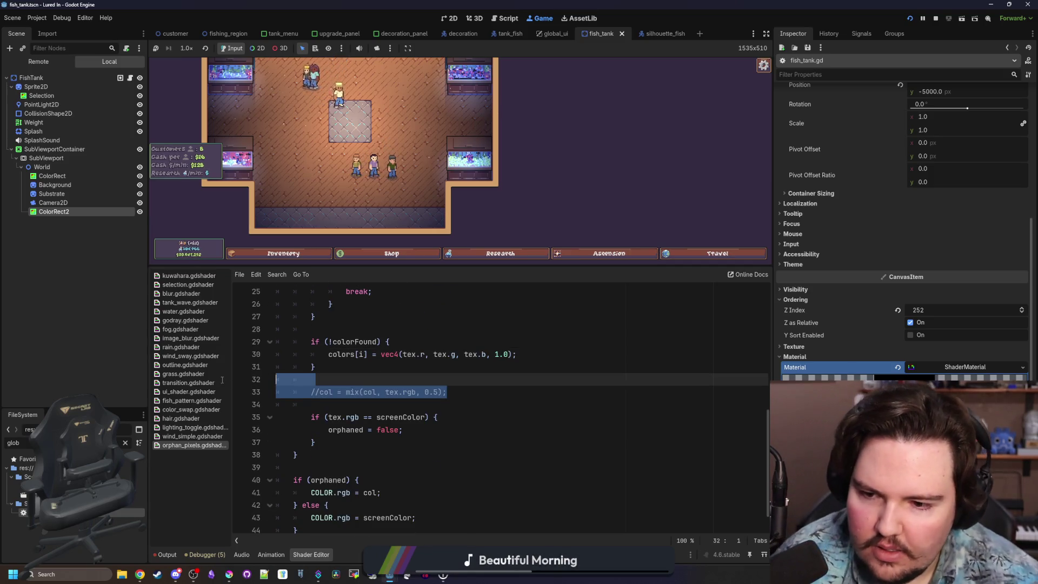
Step: Delete the //col = mix comment and comment out COLOR.rgb = col
key(BackSpace)
key(BackSpace)
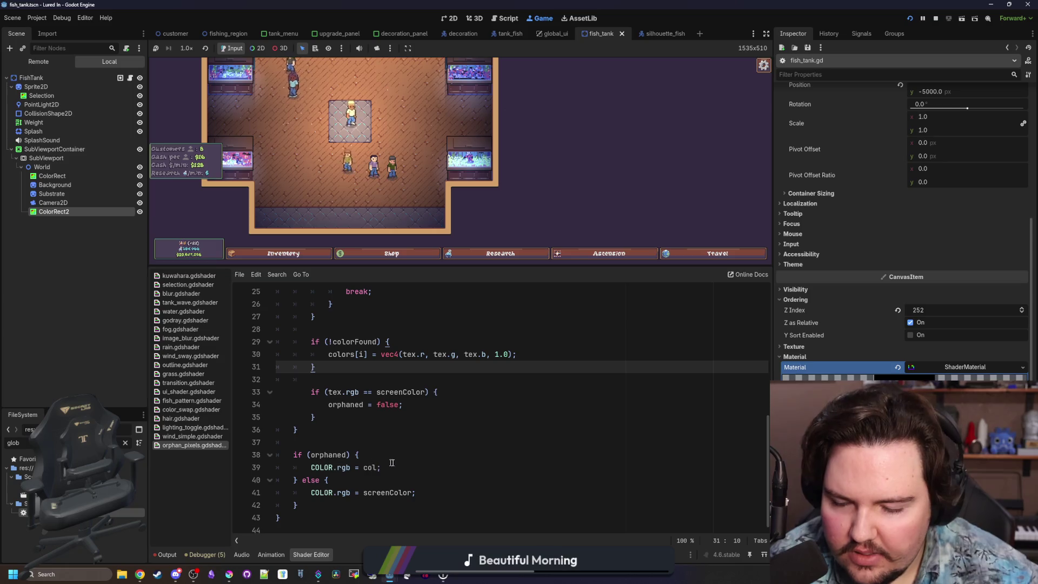
click(386, 460)
key(Return)
key(Return)
key(Up)
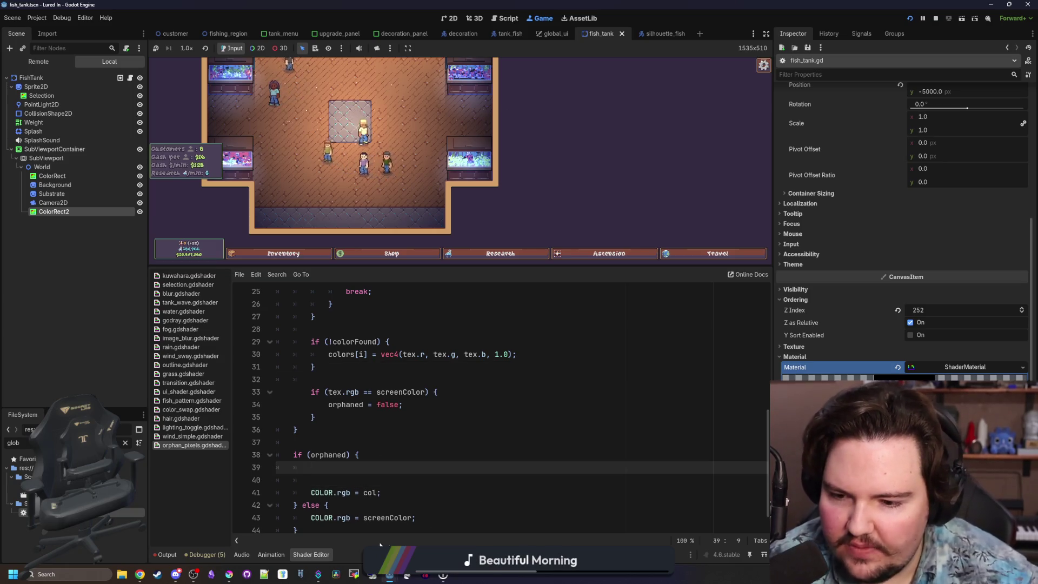
click(320, 493)
key(ctrl+k)
Step: Add 'for (int i = 0; i < colors.length(); i++) {' inside the orphaned branch
click(356, 469)
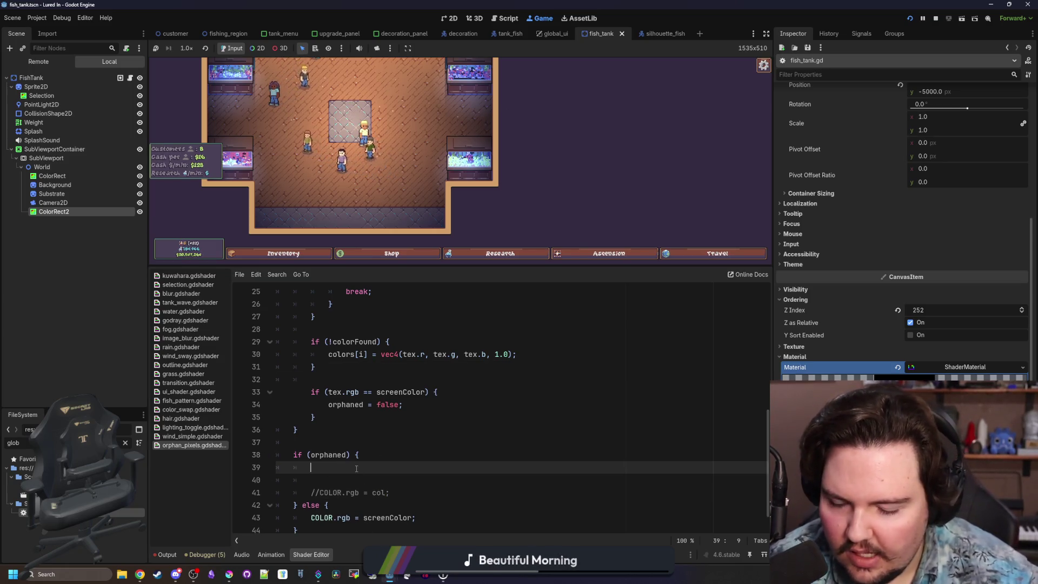
text(for (inti)
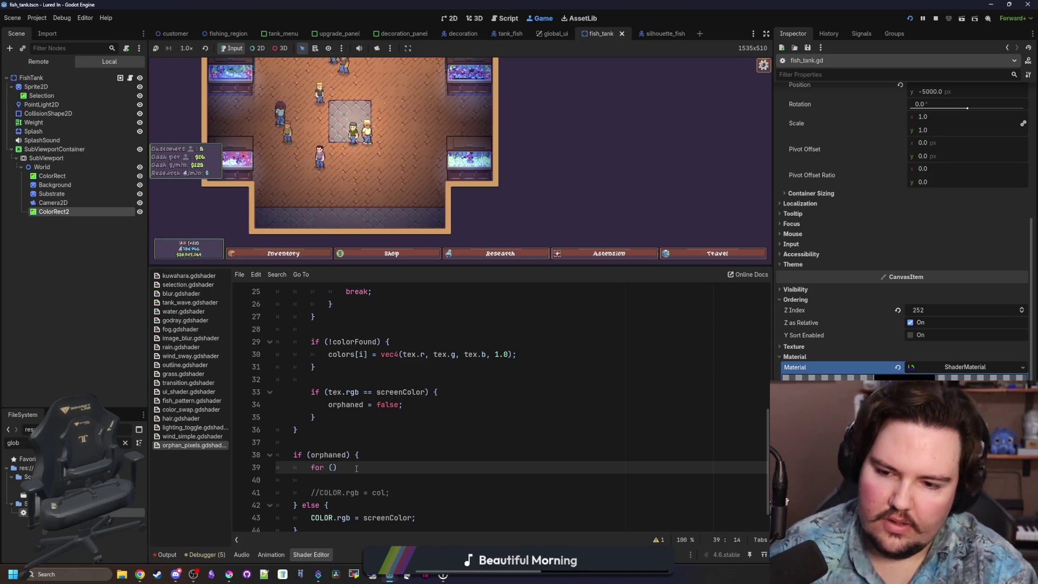
key(BackSpace)
key(BackSpace)
key(BackSpace)
text((int)
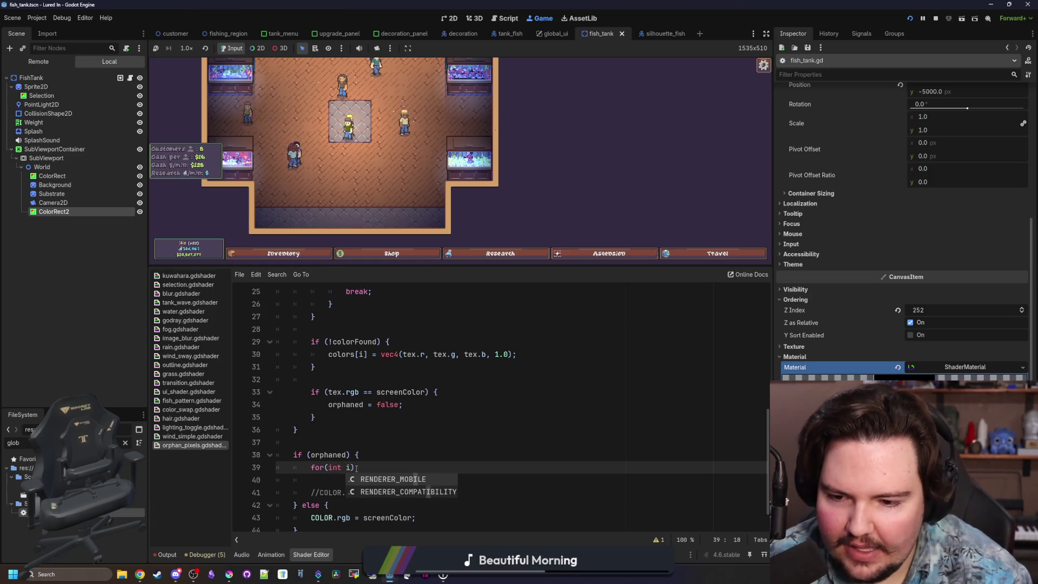
text( i = 0; )
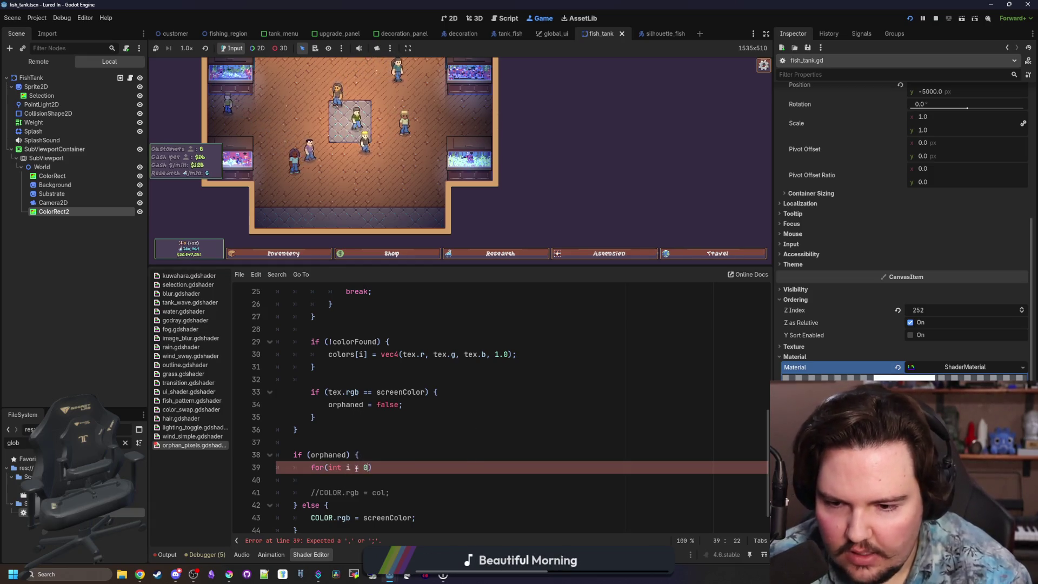
text(i < colo)
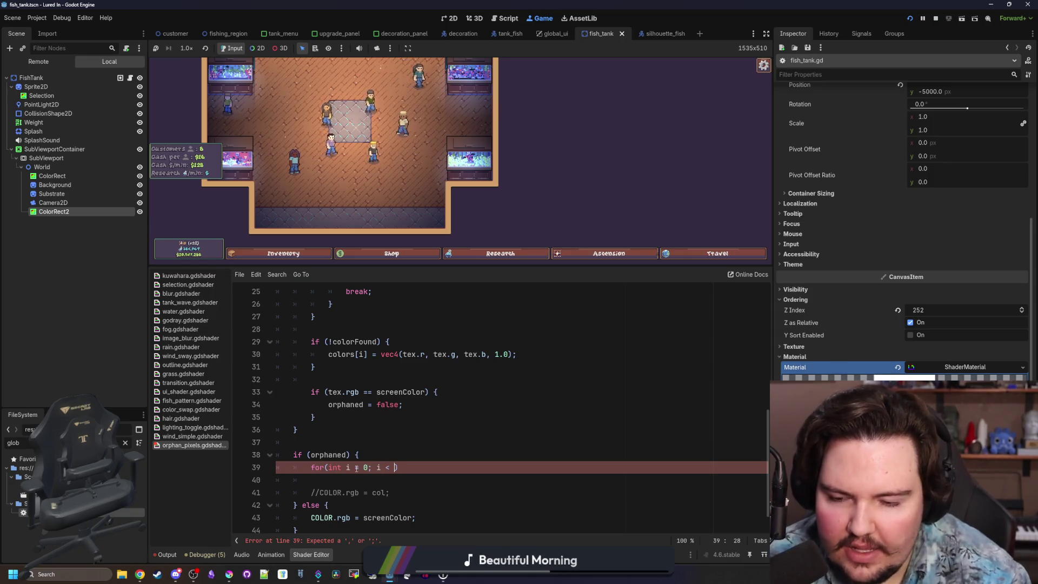
text(rs.length(); )
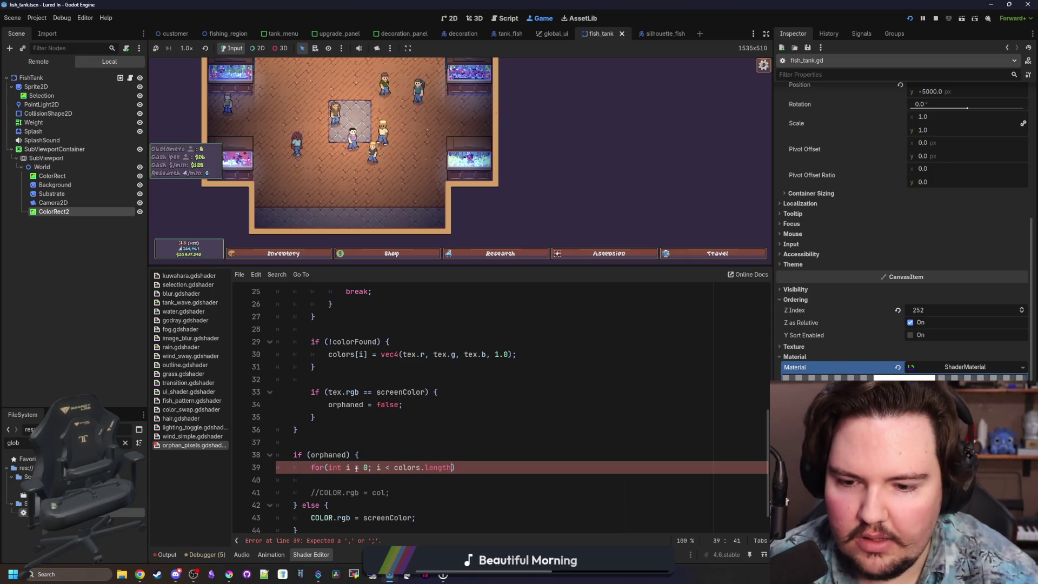
text(i++))
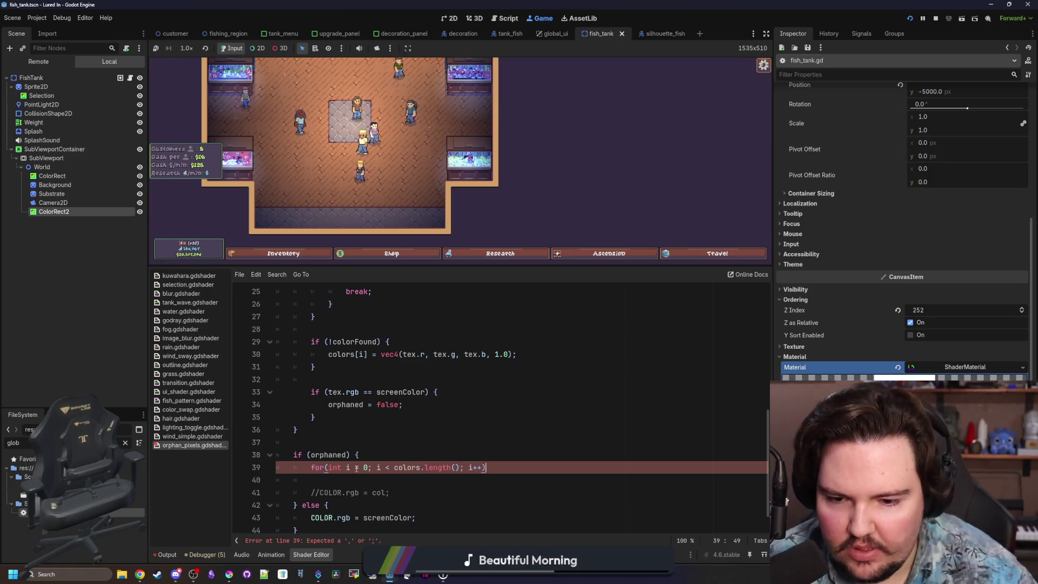
text( {)
key(Return)
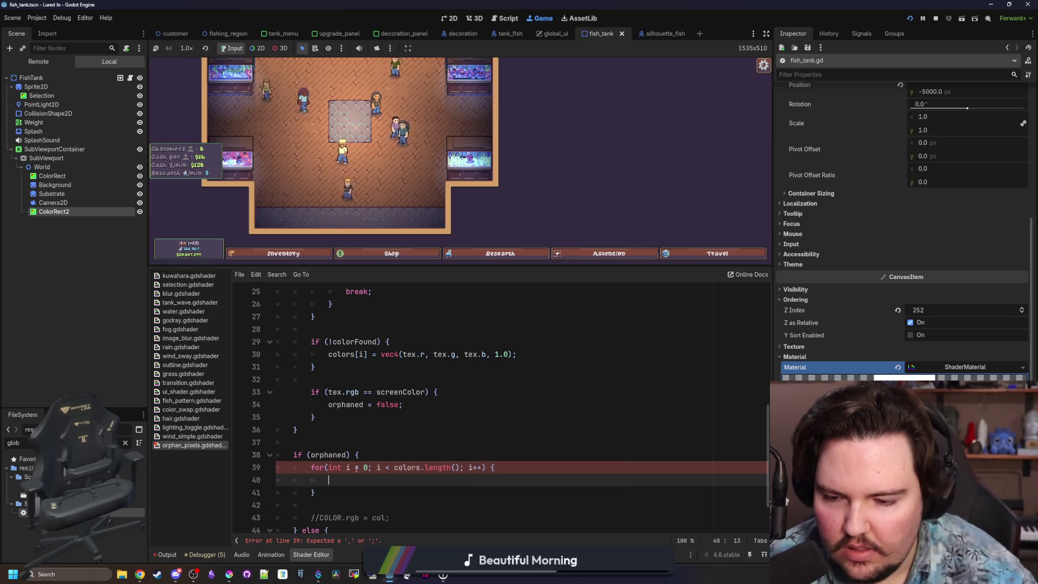
scroll(368, 449, down, 2)
click(407, 406)
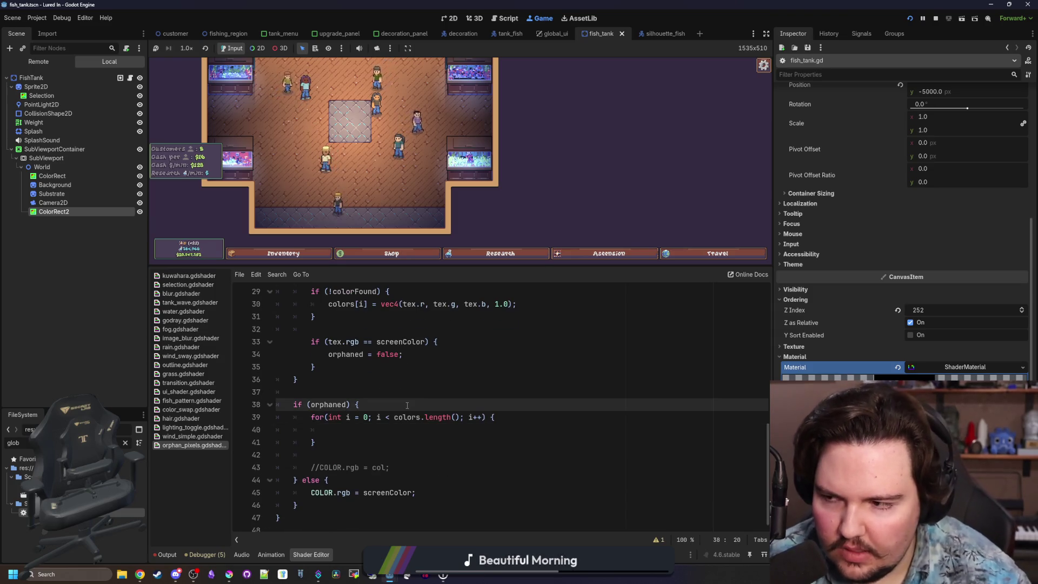
key(Return)
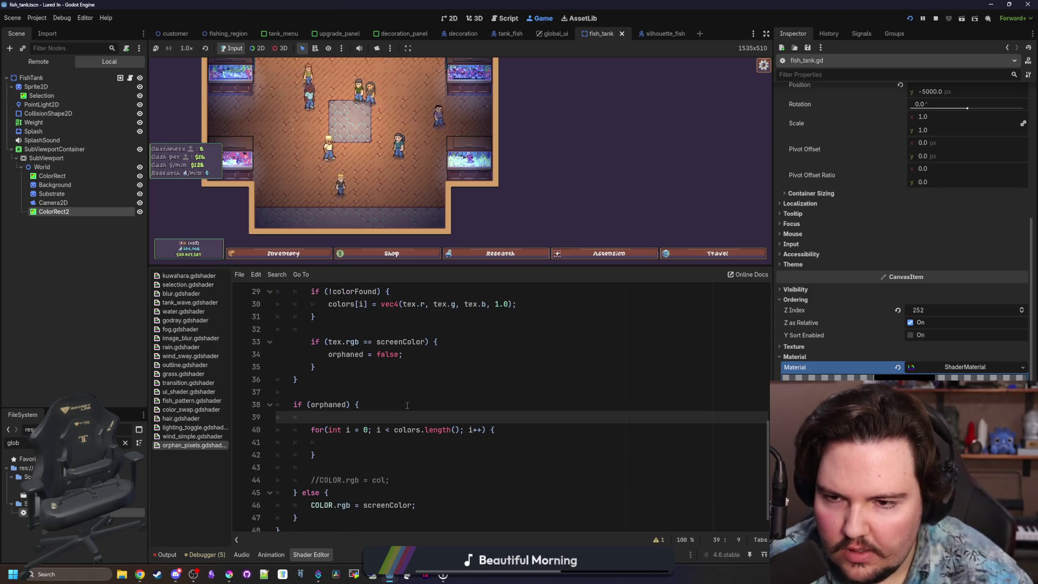
Step: Declare 'vec3 c;' and the lastCount variable at the top of the orphaned branch
text(v)
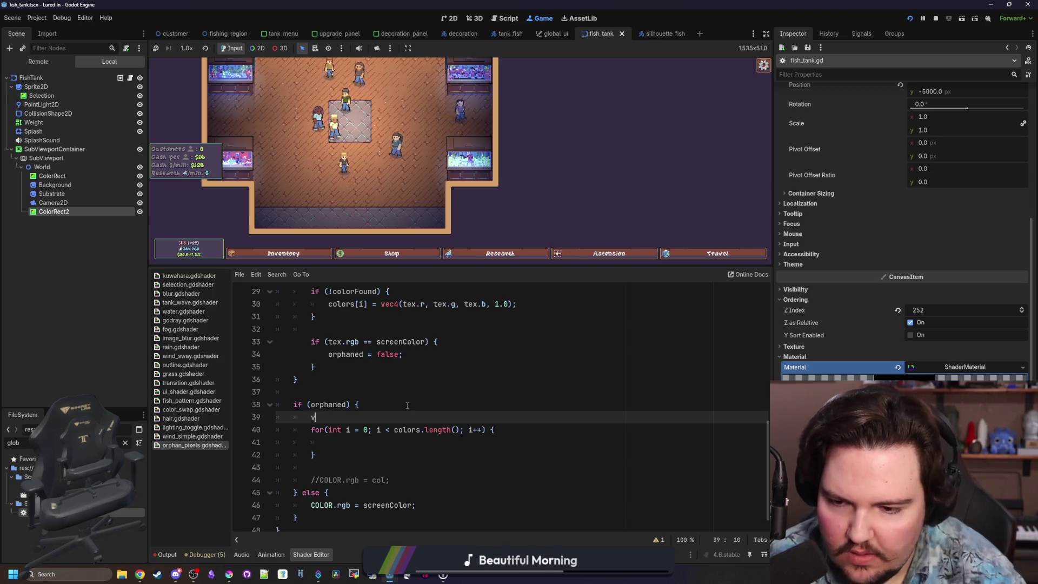
text(ar c3c;)
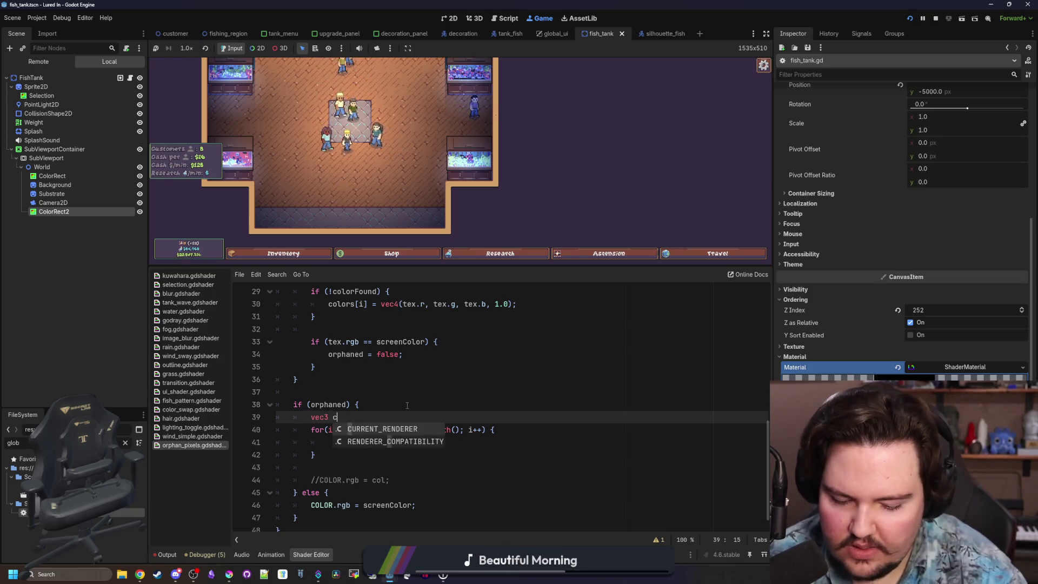
key(Return)
key(BackSpace)
text(Count;)
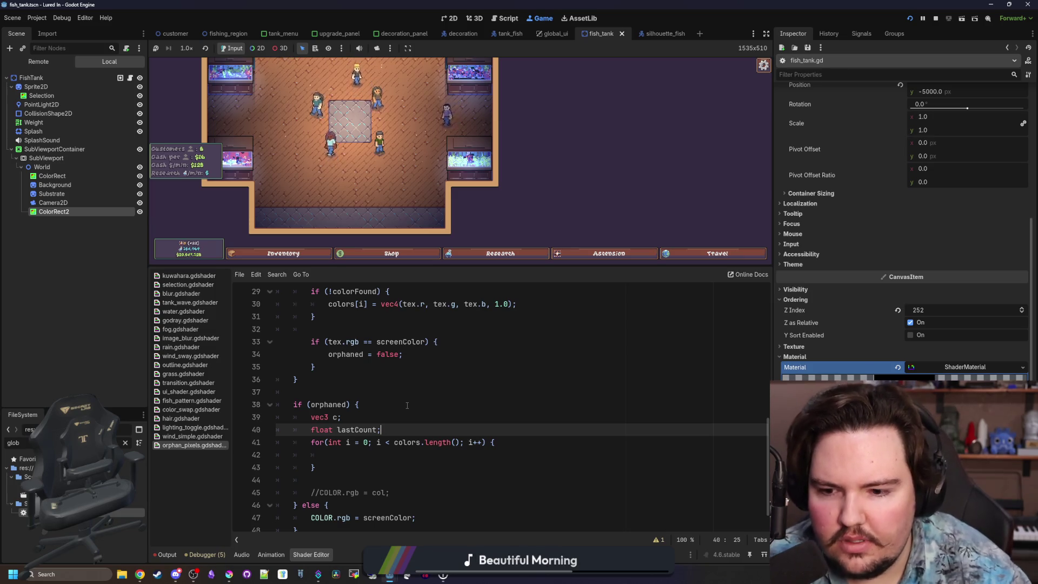
key(End)
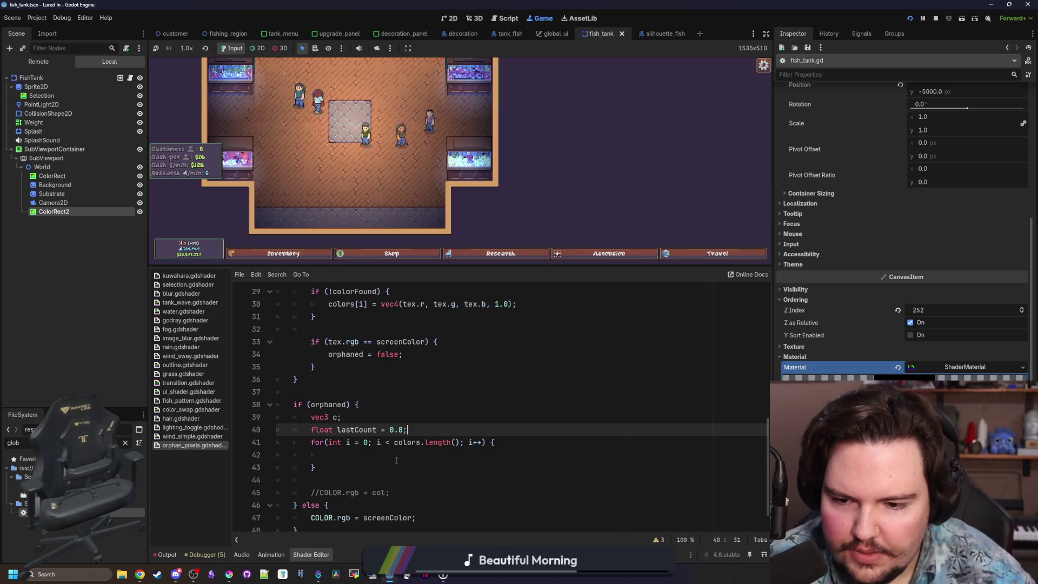
Step: Fill the neighbour loop body with the vec3 color lookup and a semicolon-terminated count line
click(396, 460)
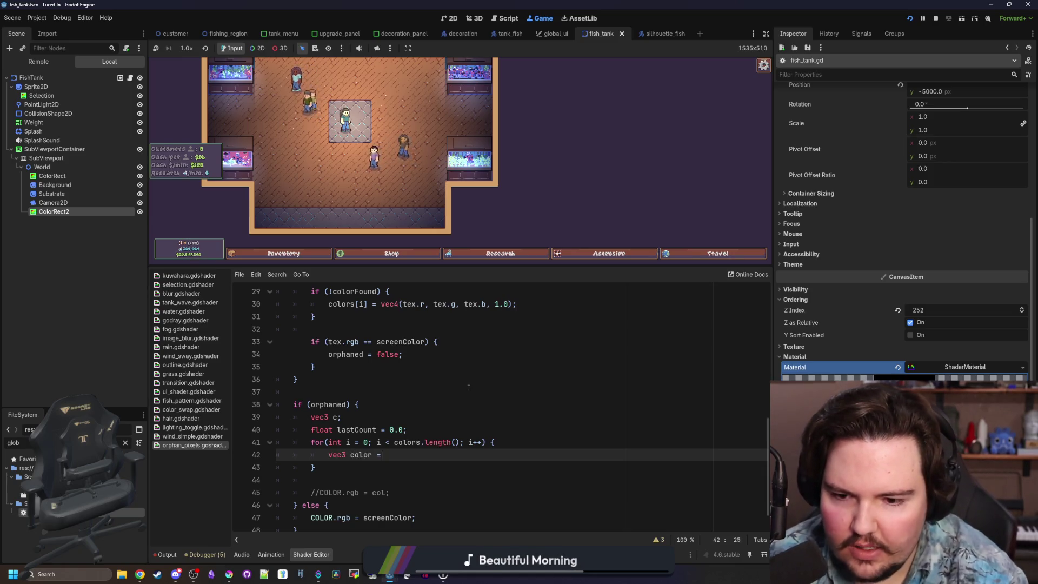
text(vec3 color = colors[)
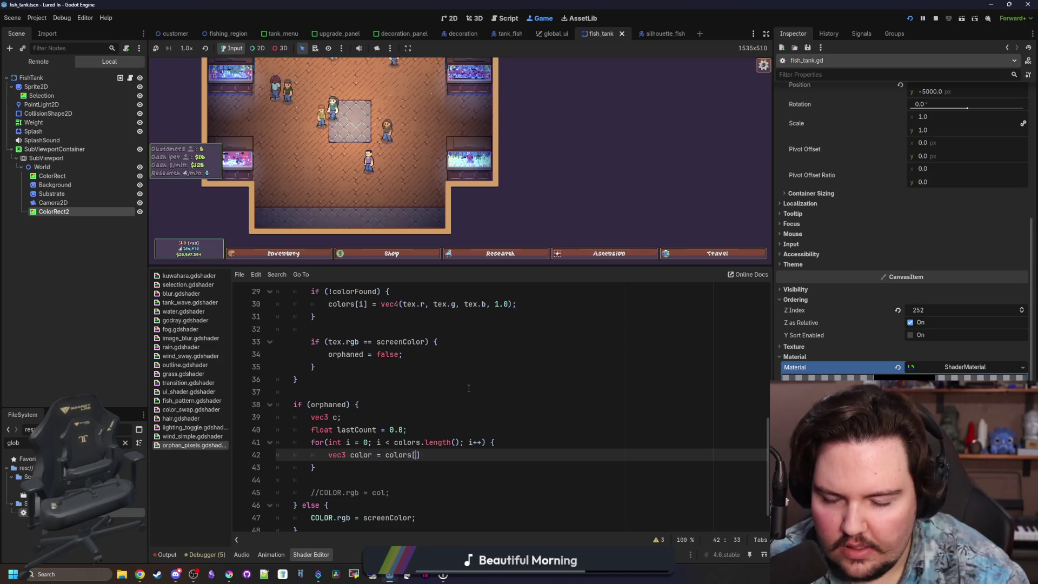
text(i];)
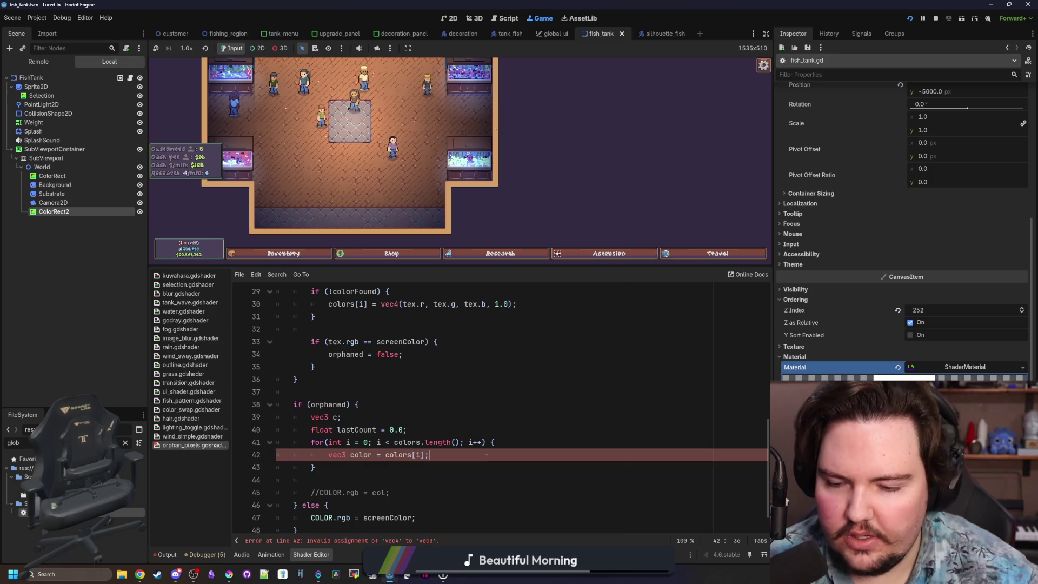
key(Return)
text(float count = col)
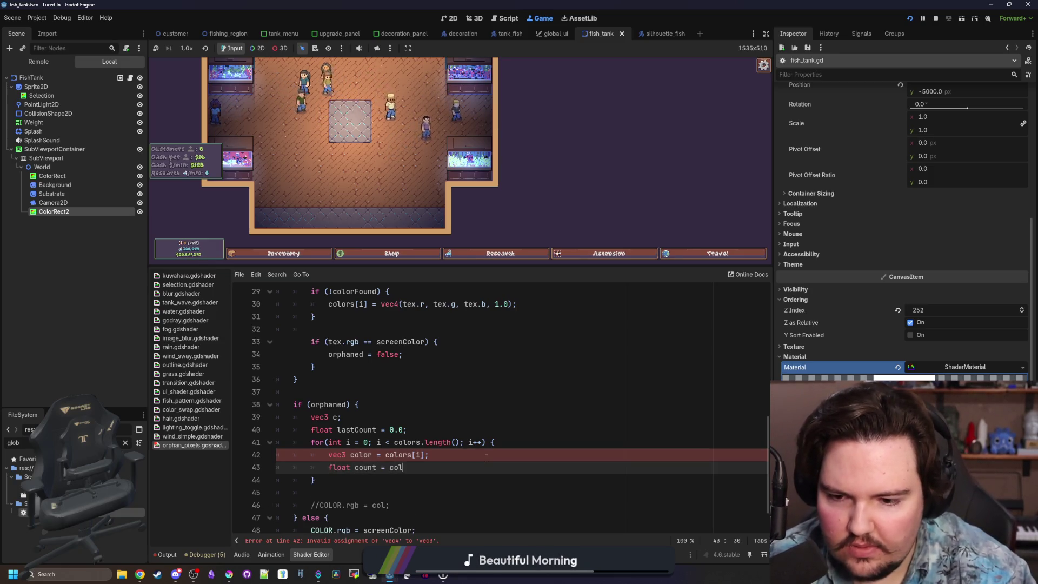
text(ors[i].w)
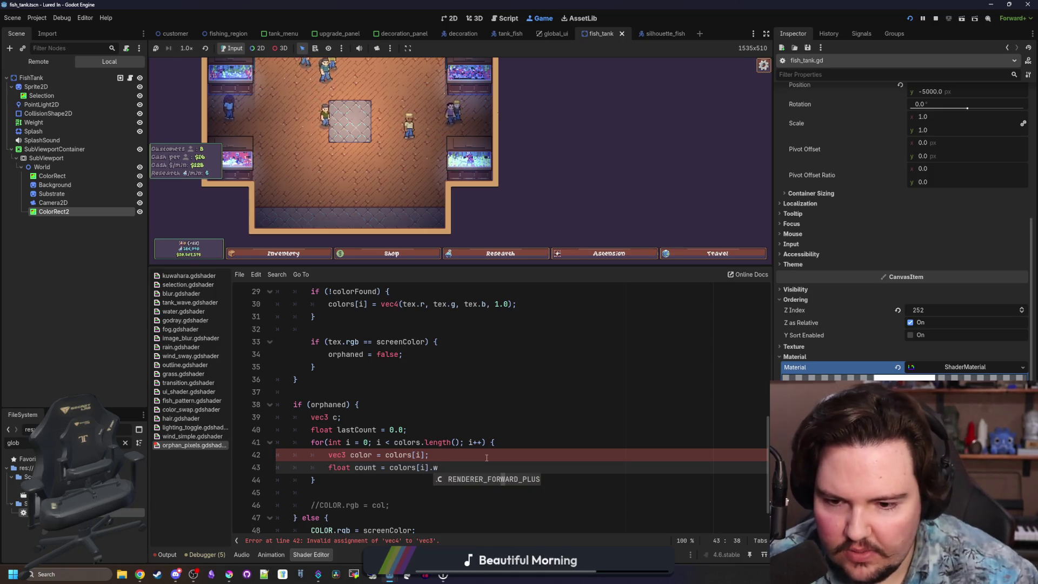
click(487, 458)
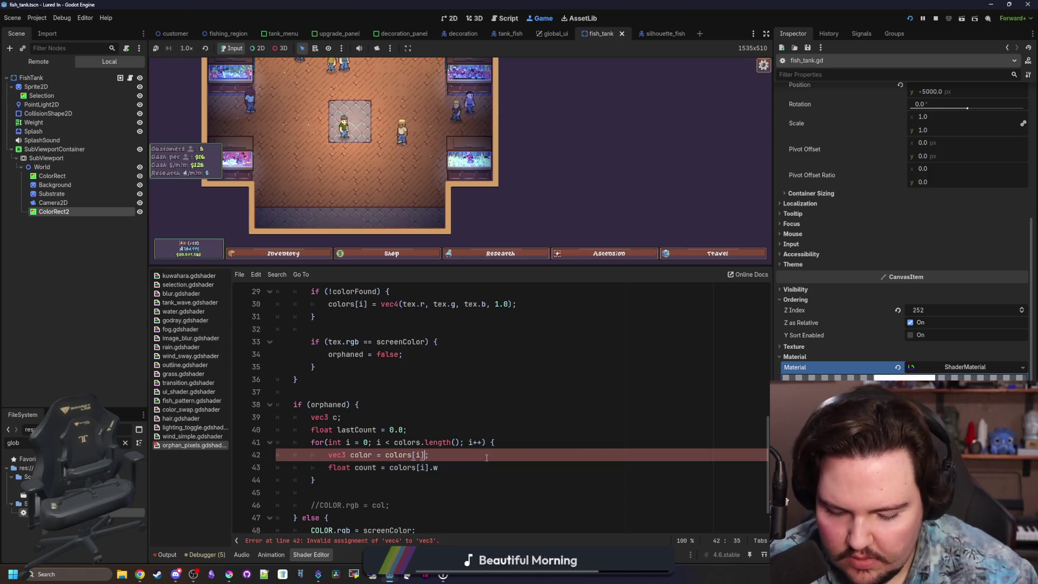
text(.rgb)
click(450, 472)
key(Return)
key(Return)
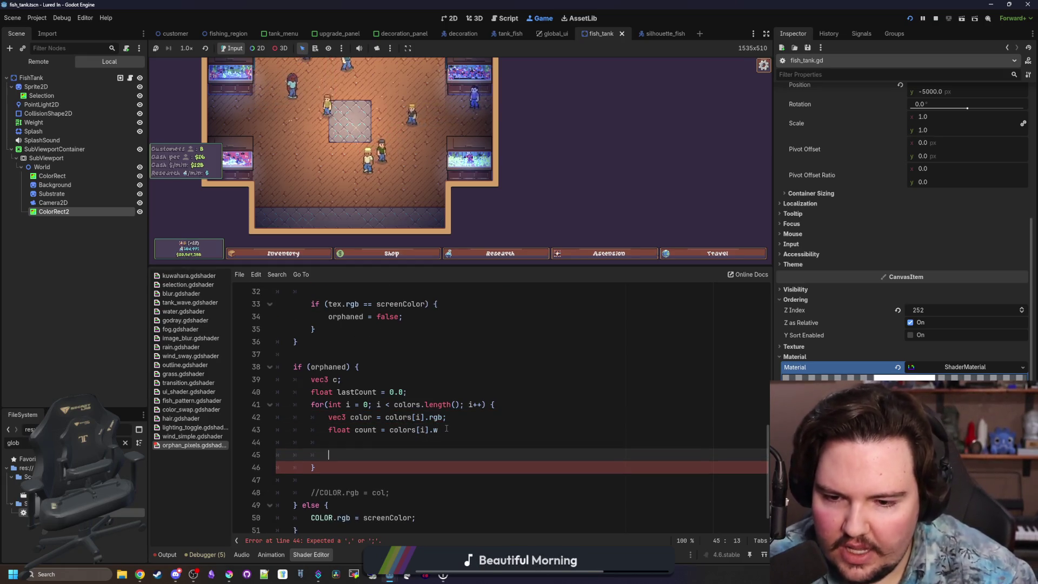
click(447, 429)
text(;)
Step: Add 'if (count > lastCount) { c = color; }' below the count line
click(413, 453)
text(if count > = l)
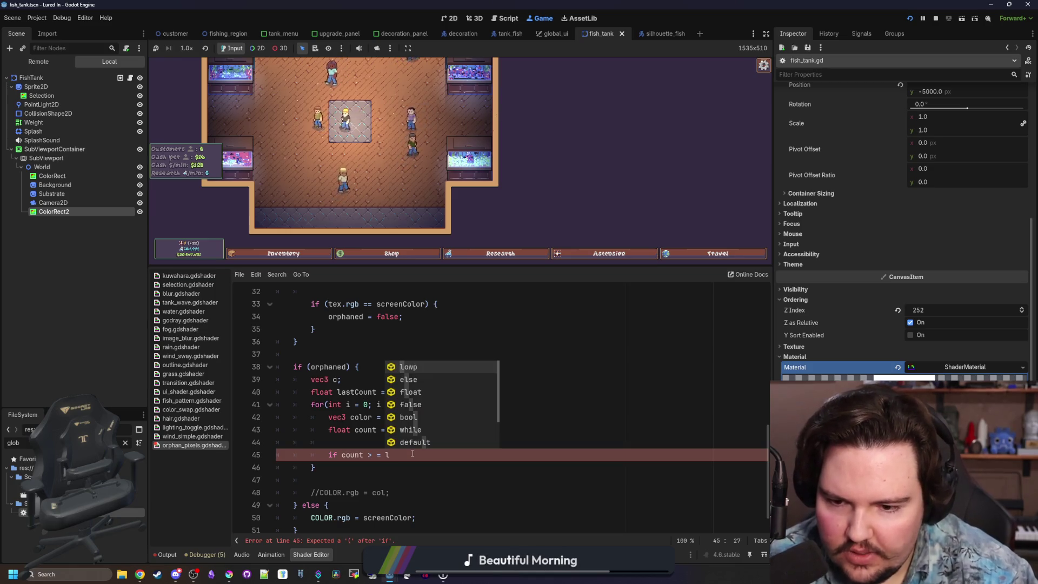
text(astCount)
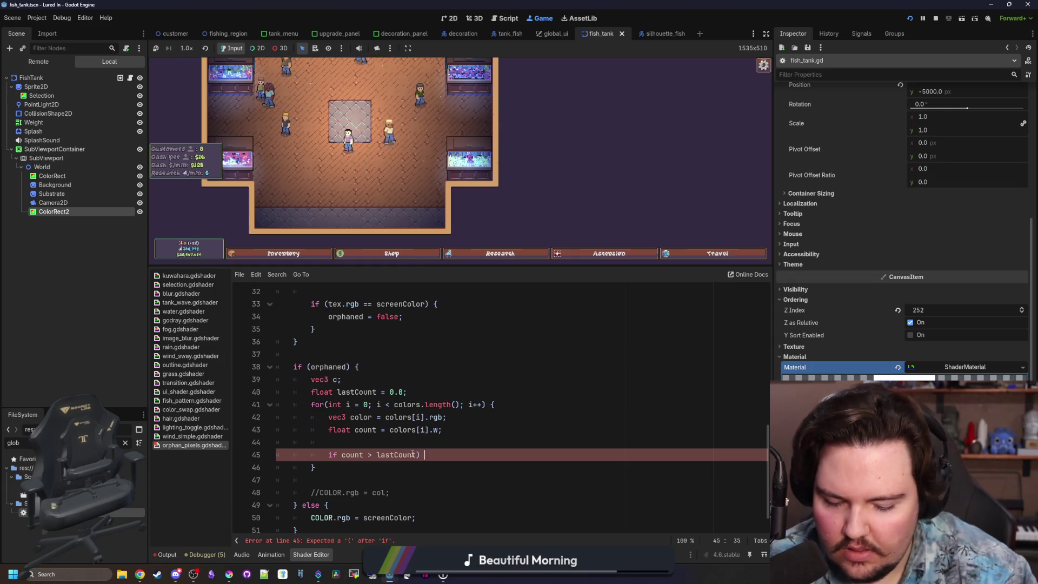
text({)
key(Return)
click(342, 455)
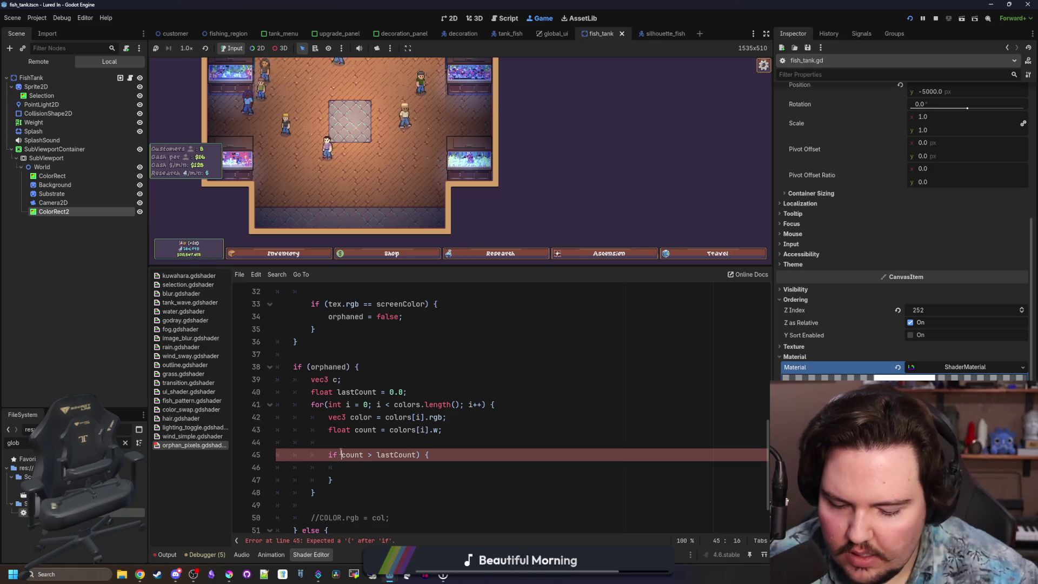
key(Down)
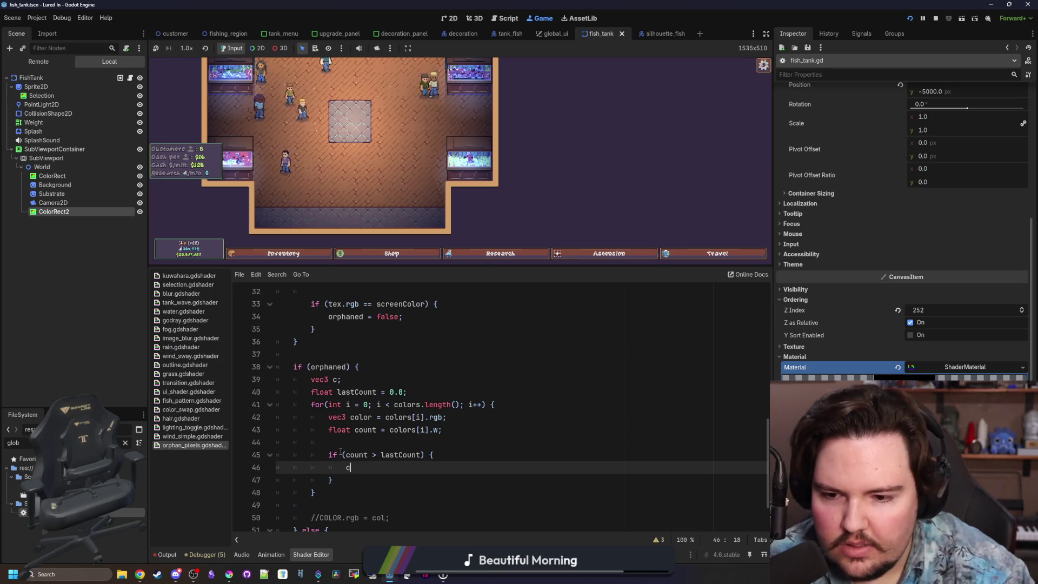
text(= color)
click(342, 455)
key(Up)
key(Up)
key(Down)
scroll(391, 433, down, 1)
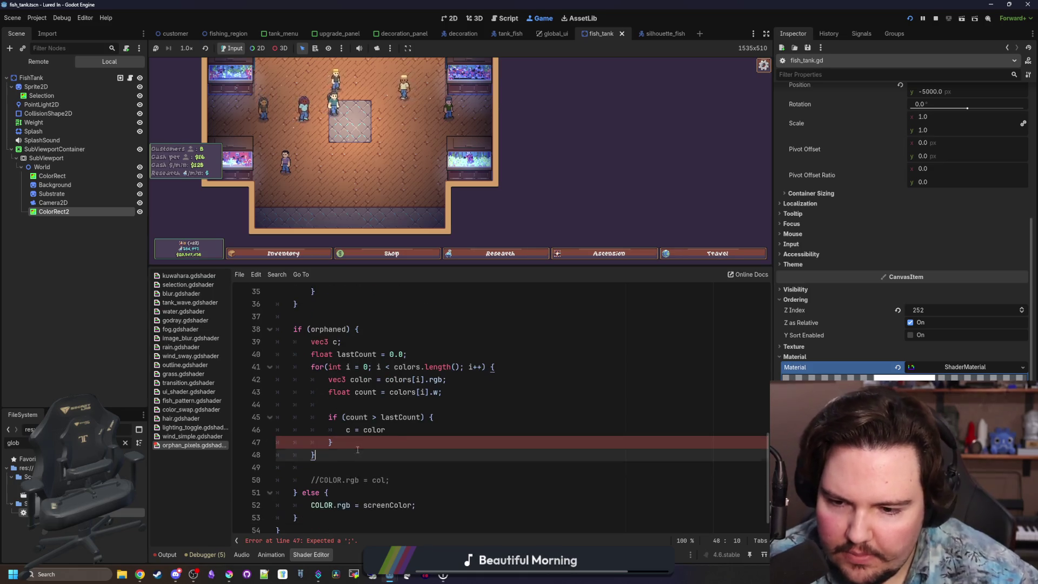
click(394, 431)
text(;)
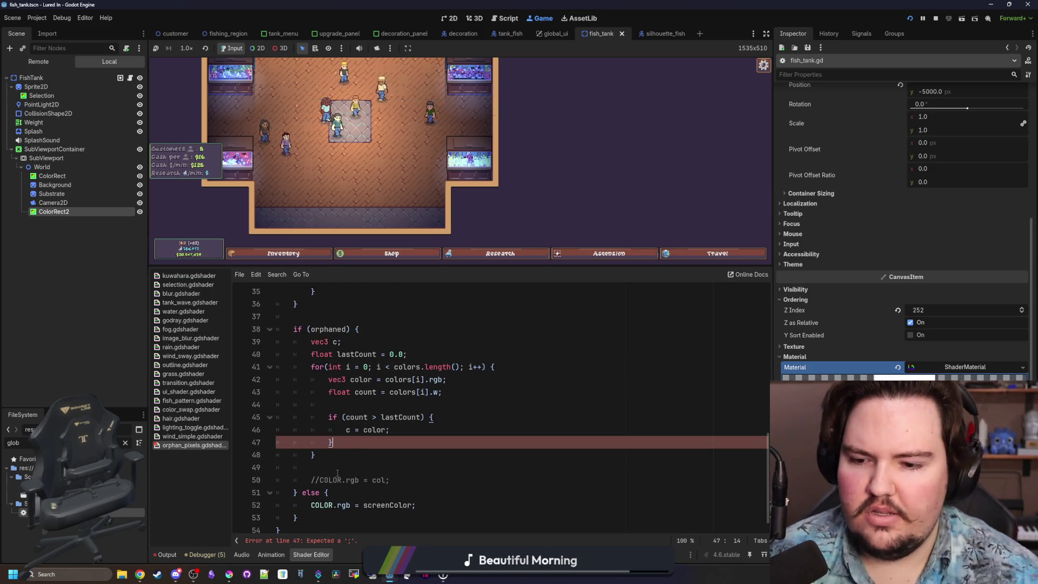
Step: Uncomment the output line so it reads 'COLOR.rgb = c;'
click(358, 482)
key(Home)
key(Delete)
key(Delete)
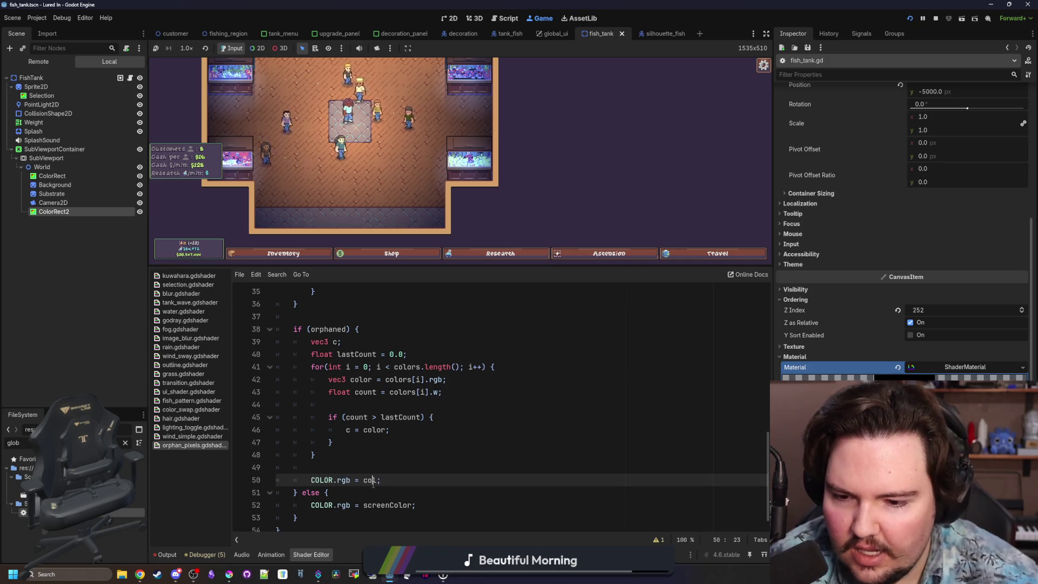
key(BackSpace)
click(379, 463)
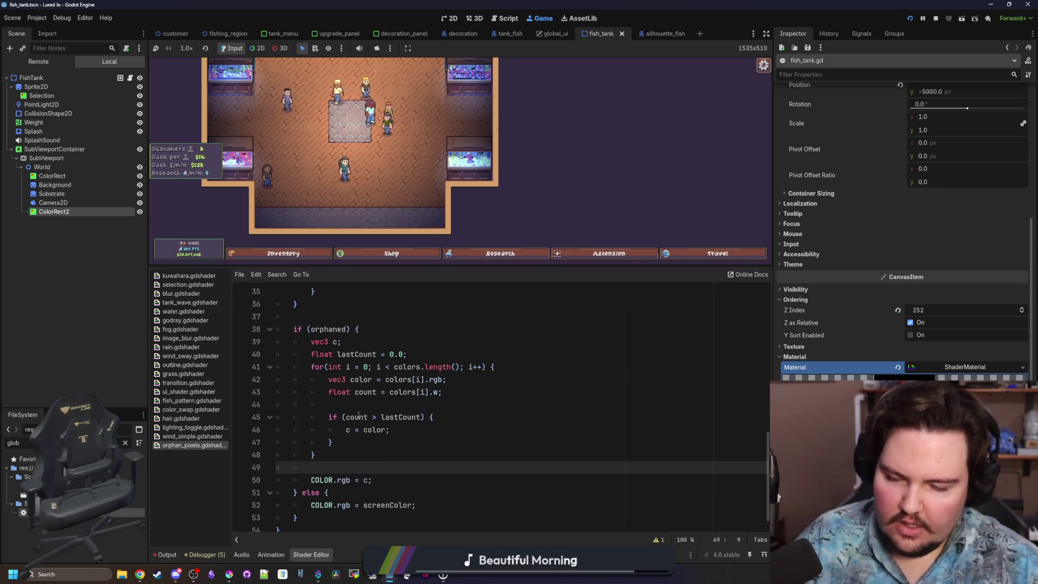
scroll(359, 417, up, 10)
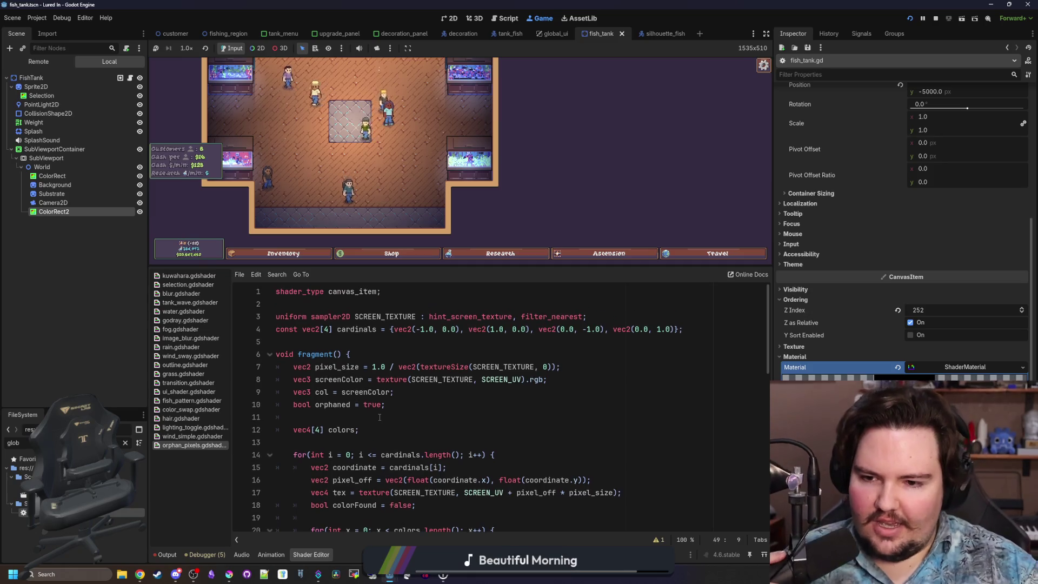
click(349, 443)
click(348, 417)
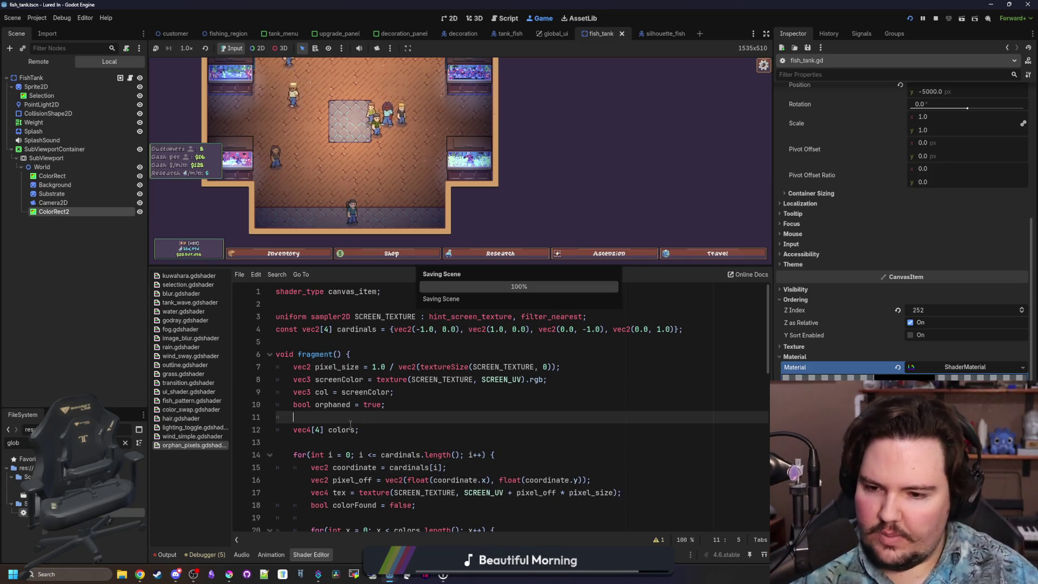
scroll(346, 401, down, 2)
click(313, 367)
key(ctrl+s)
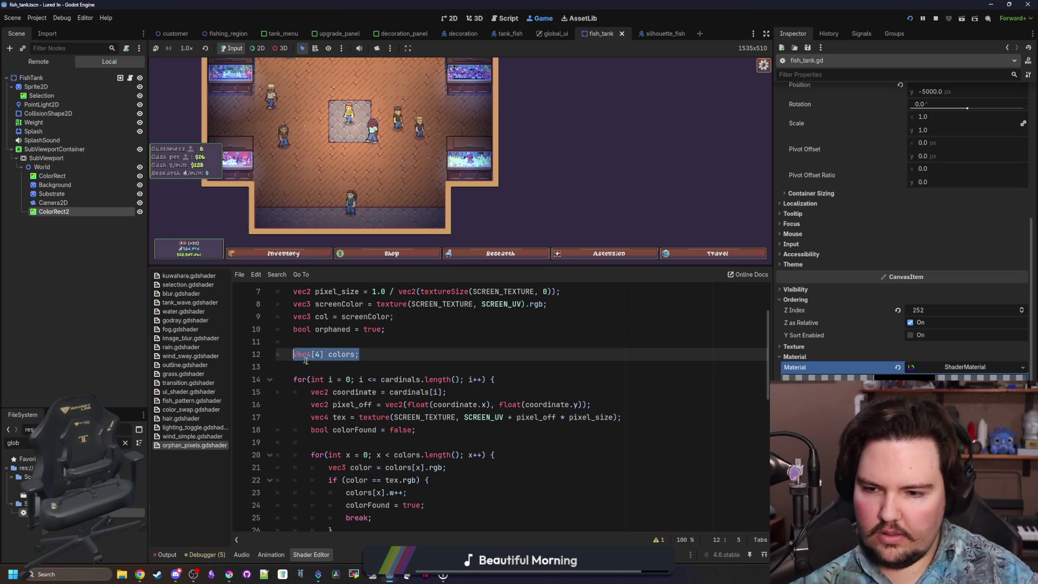
key(ctrl+s)
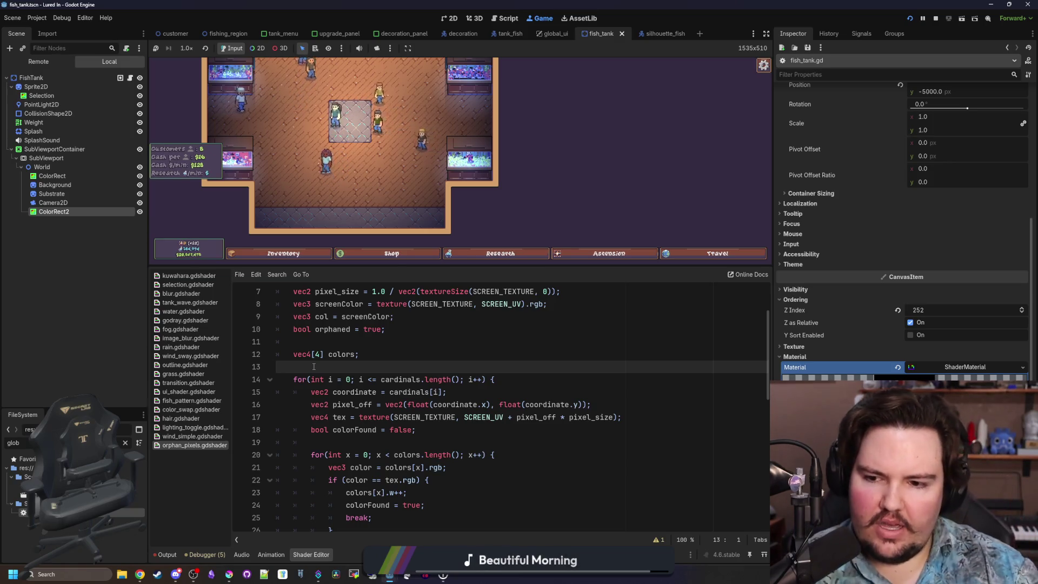
scroll(344, 368, down, 1)
click(366, 404)
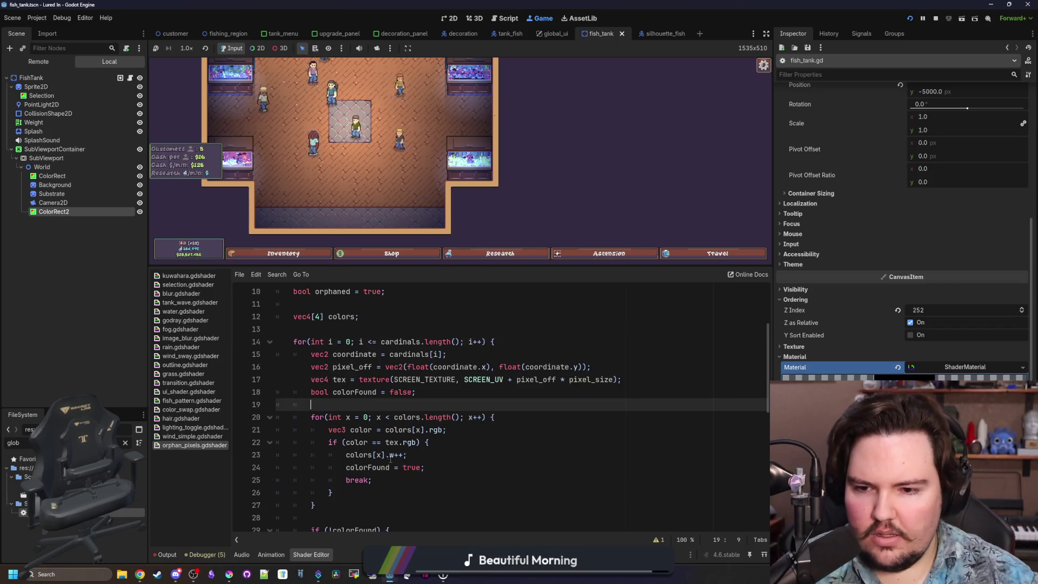
scroll(397, 370, down, 1)
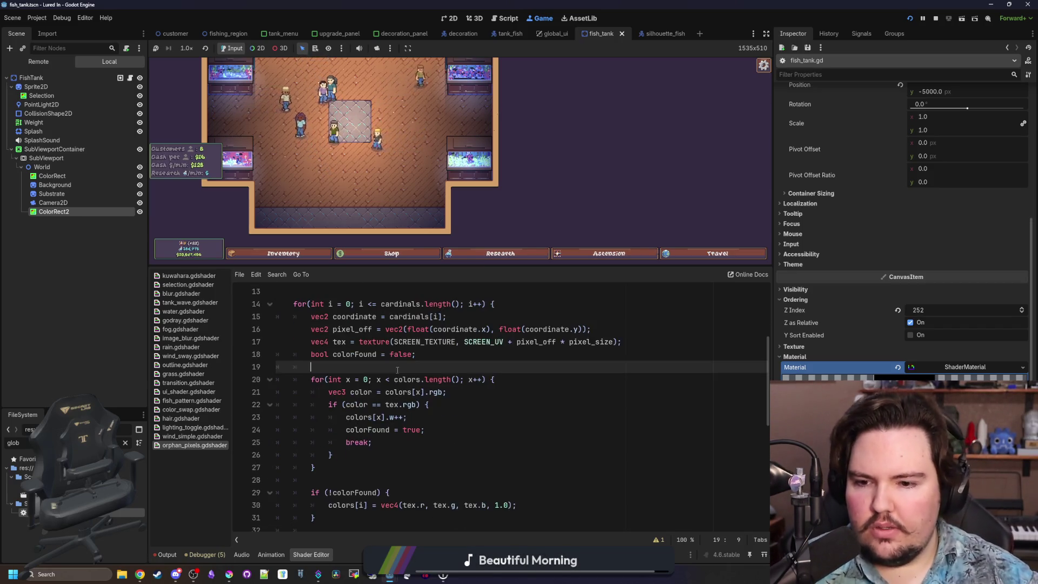
mouse_move(422, 356)
mouse_down()
mouse_move(315, 354)
mouse_move(494, 342)
mouse_move(330, 355)
mouse_up()
click(319, 365)
scroll(324, 368, down, 1)
click(338, 355)
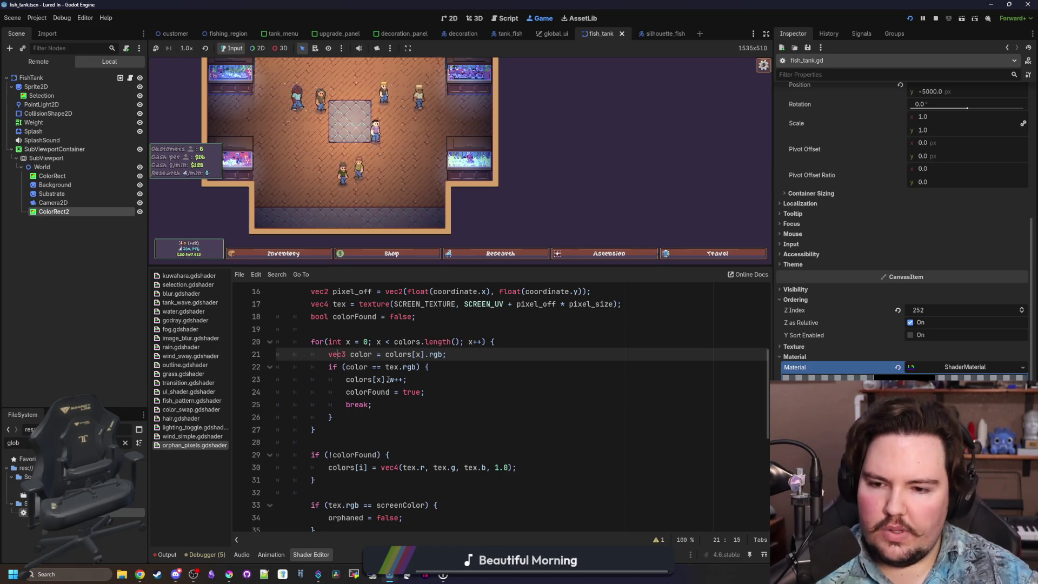
click(418, 382)
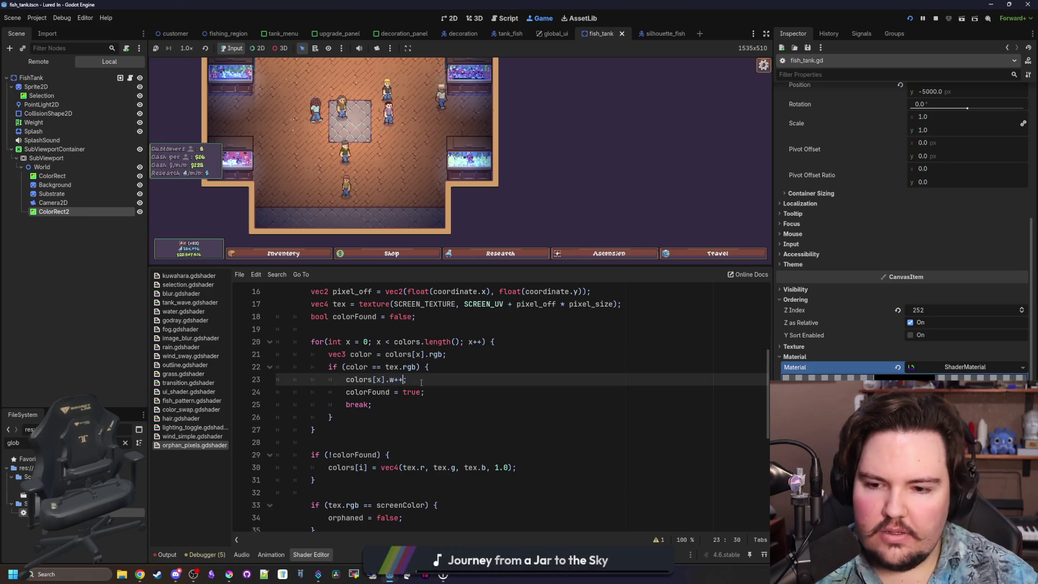
text(;)
scroll(417, 376, down, 1)
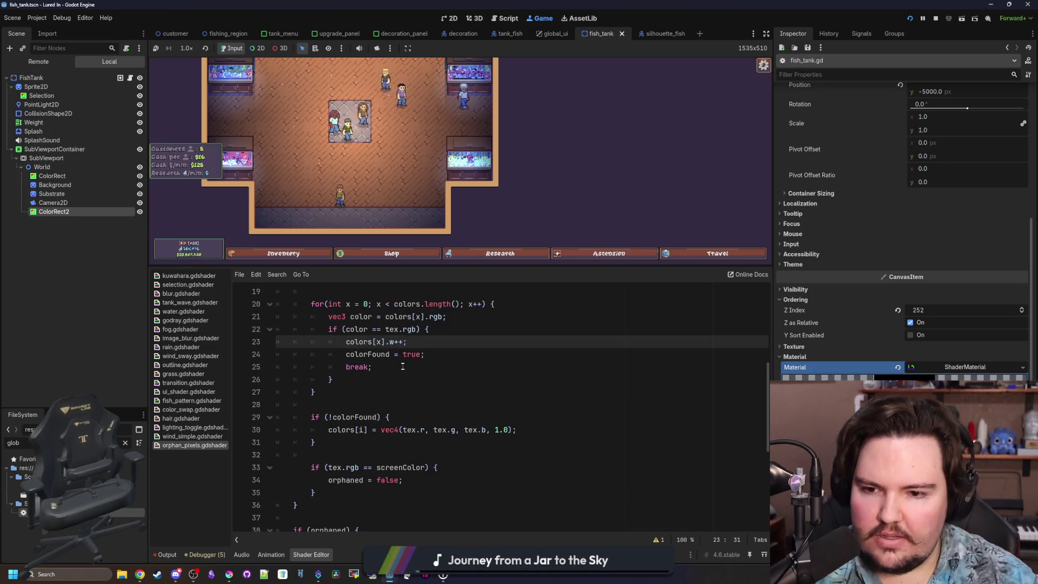
click(404, 367)
scroll(363, 405, up, 1)
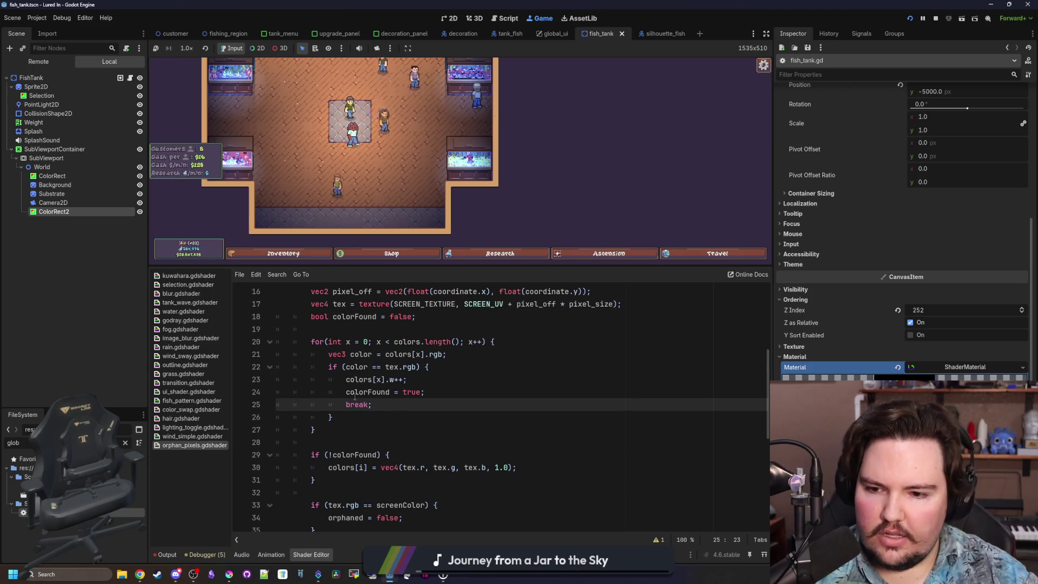
scroll(358, 392, down, 2)
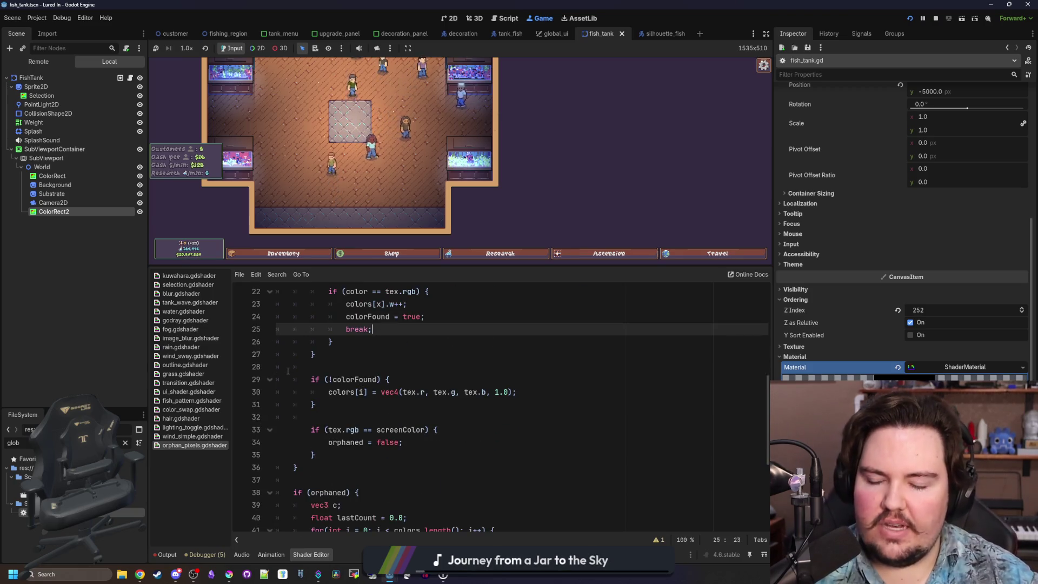
mouse_move(306, 375)
mouse_down()
mouse_move(325, 390)
mouse_move(319, 406)
mouse_up()
click(333, 405)
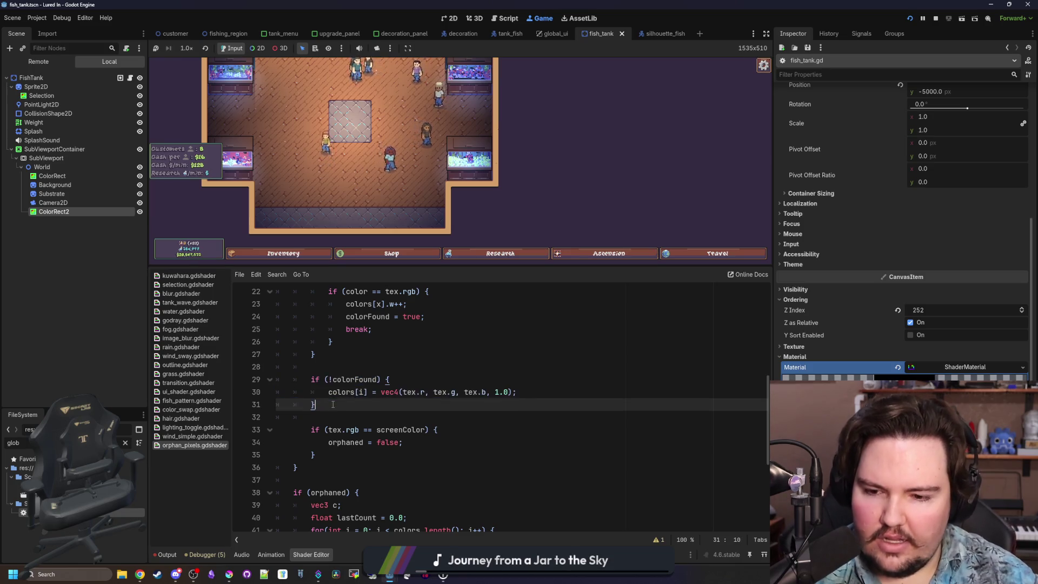
scroll(362, 396, up, 4)
scroll(346, 379, down, 5)
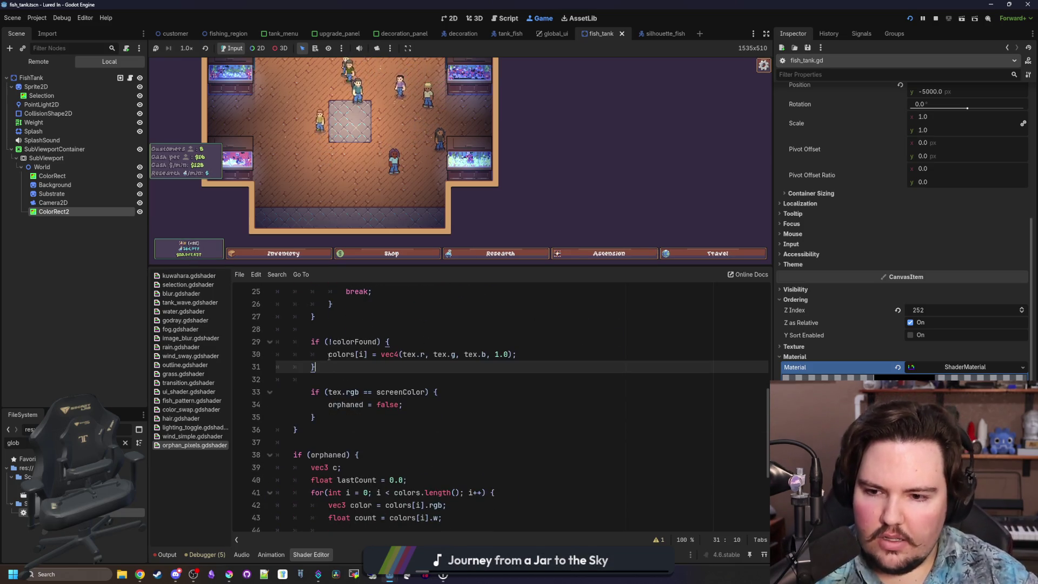
drag(330, 354, 517, 354)
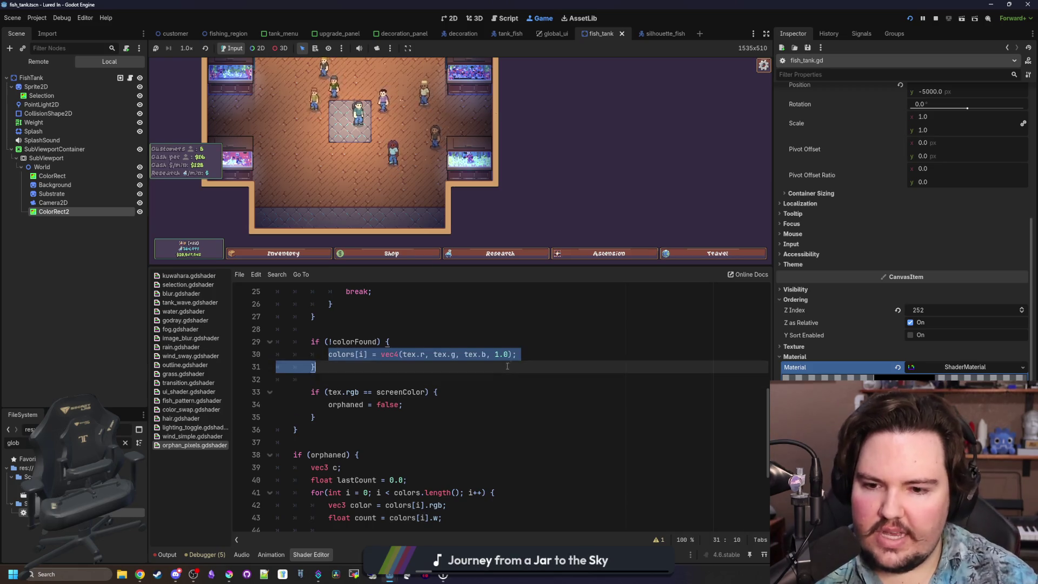
key(End)
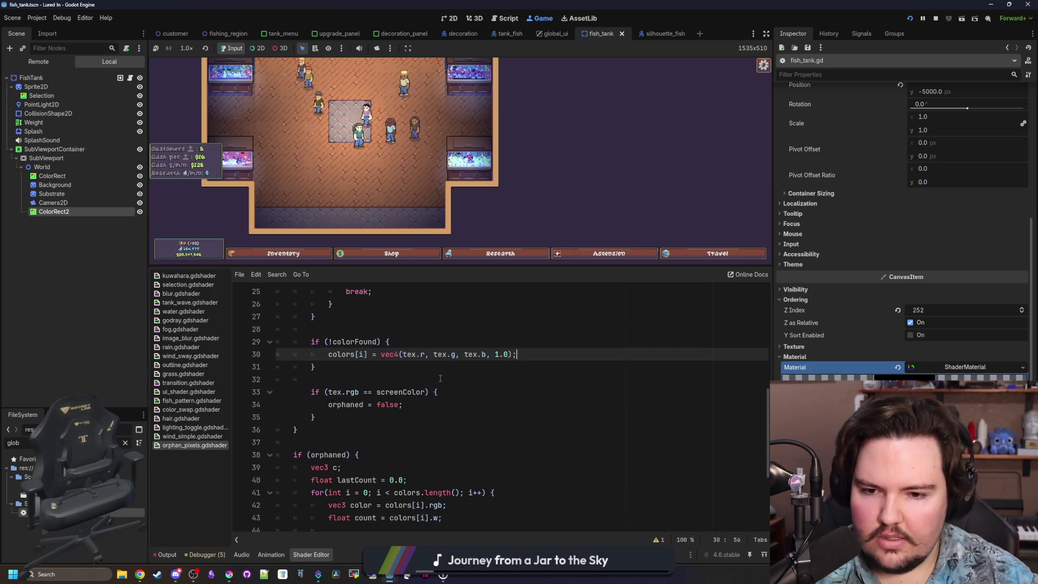
drag(478, 355, 504, 355)
click(426, 377)
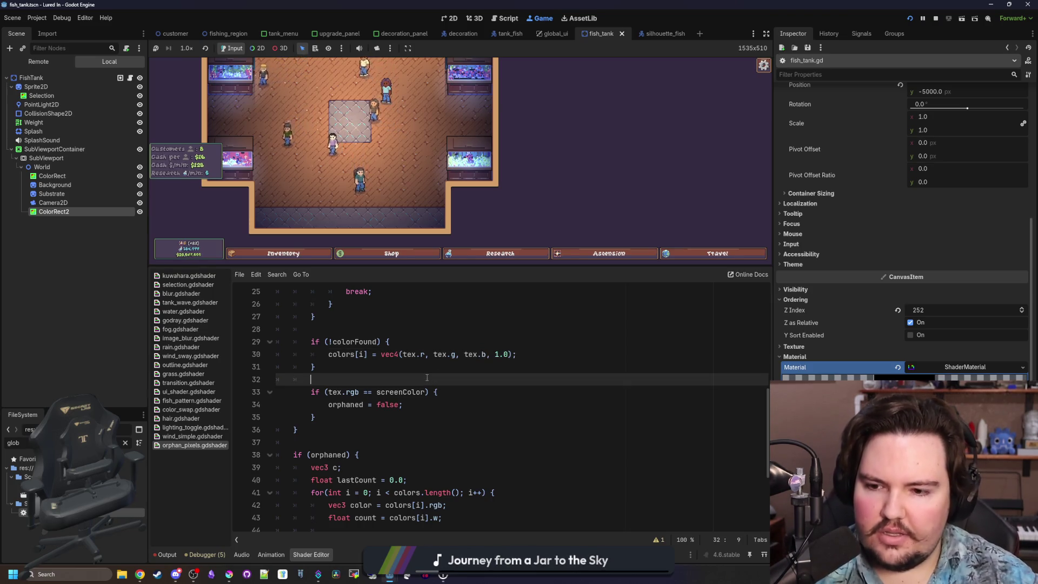
scroll(427, 377, down, 4)
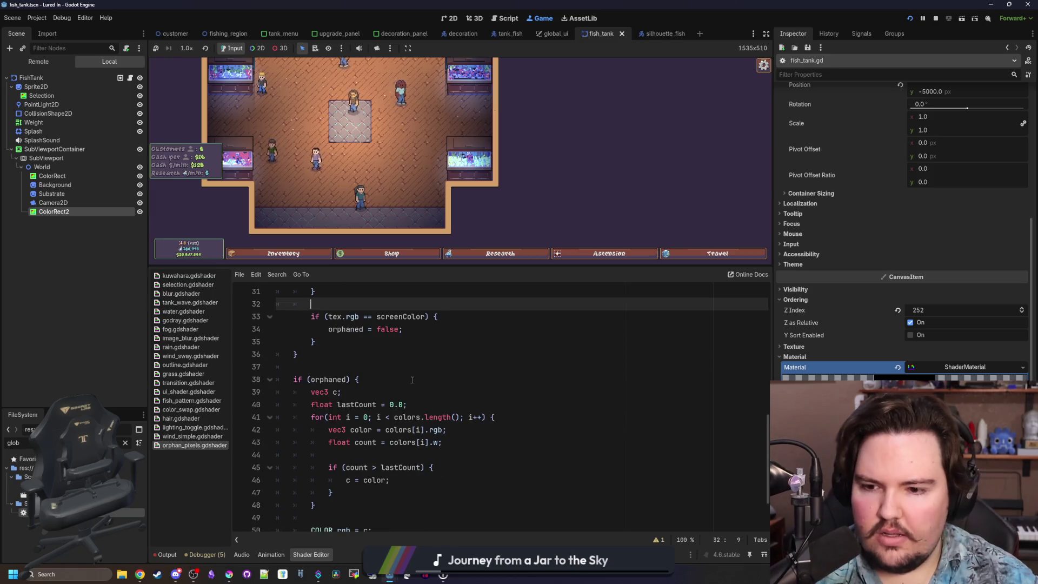
click(389, 333)
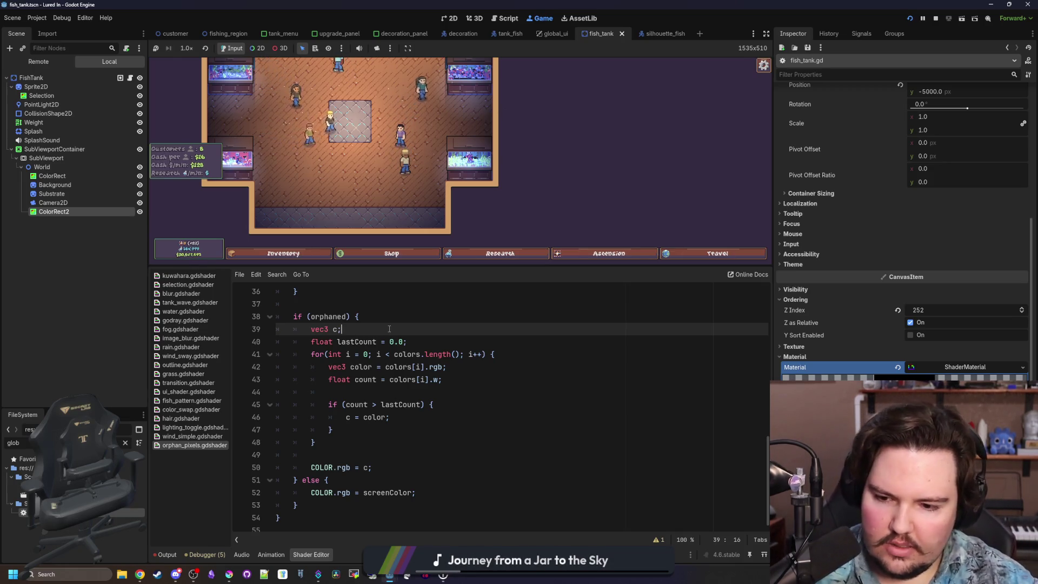
key(ctrl+s)
Step: Relaunch the game, dismiss Welcome Back, and zoom and pan onto a fish tank
click(911, 19)
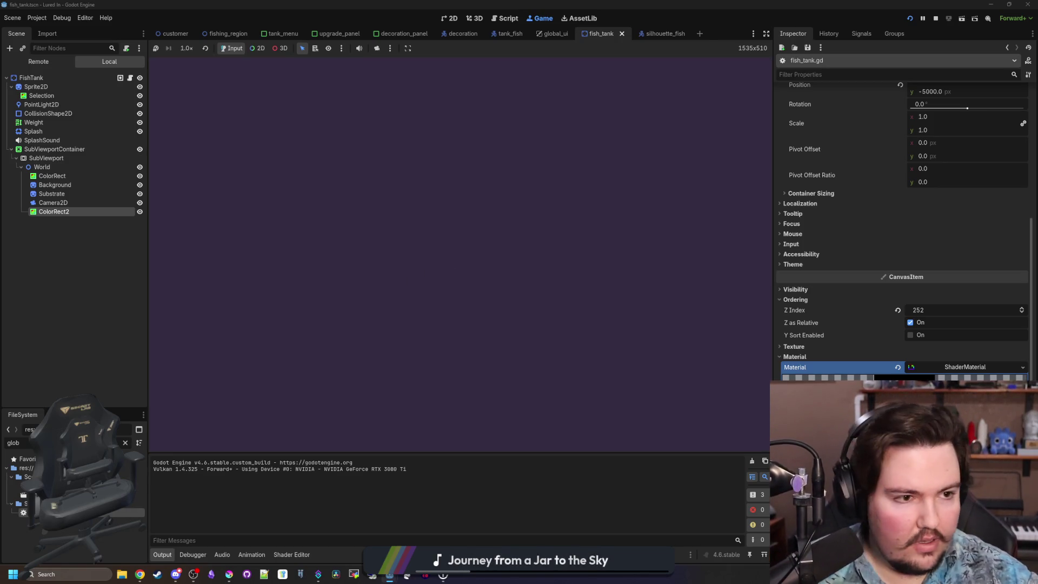
click(460, 297)
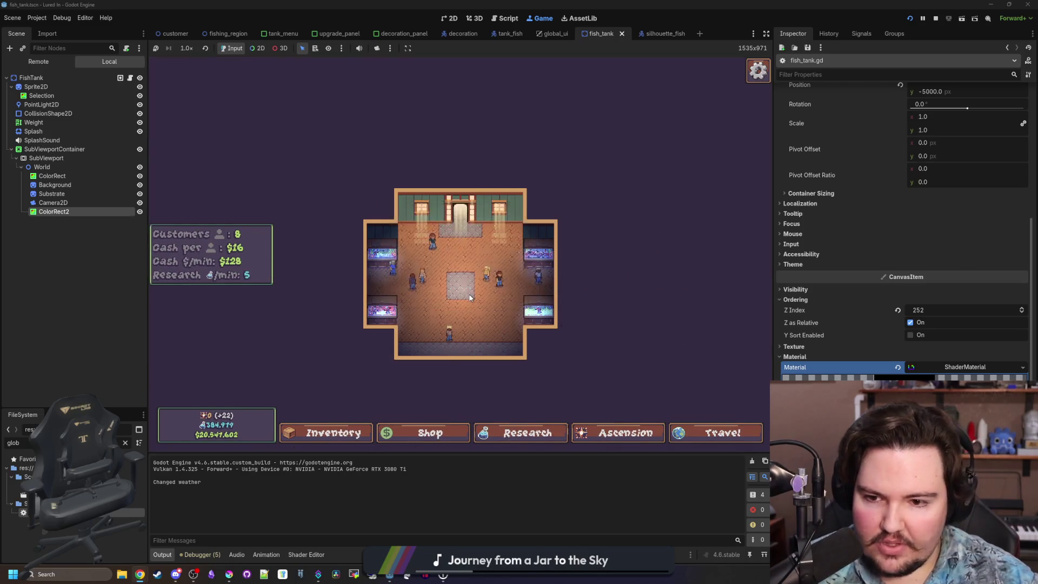
scroll(300, 306, up, 3)
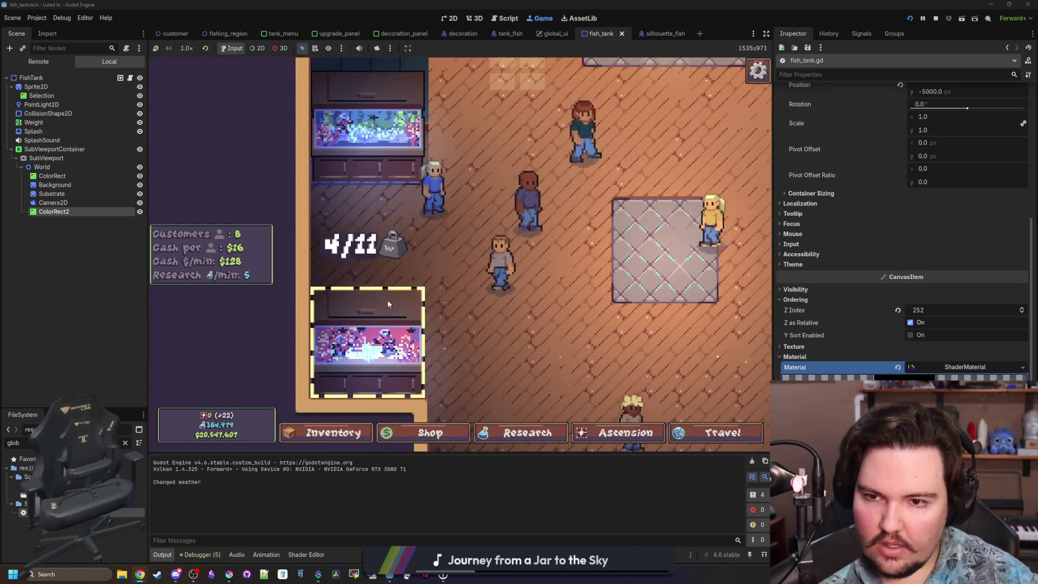
key(d)
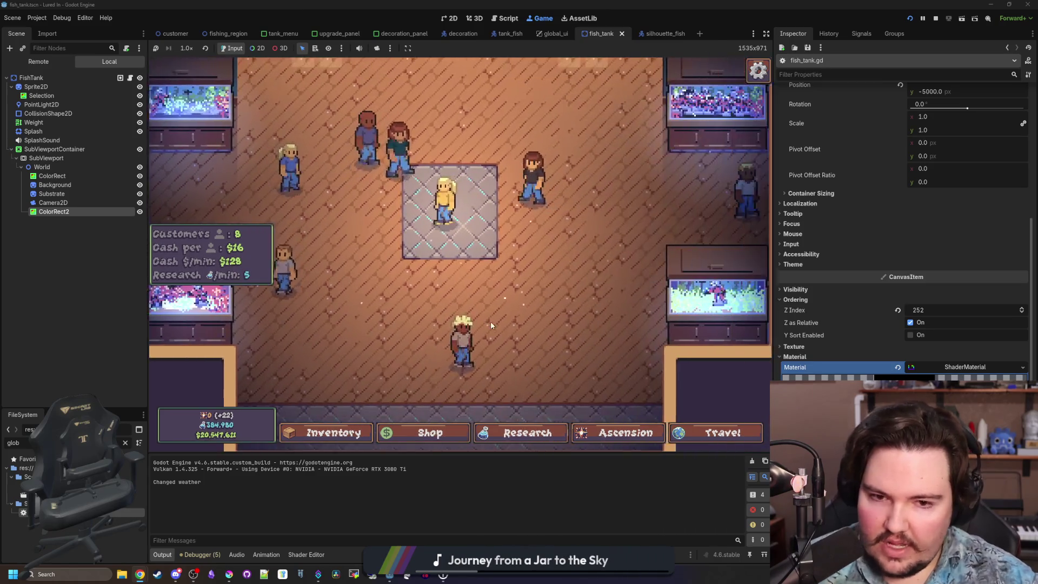
Step: Toggle ColorRect2's visibility repeatedly to compare the tank with and without the shader
double_click(140, 212)
double_click(140, 212)
double_click(140, 212)
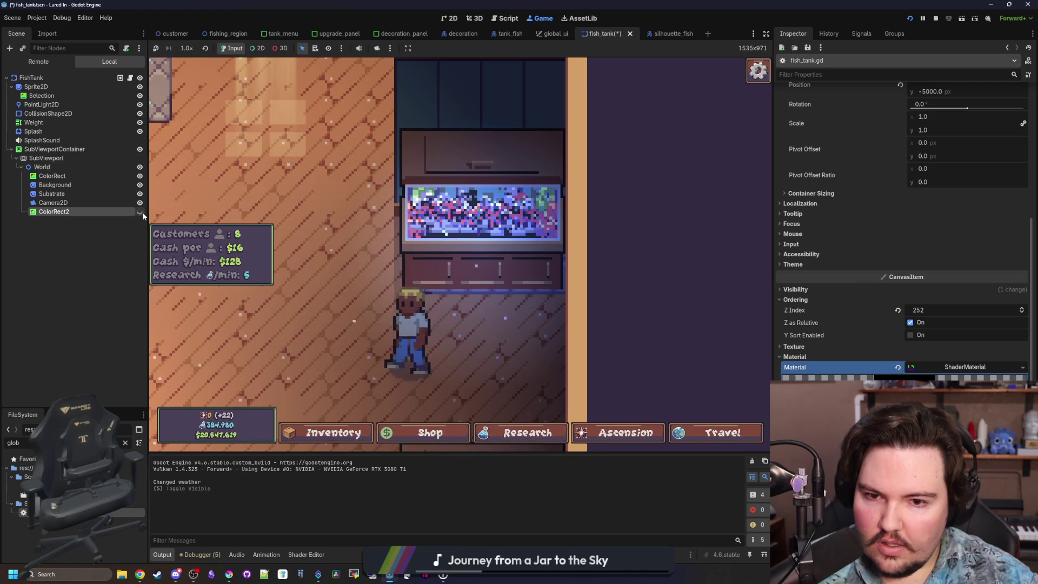
double_click(140, 212)
double_click(140, 212)
double_click(140, 212)
click(306, 554)
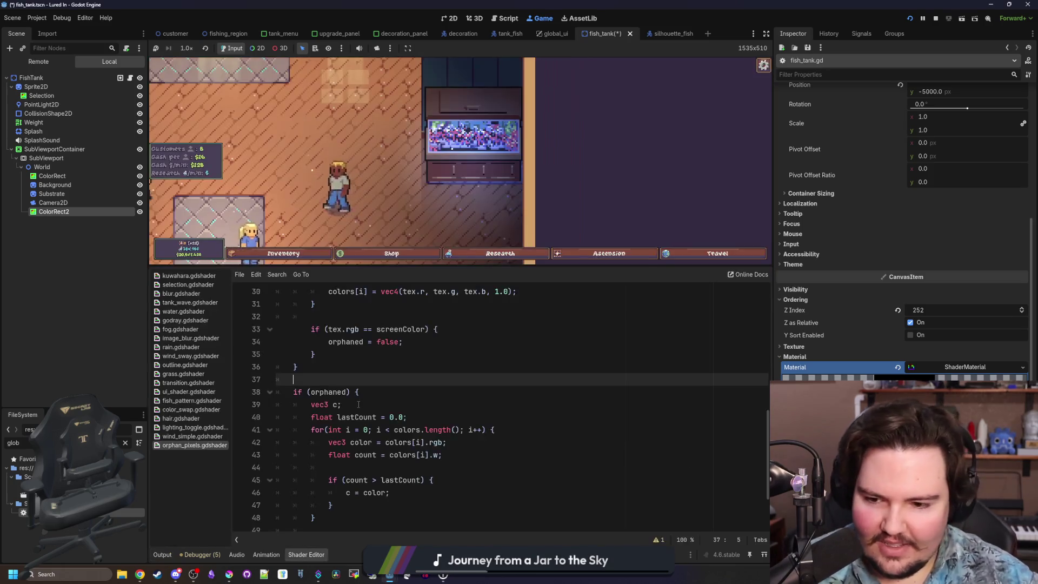
Step: Add 'lastCount = count;' after 'c = color;' inside the if block, then relaunch the game
scroll(379, 405, down, 5)
click(356, 445)
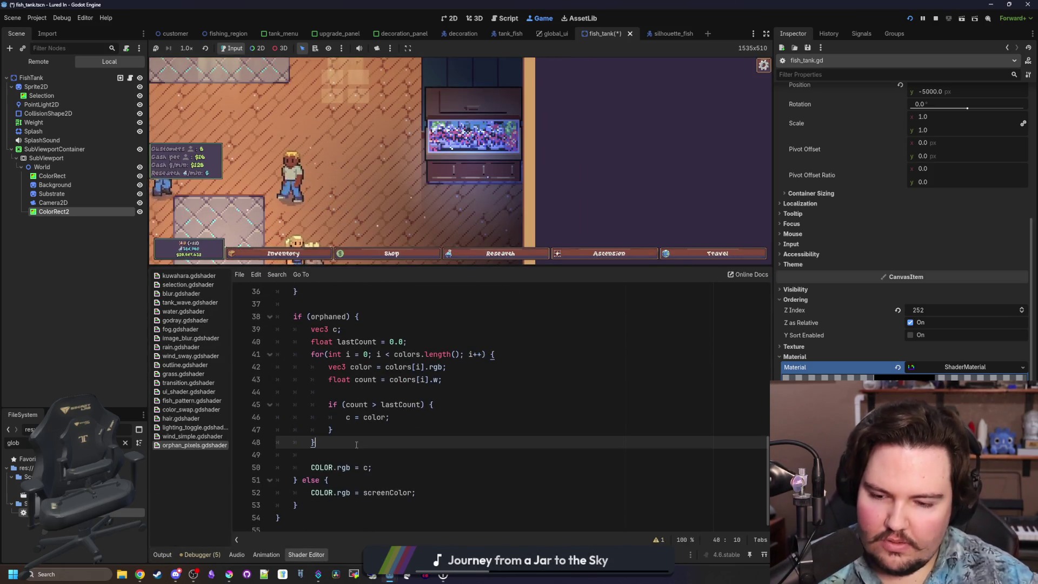
scroll(356, 444, up, 1)
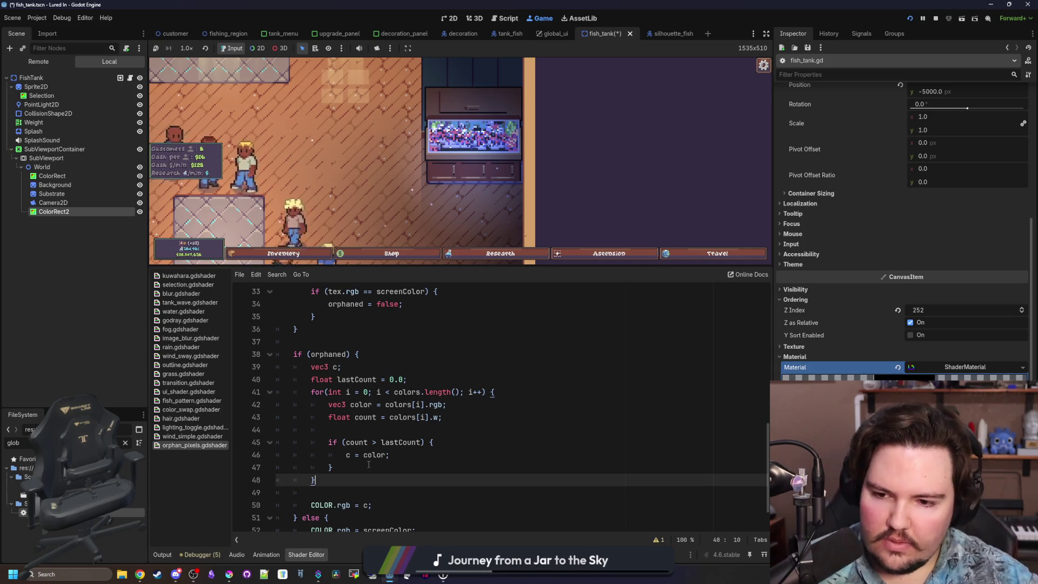
key(Up)
key(Up)
key(Up)
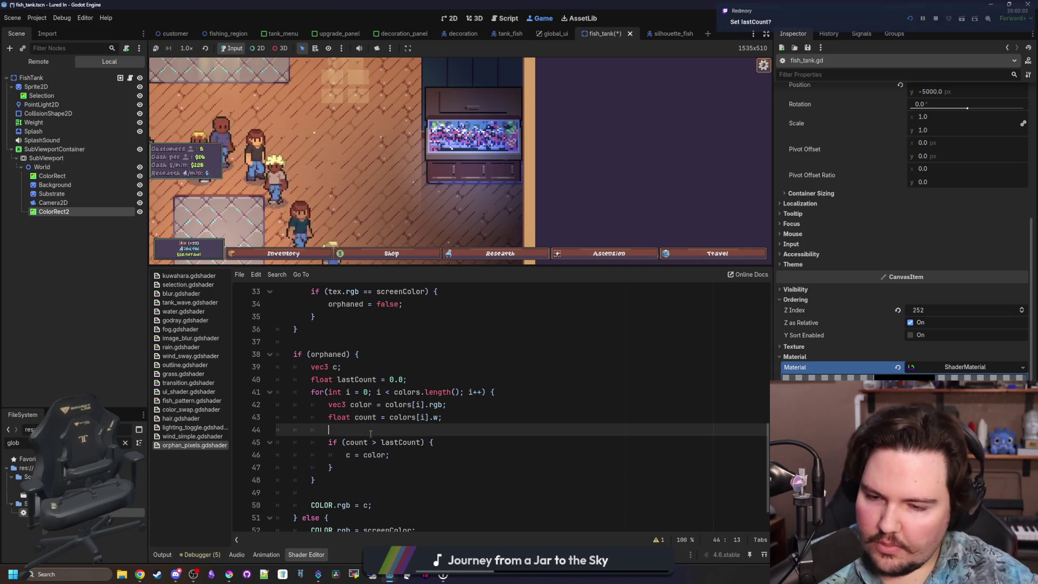
click(450, 420)
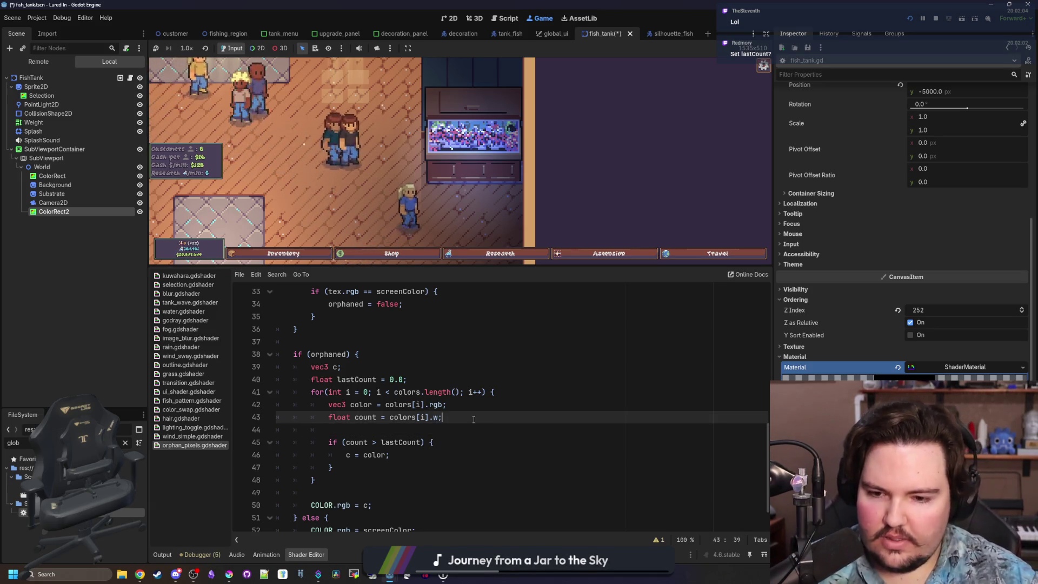
click(422, 455)
key(Return)
text(lastC)
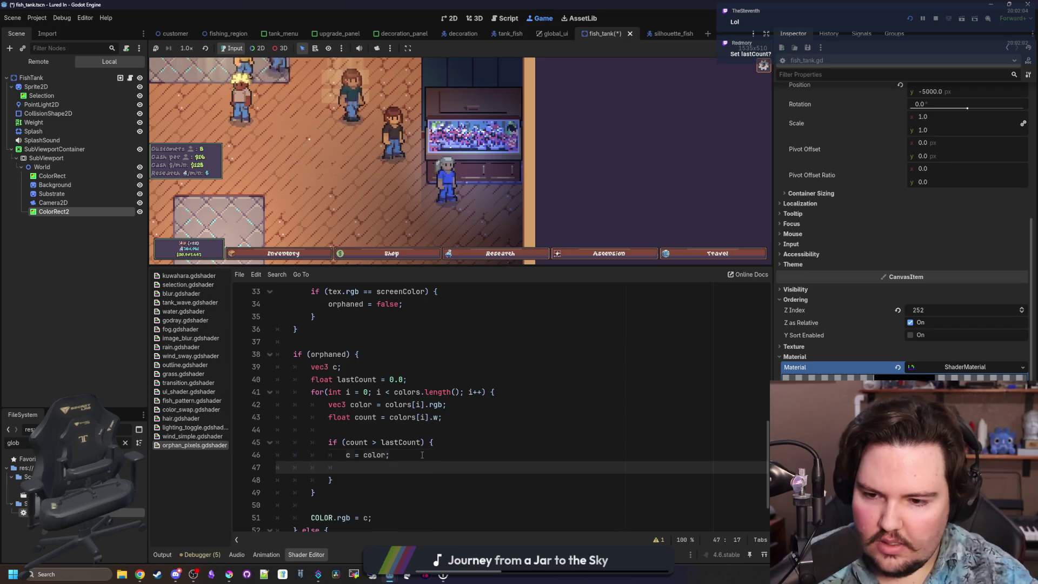
text(ount = )
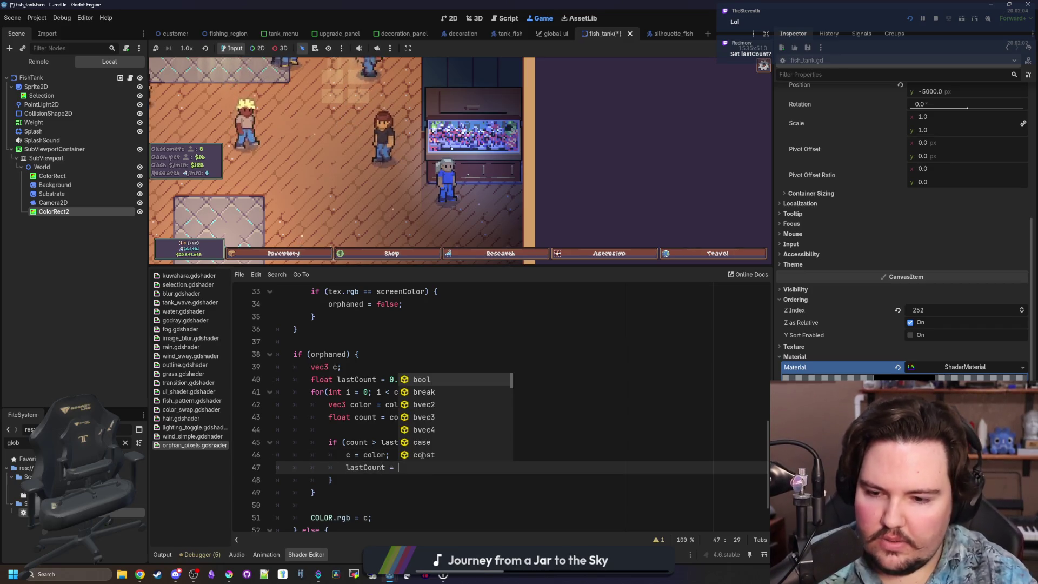
text(count;)
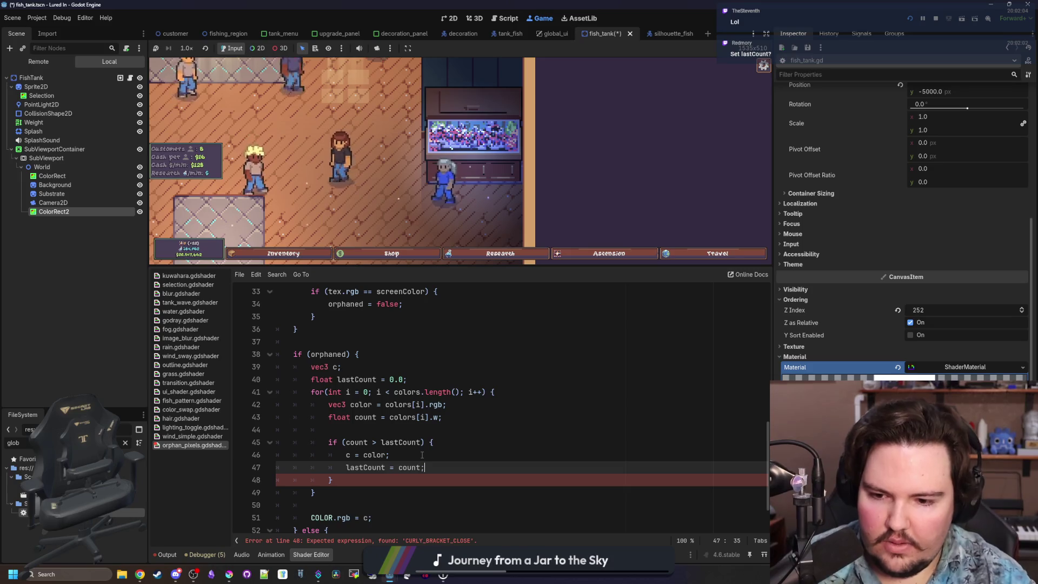
click(423, 455)
click(432, 429)
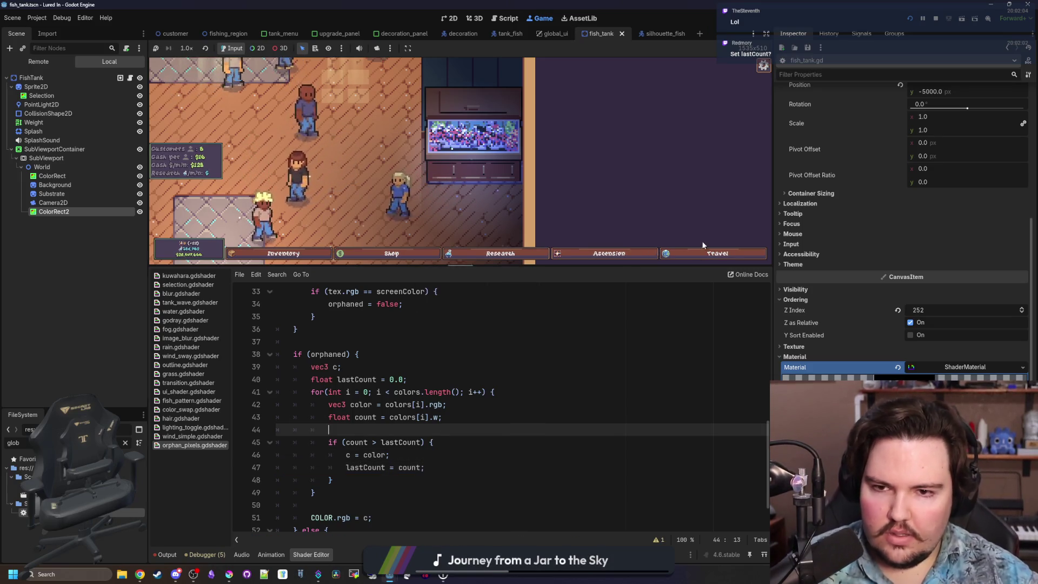
click(912, 20)
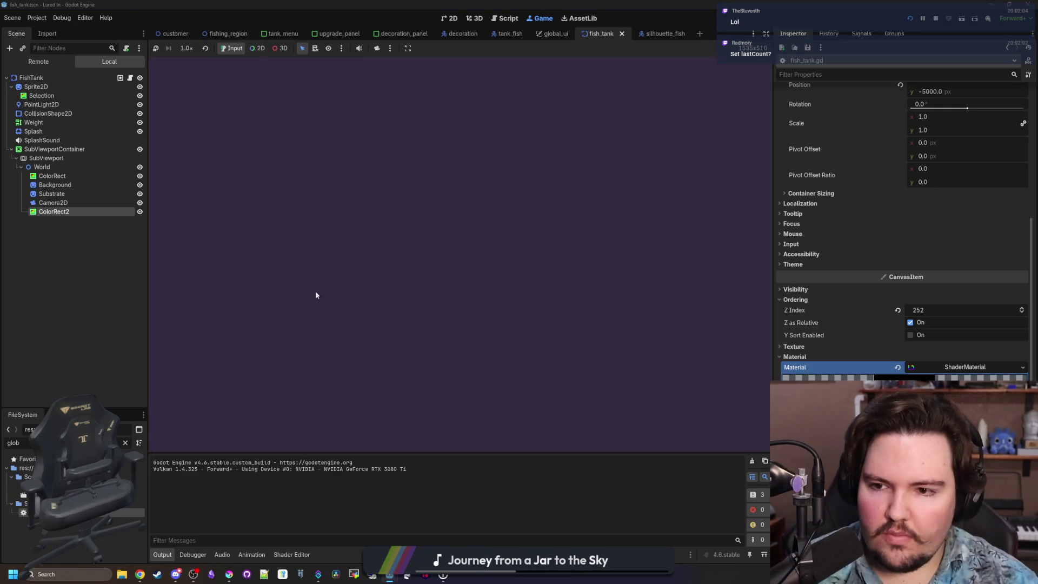
Step: Dismiss Welcome Back, hide the ColorRect2 overlay to compare the tank, and reopen the shader code
click(457, 296)
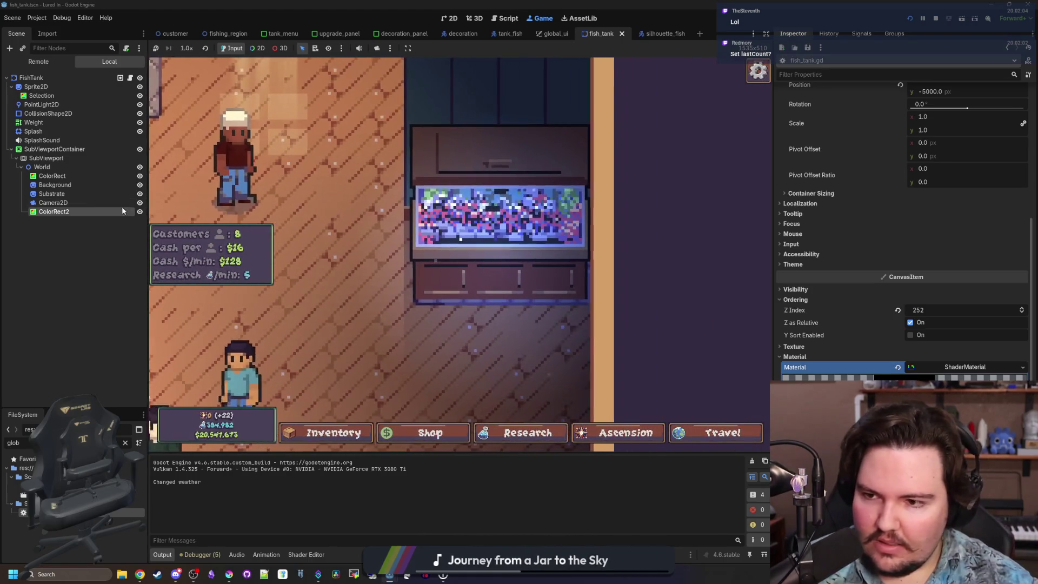
click(140, 212)
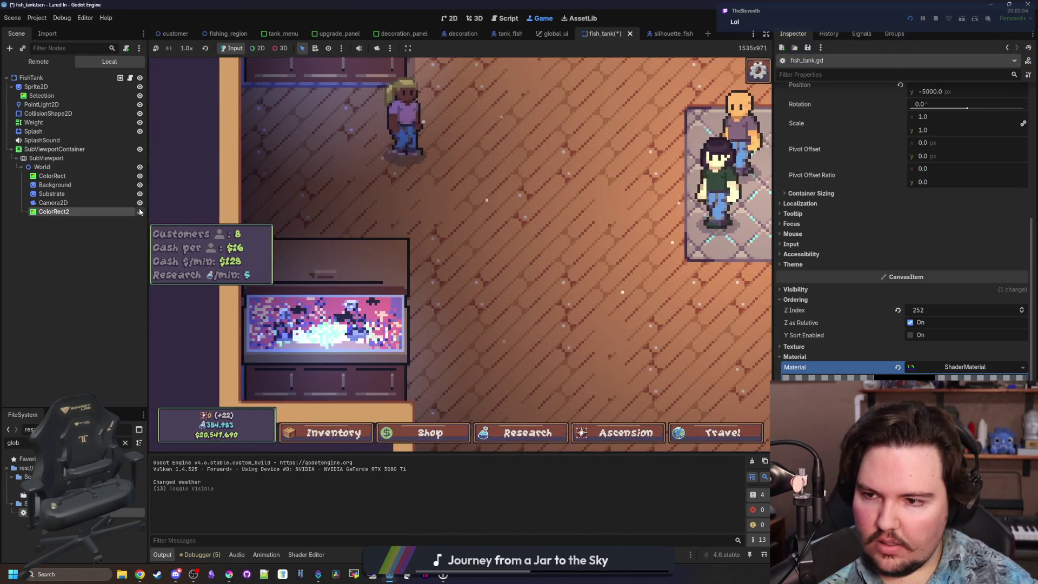
click(306, 554)
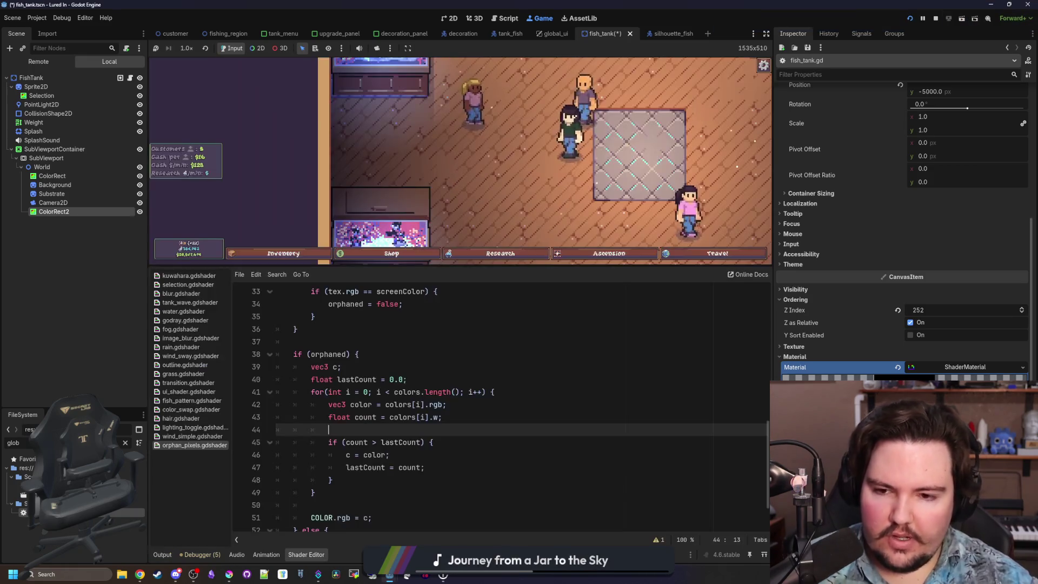
Step: Delete the 'break;' line from the colour-matching loop and save the shader
click(388, 385)
scroll(389, 385, up, 6)
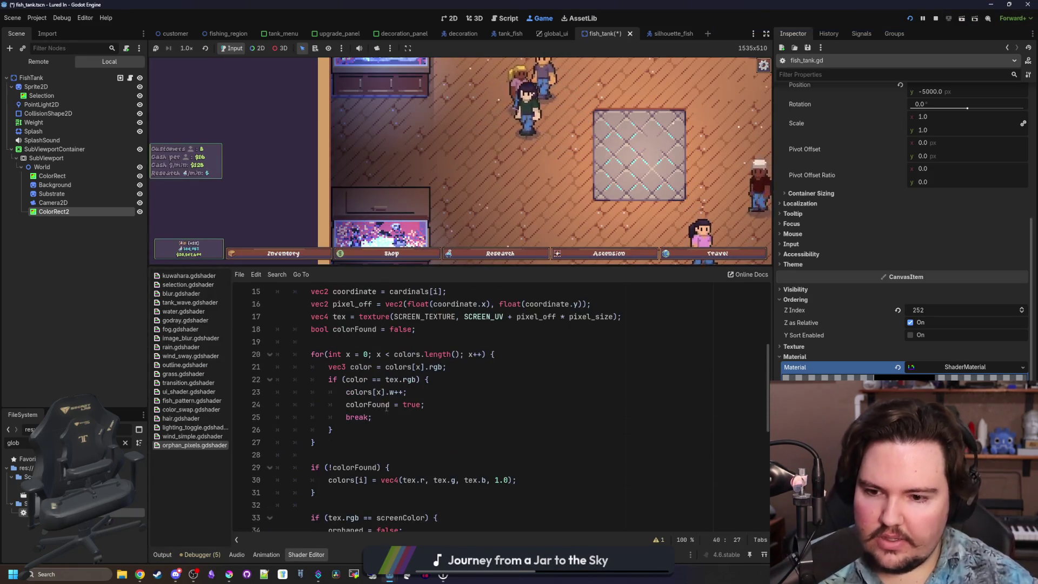
drag(385, 417, 258, 417)
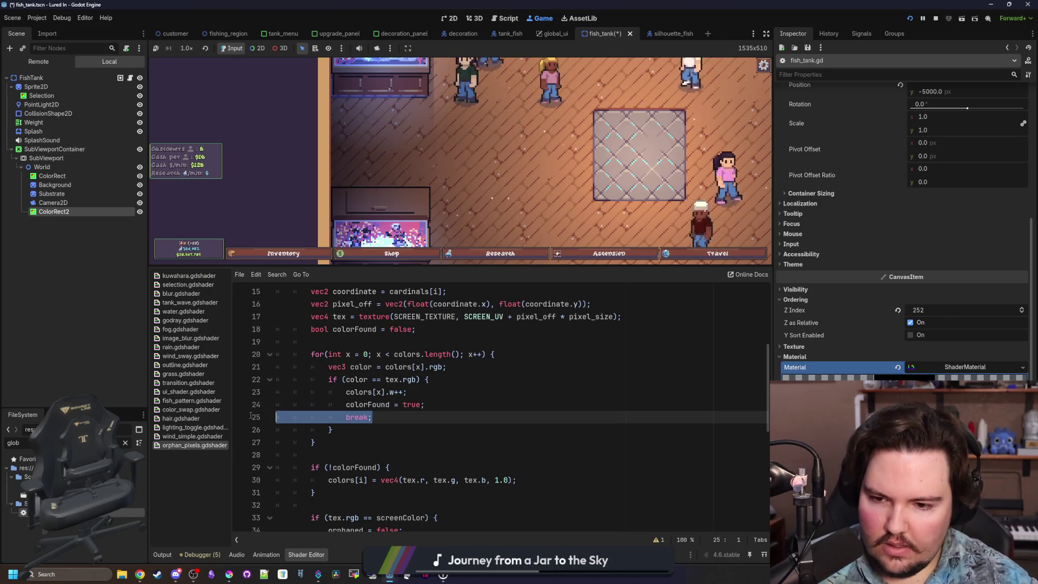
key(BackSpace)
key(BackSpace)
click(373, 421)
key(ctrl+s)
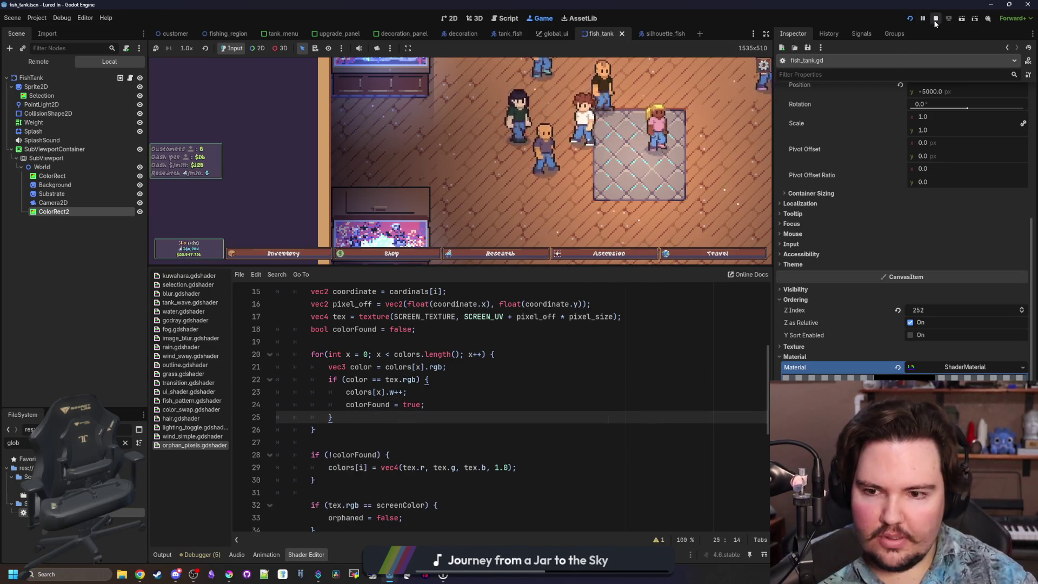
Step: Restart the game and toggle ColorRect2's visibility to compare results without the break
click(935, 21)
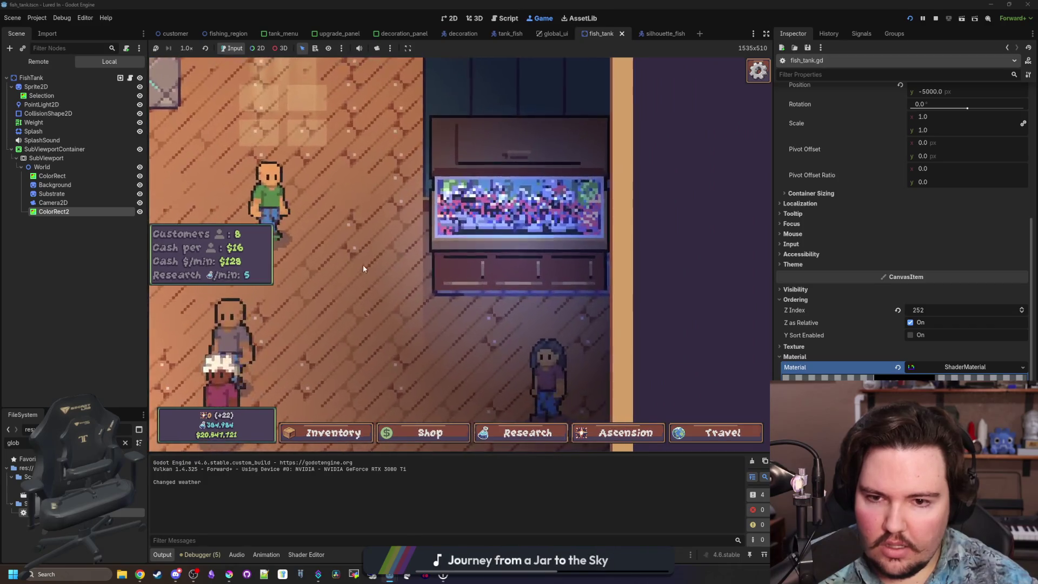
double_click(141, 212)
double_click(142, 212)
double_click(142, 212)
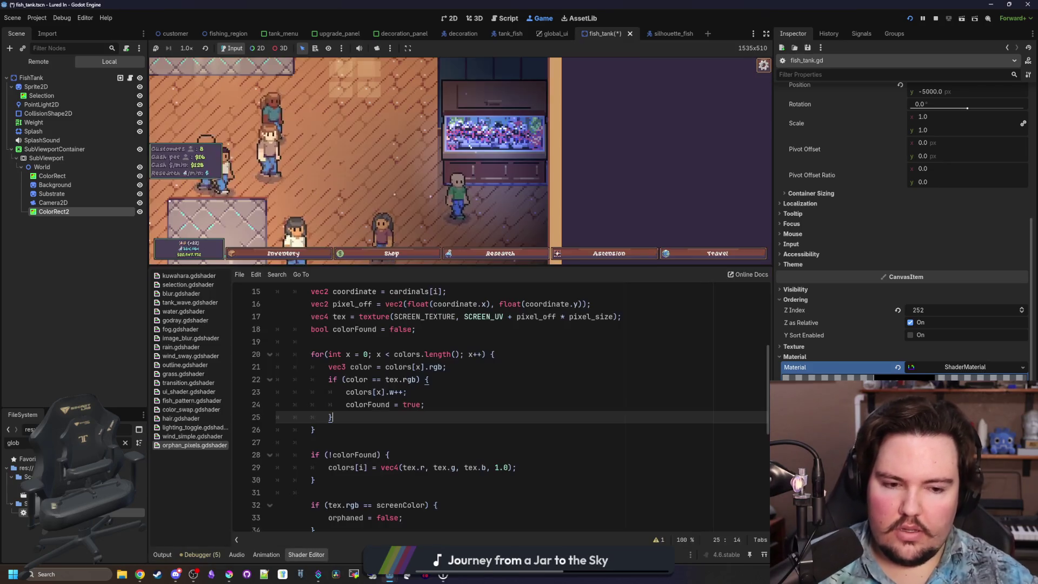
click(306, 555)
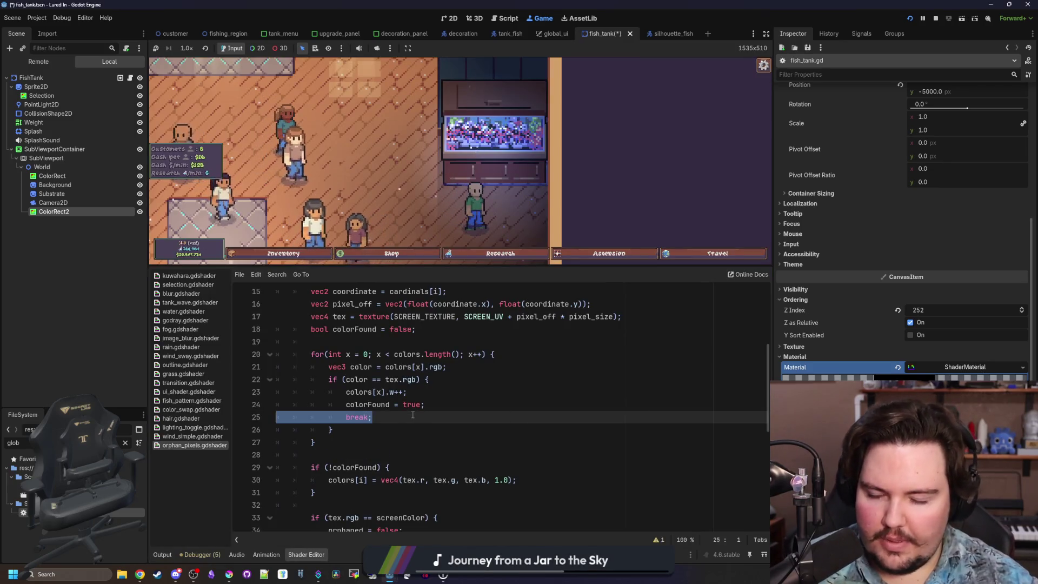
click(412, 415)
scroll(388, 416, down, 2)
key(ctrl+s)
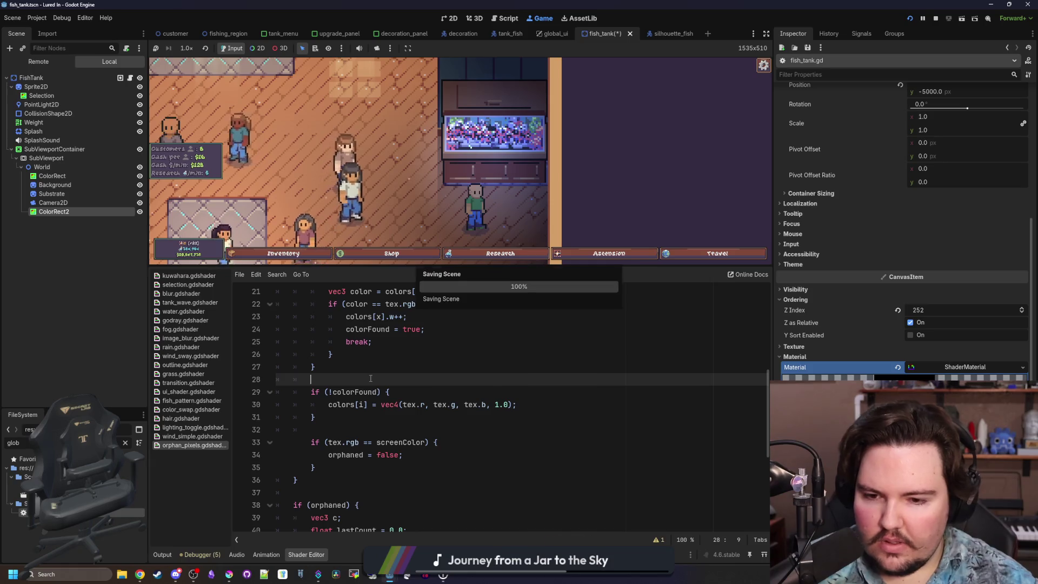
click(366, 417)
scroll(365, 417, up, 2)
scroll(377, 431, up, 5)
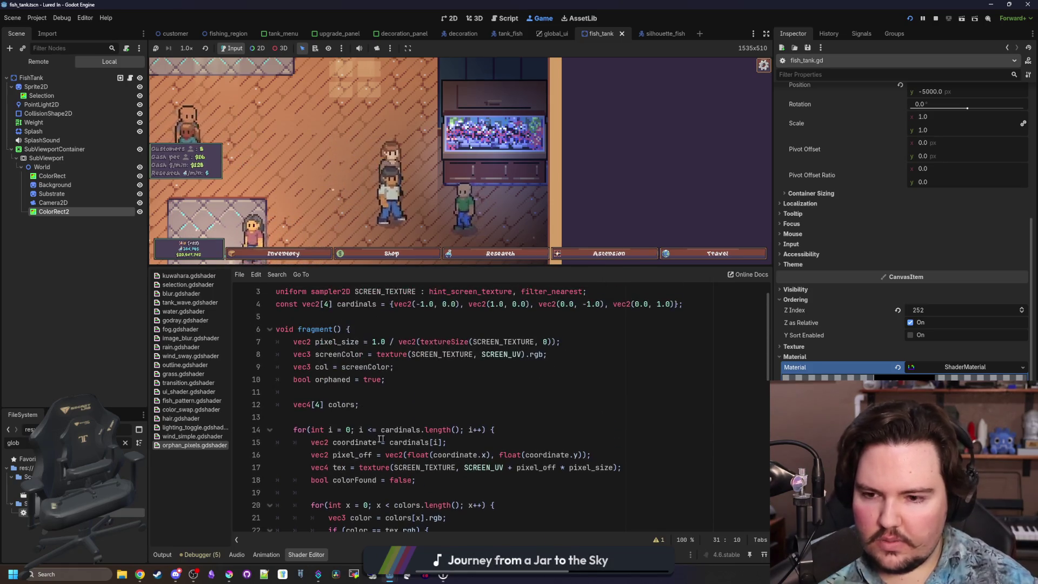
scroll(376, 438, down, 6)
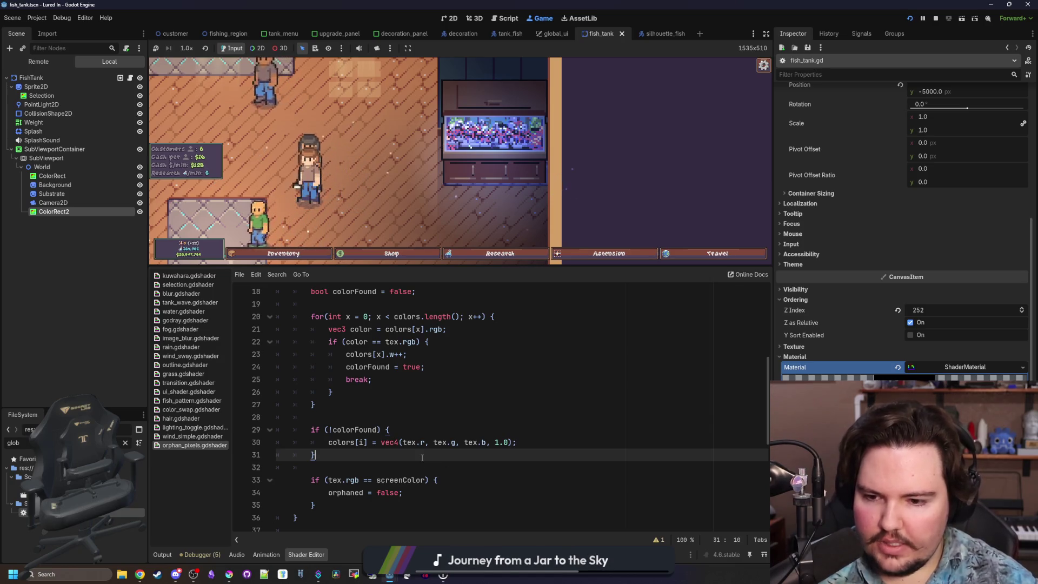
scroll(415, 443, up, 1)
scroll(414, 443, up, 1)
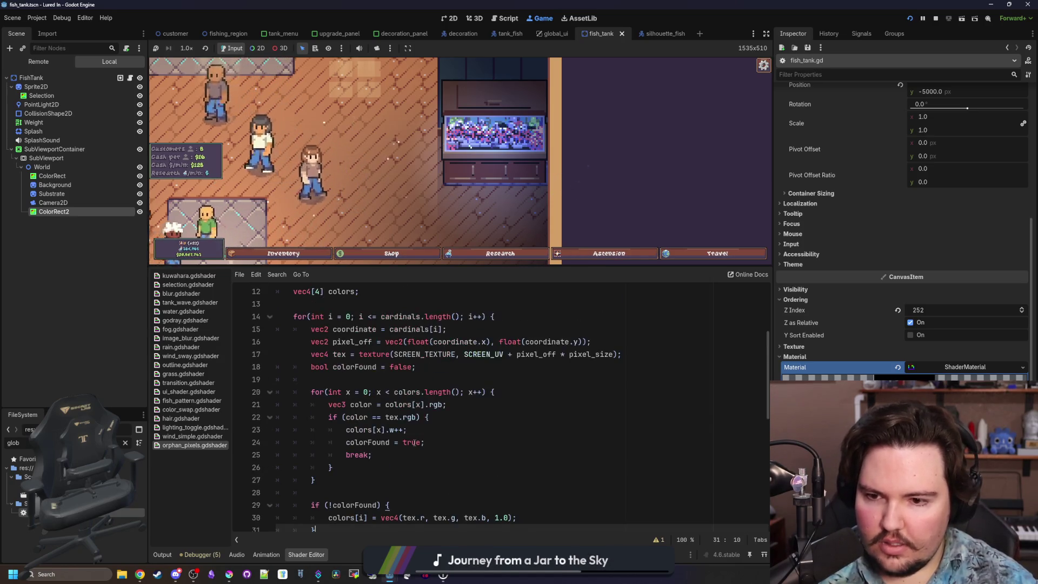
click(377, 354)
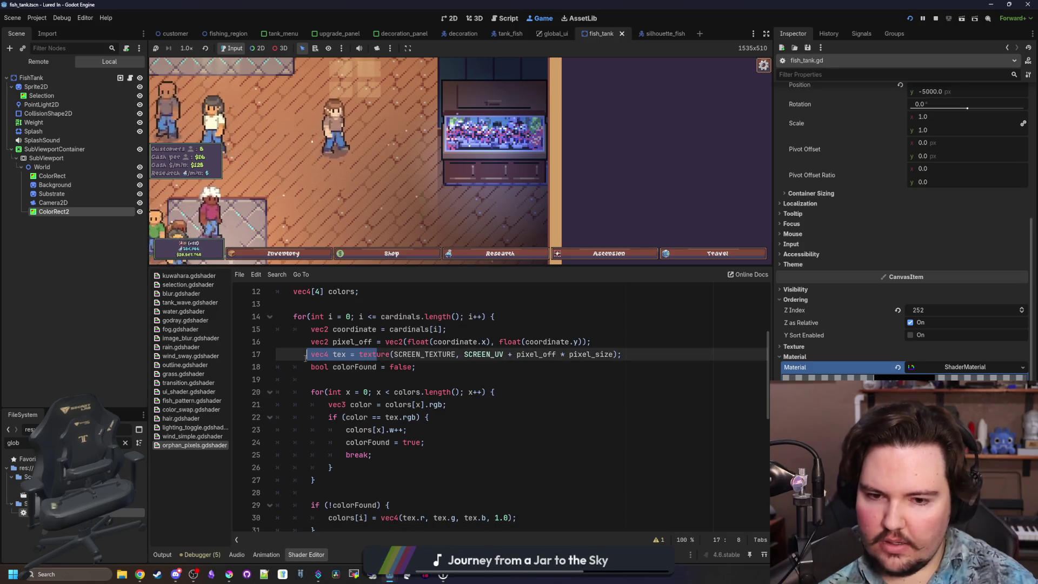
click(329, 367)
scroll(433, 470, down, 1)
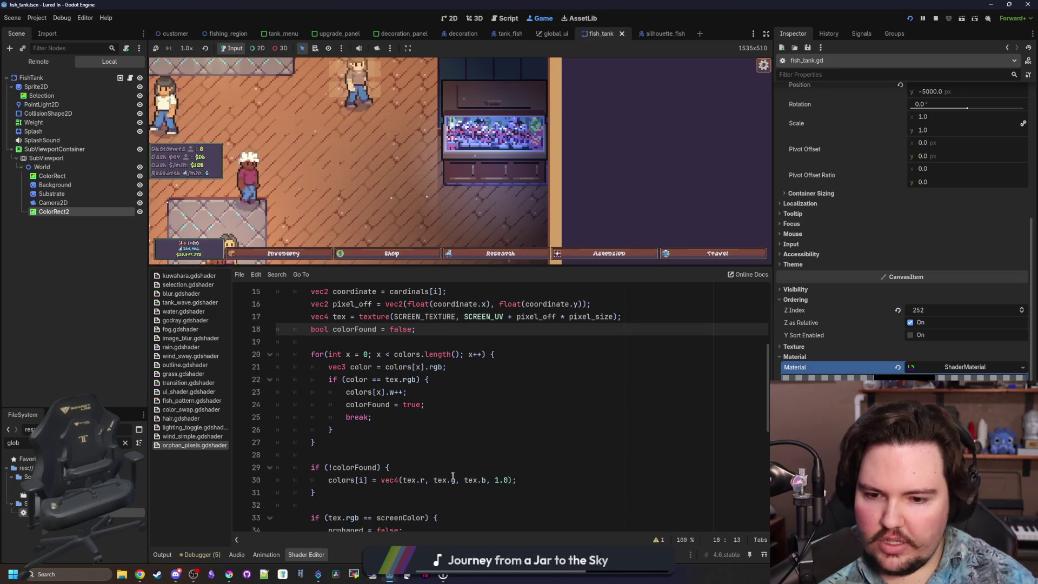
click(433, 467)
scroll(434, 467, down, 2)
drag(413, 443, 414, 436)
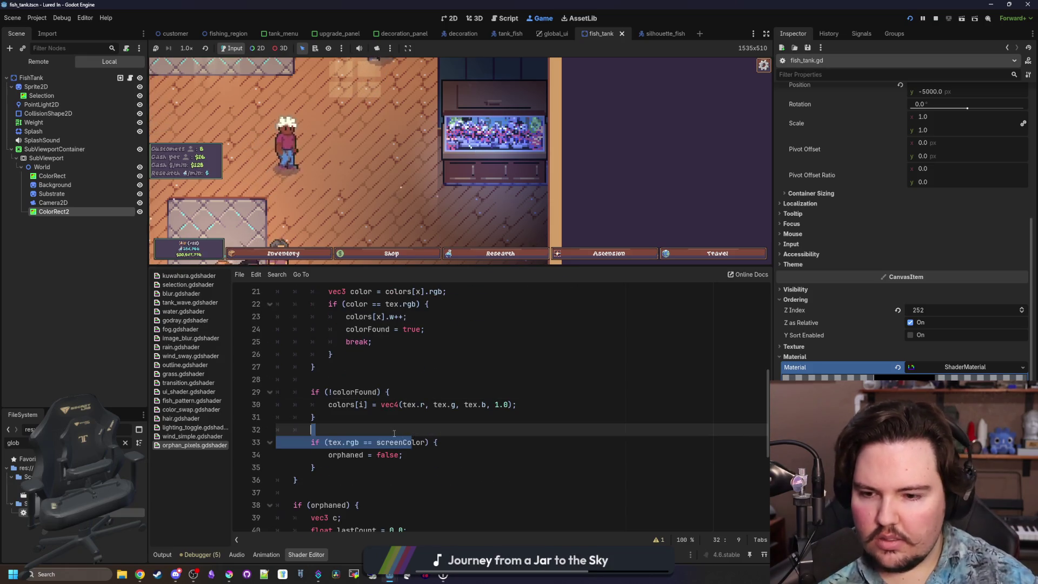
click(391, 431)
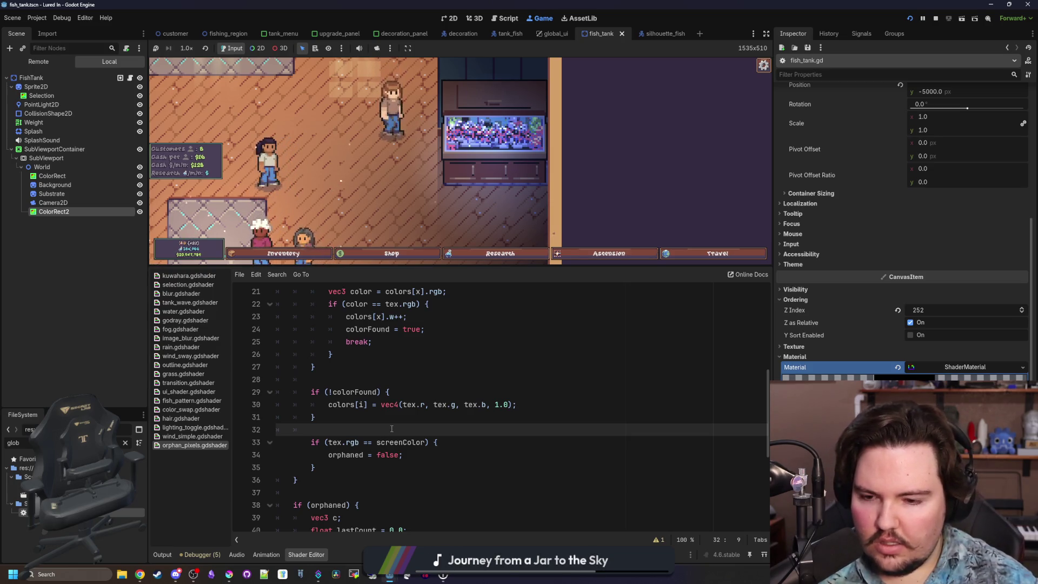
scroll(391, 429, down, 5)
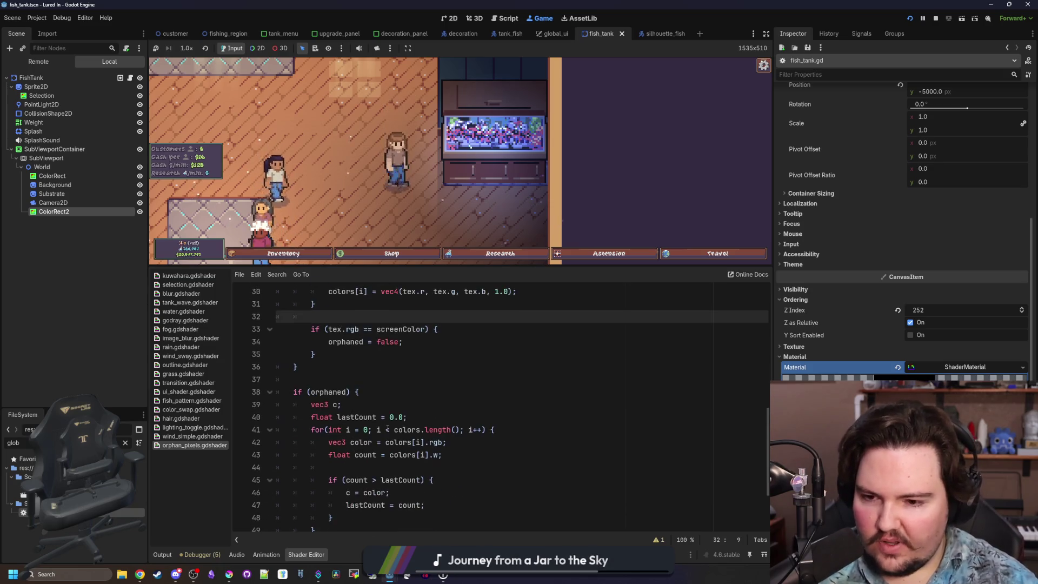
click(357, 469)
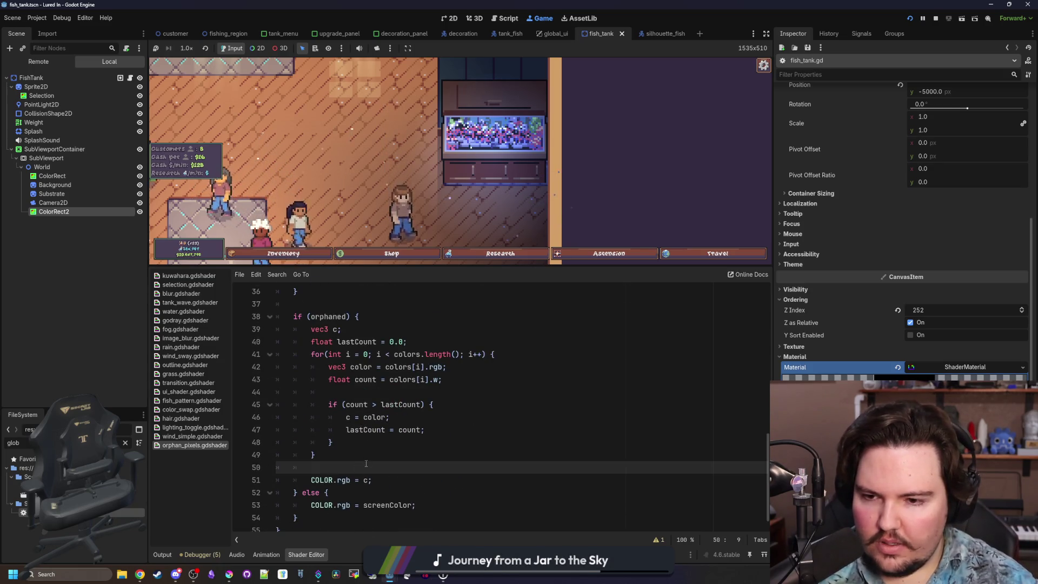
scroll(366, 463, up, 3)
click(404, 380)
key(Return)
text(break;)
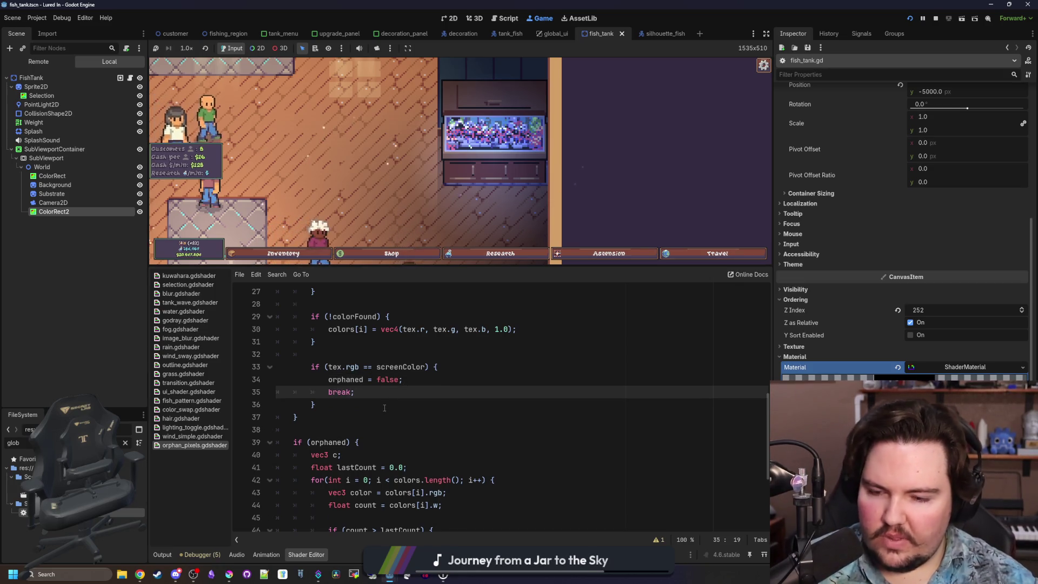
scroll(384, 408, down, 4)
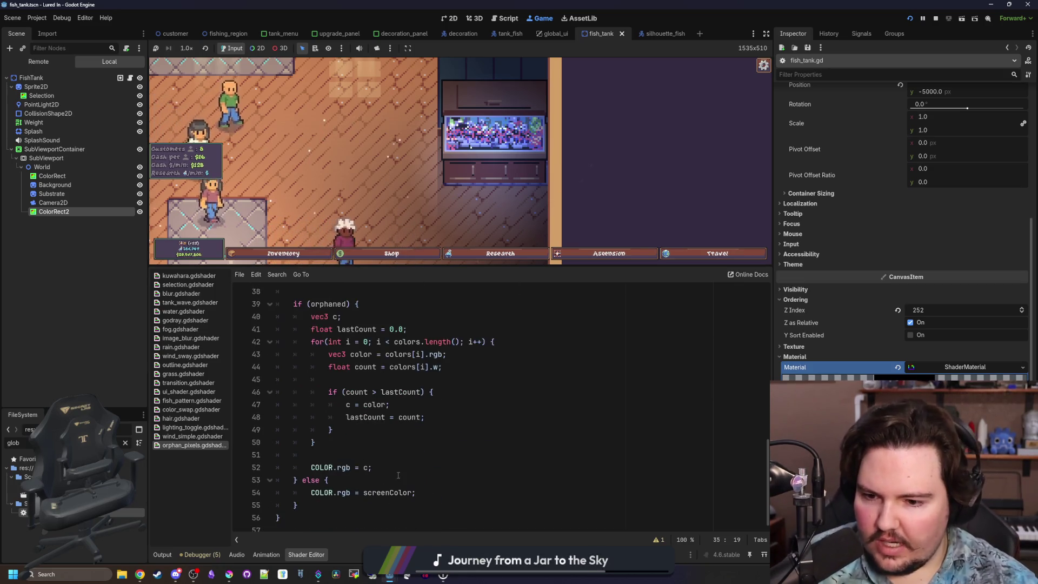
click(391, 456)
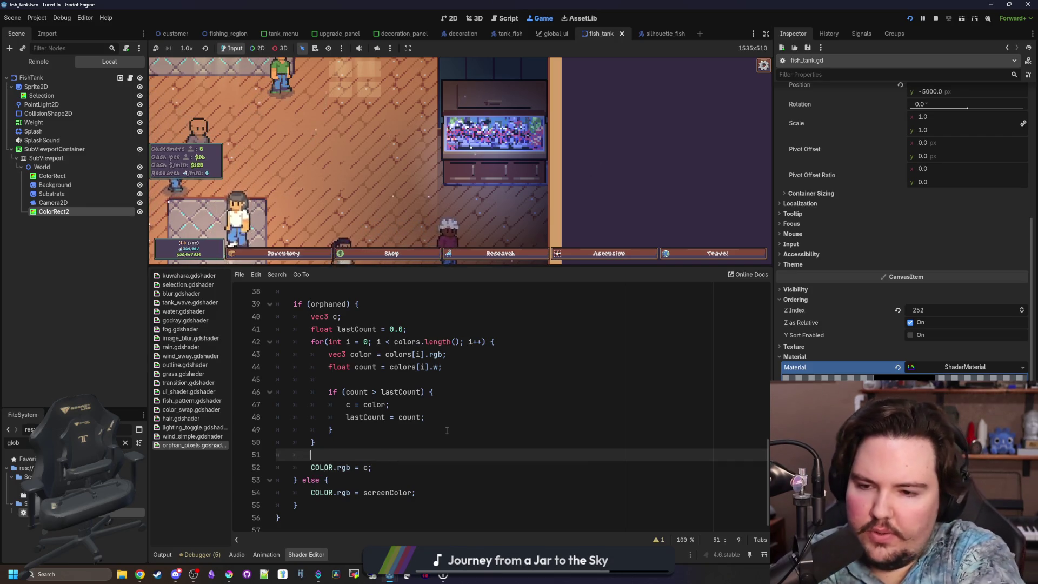
scroll(447, 430, up, 4)
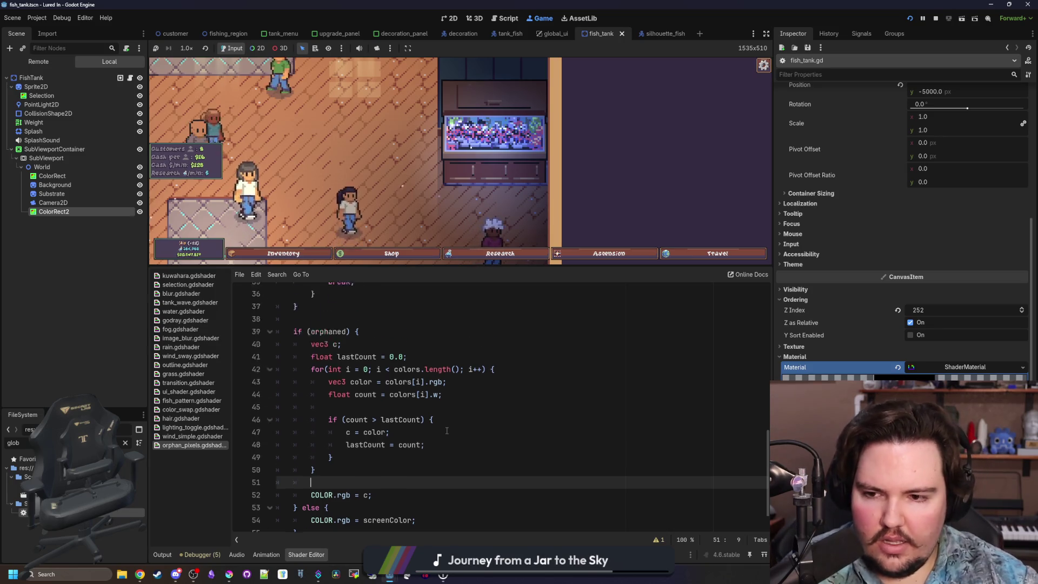
scroll(384, 424, down, 4)
drag(336, 430, 251, 309)
click(429, 314)
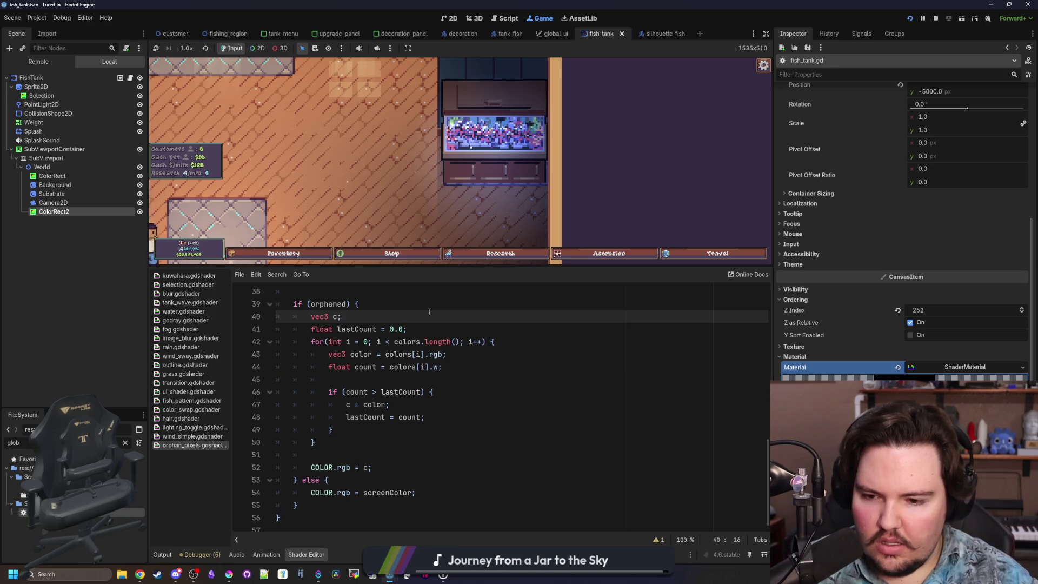
Step: Change line 52's output to vec3(1.0, 1.0, 1.0), remove the stray comma, and dismiss Welcome Back in-game
click(369, 469)
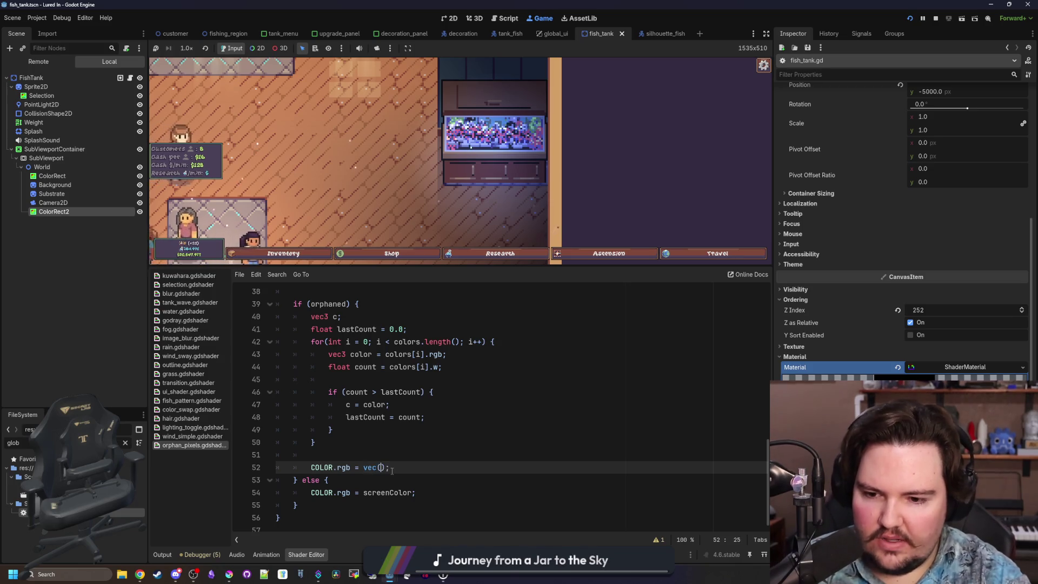
text((1.0)
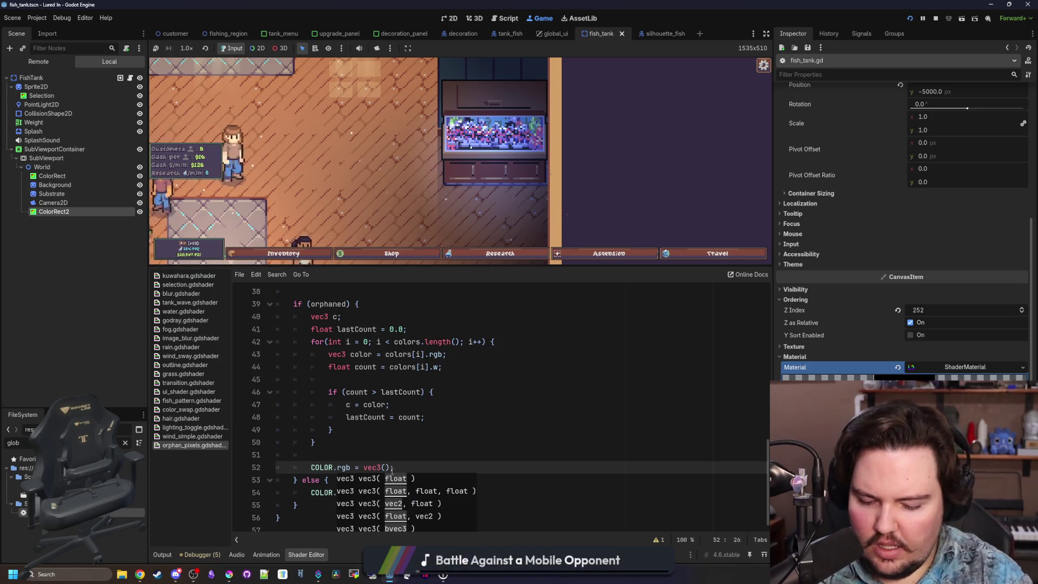
text(, 1.0, 1.0)
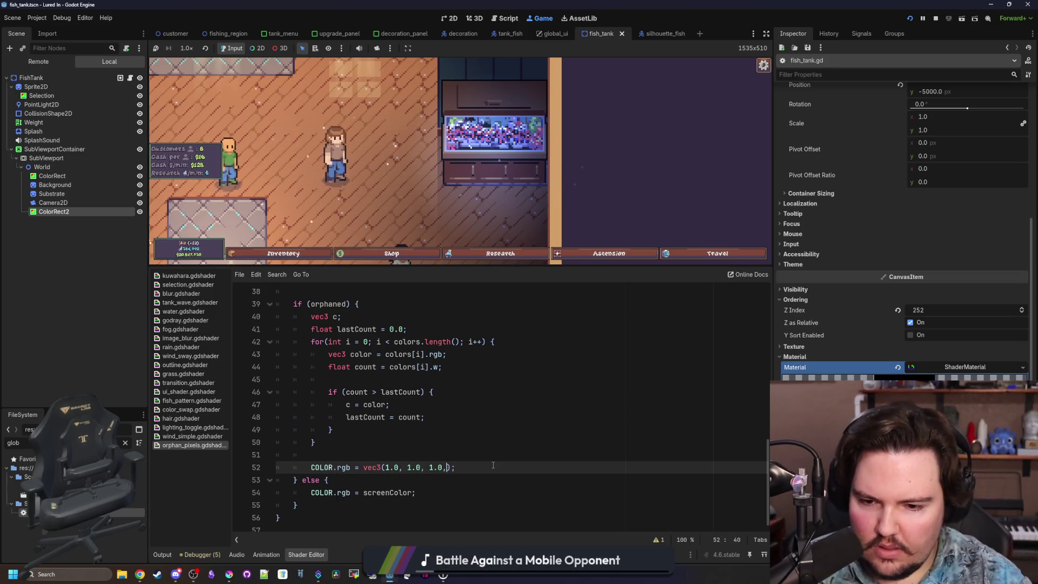
key(BackSpace)
click(503, 442)
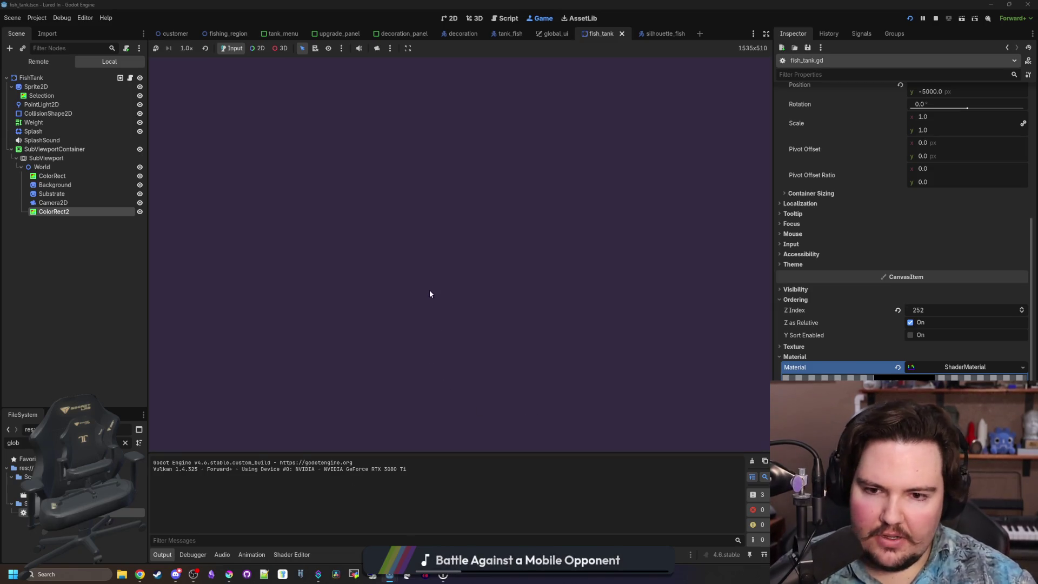
click(475, 296)
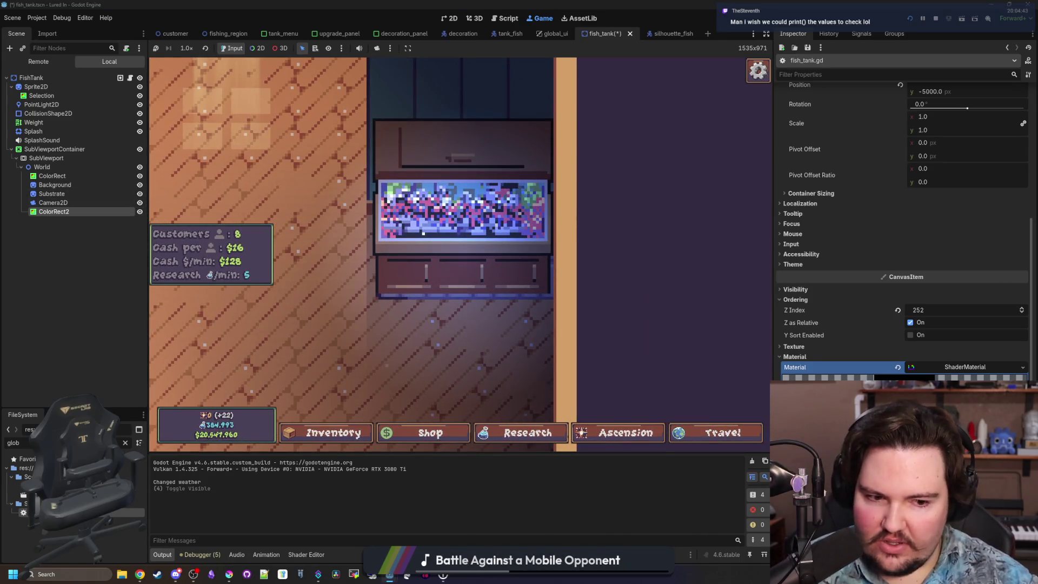
Step: Delete the empty line 11 after the orphaned flag declaration
click(306, 555)
scroll(397, 423, up, 3)
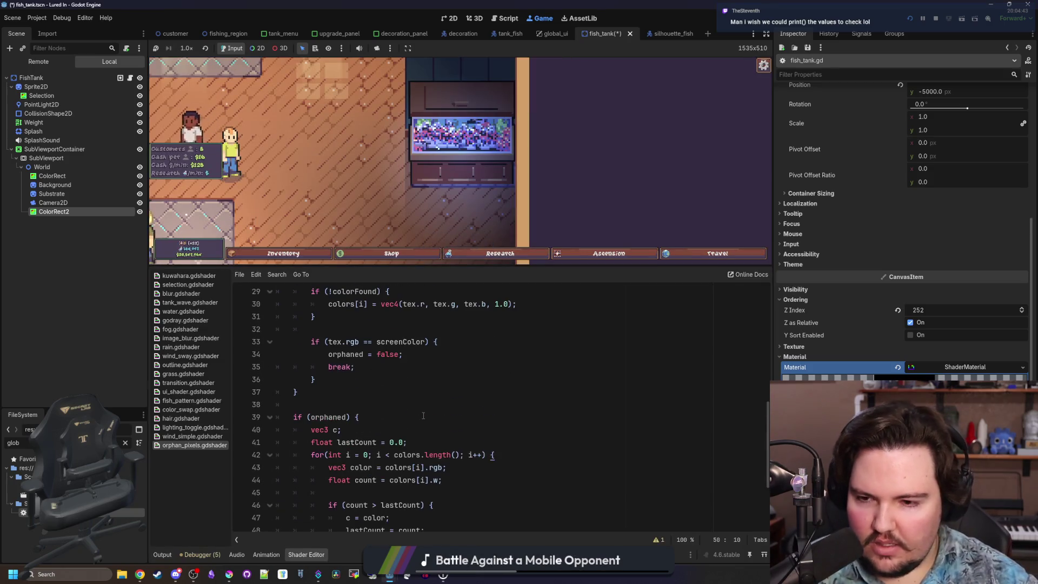
scroll(331, 405, up, 3)
click(392, 446)
scroll(386, 442, down, 3)
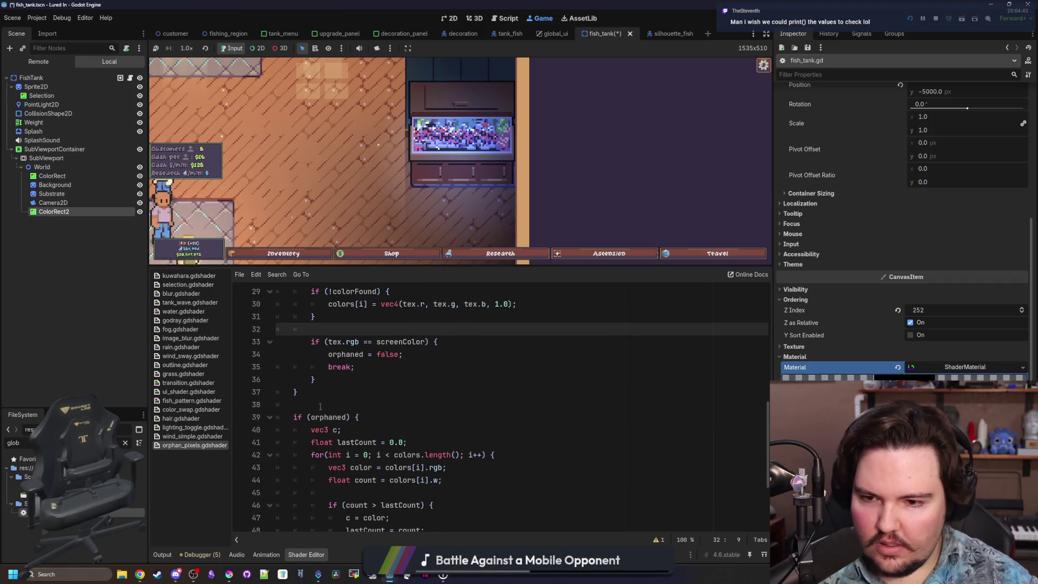
scroll(324, 405, up, 7)
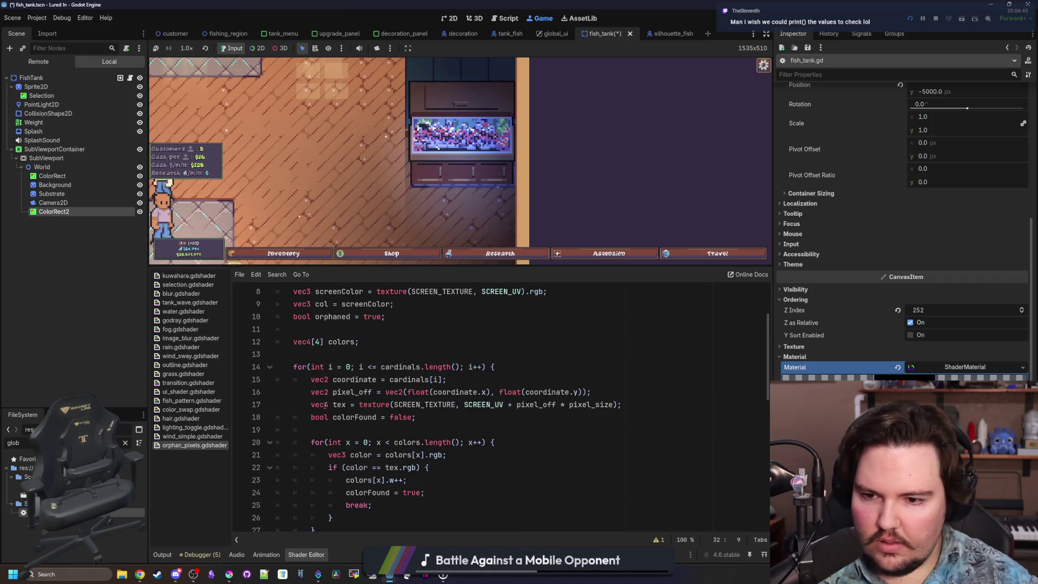
scroll(325, 405, up, 2)
click(326, 405)
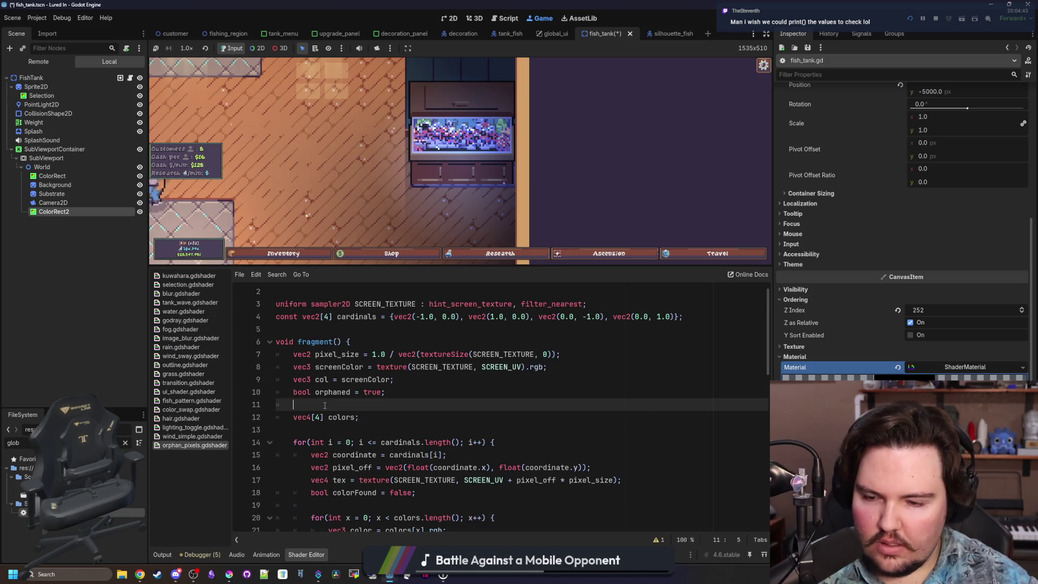
key(BackSpace)
Step: Check the five errors reported in the Debugger panel's Errors tab
click(195, 556)
click(195, 556)
click(195, 554)
click(215, 453)
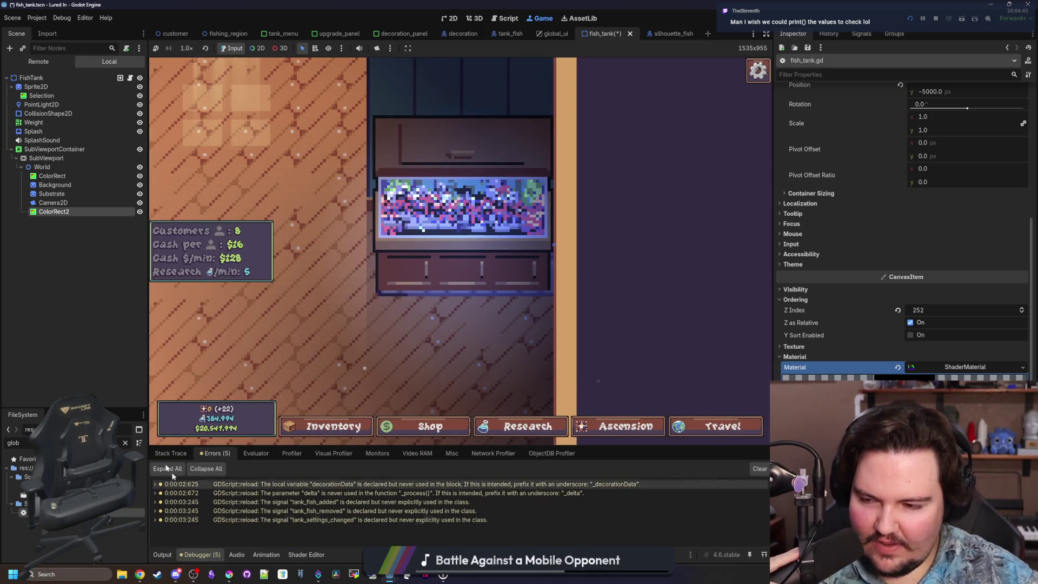
click(306, 554)
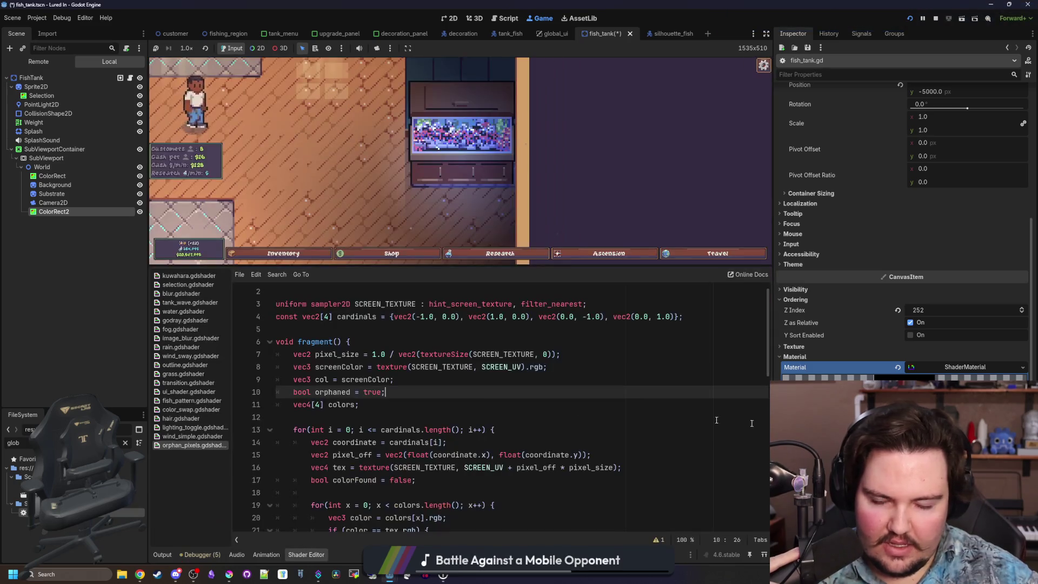
Step: Make line 13's loop read 'i < cardinals.length()', save the shader, and stop the game
click(371, 339)
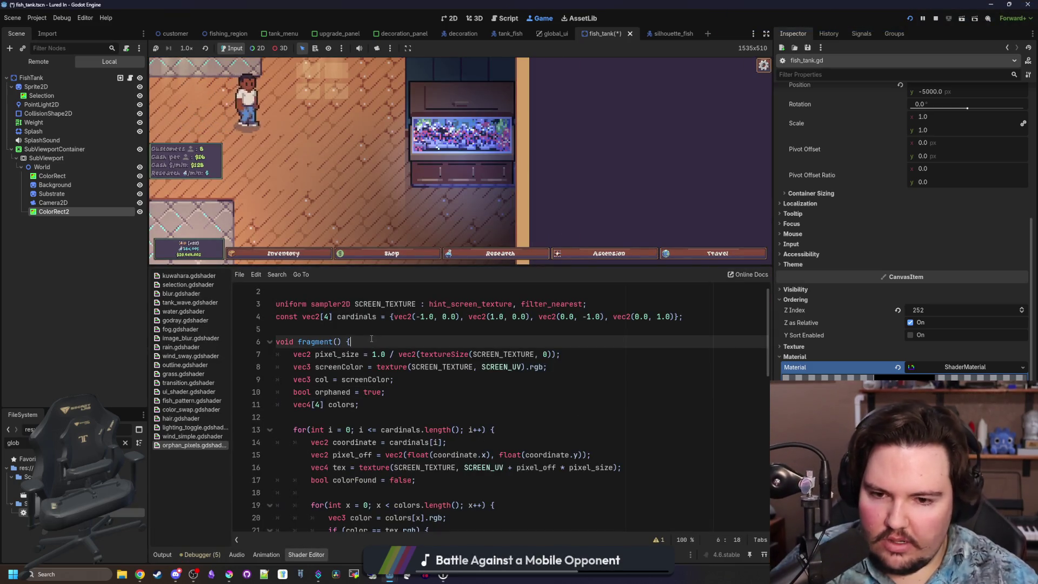
scroll(372, 339, down, 10)
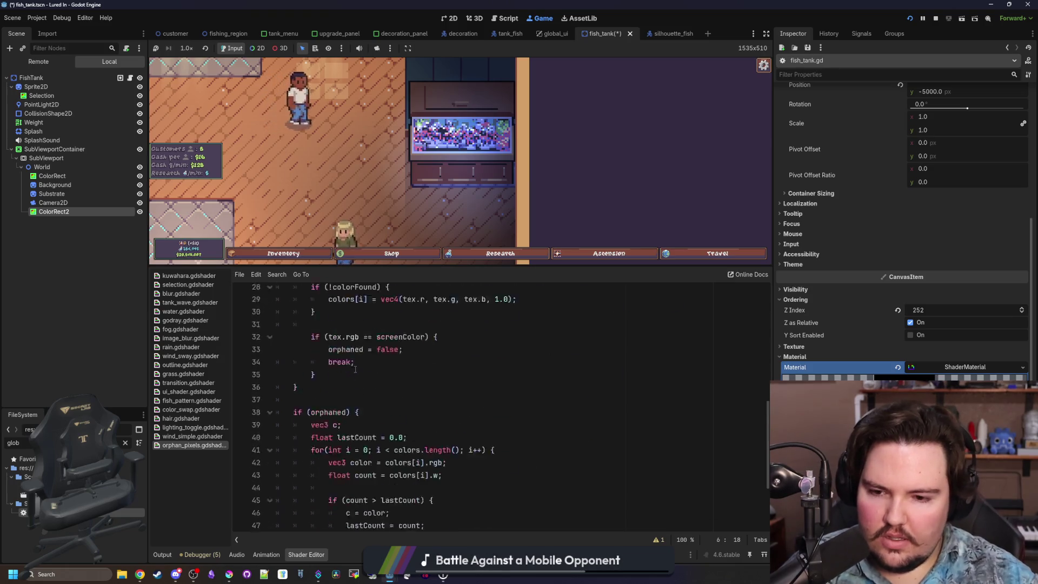
click(365, 440)
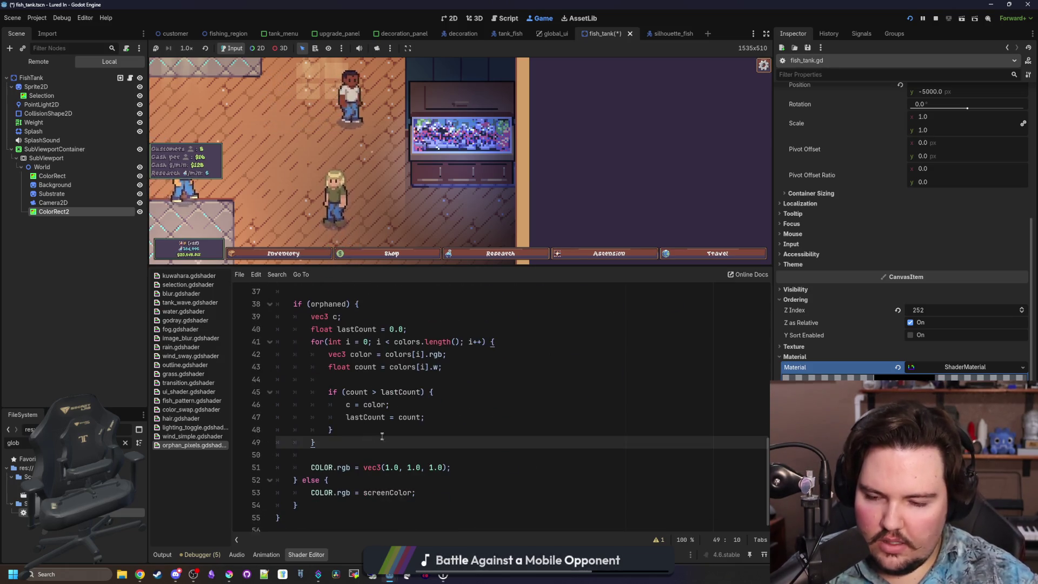
click(382, 433)
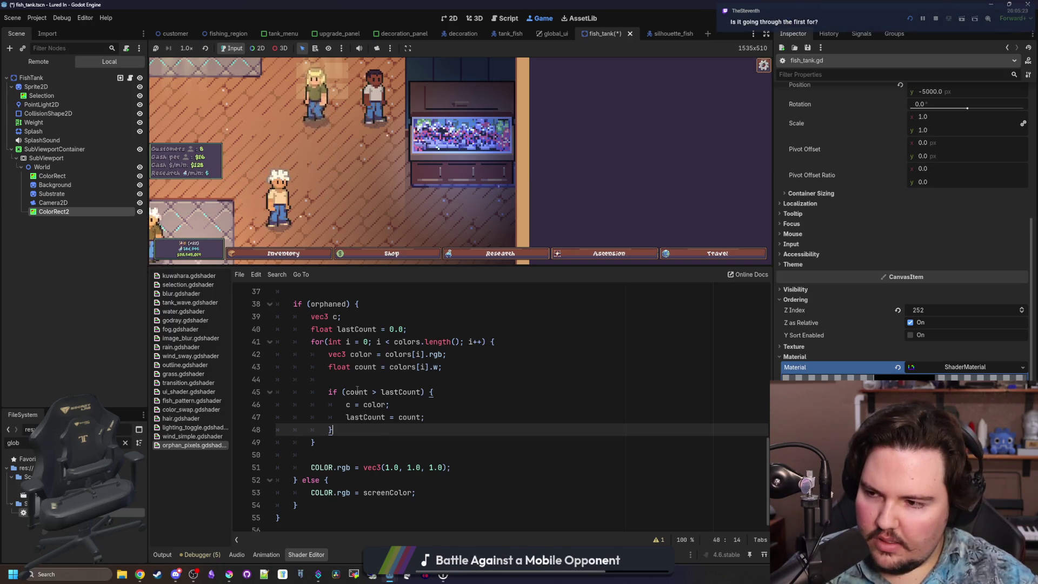
scroll(358, 390, up, 11)
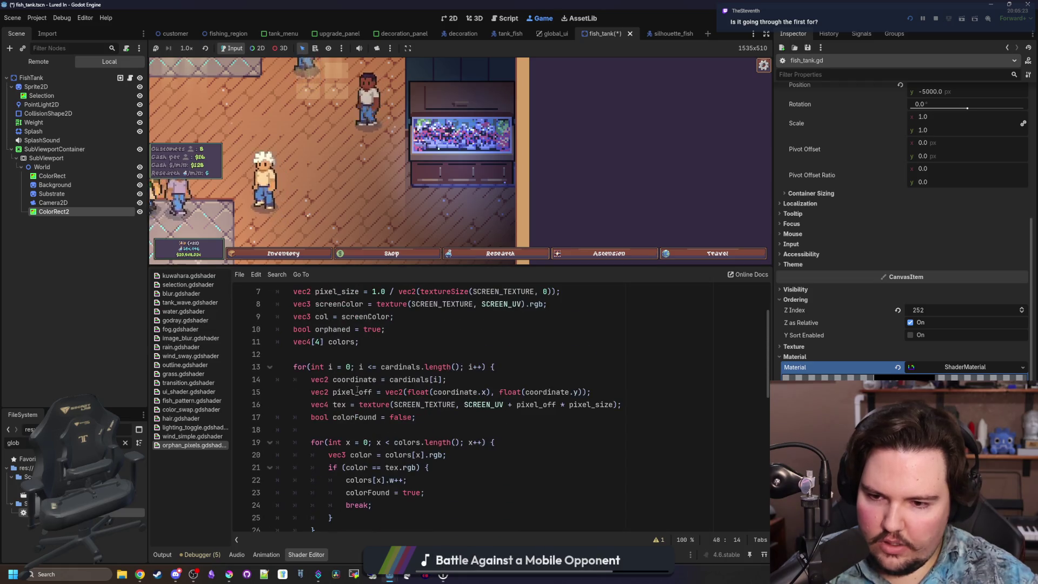
scroll(346, 429, up, 1)
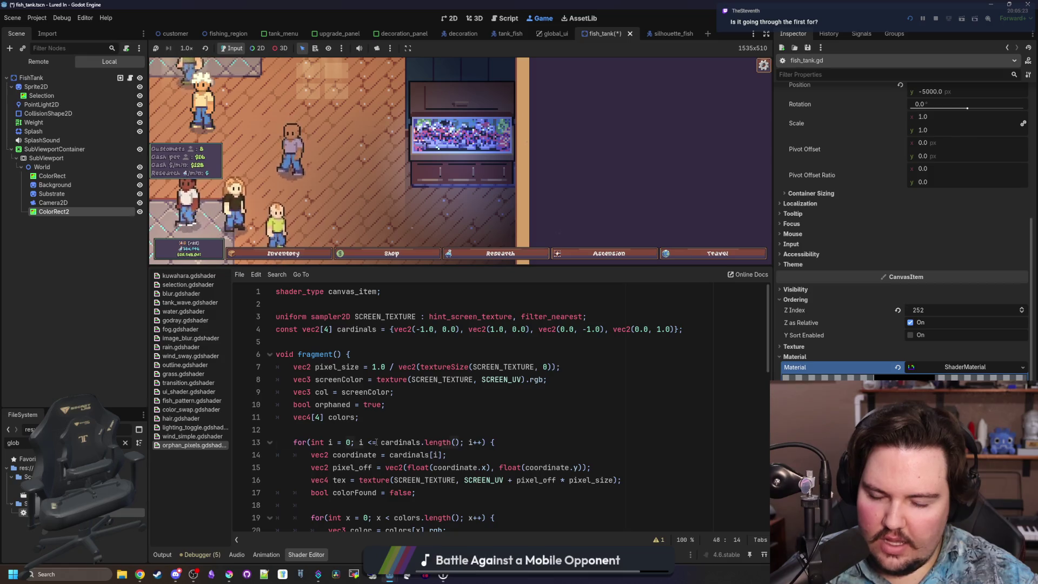
click(377, 442)
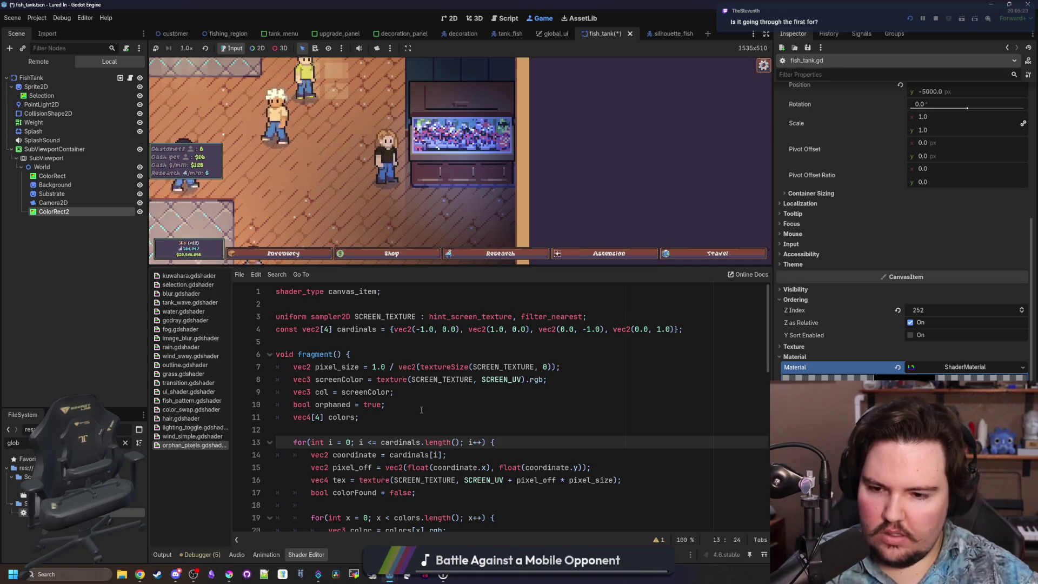
click(422, 410)
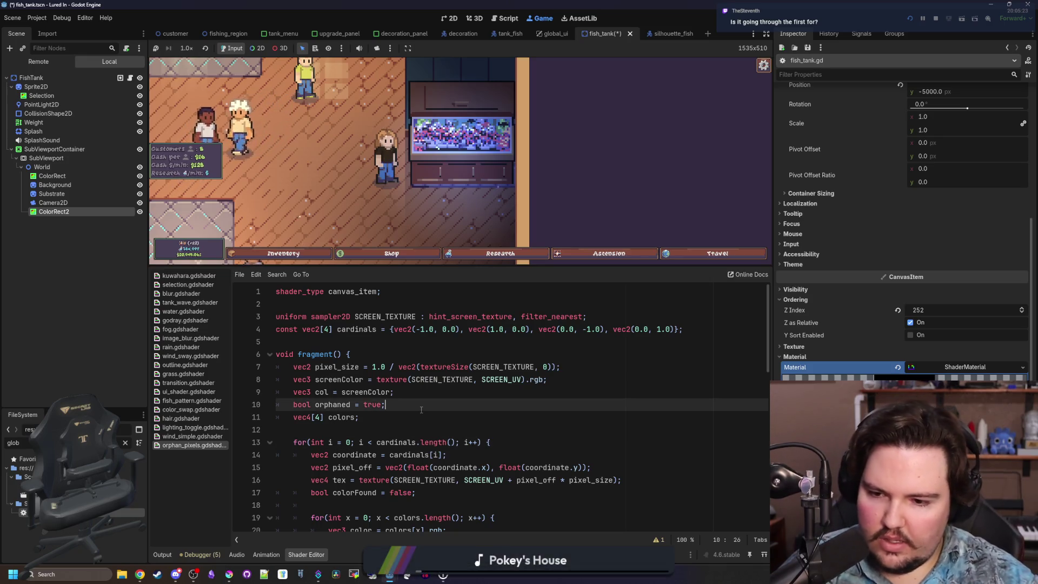
click(398, 429)
key(ctrl+s)
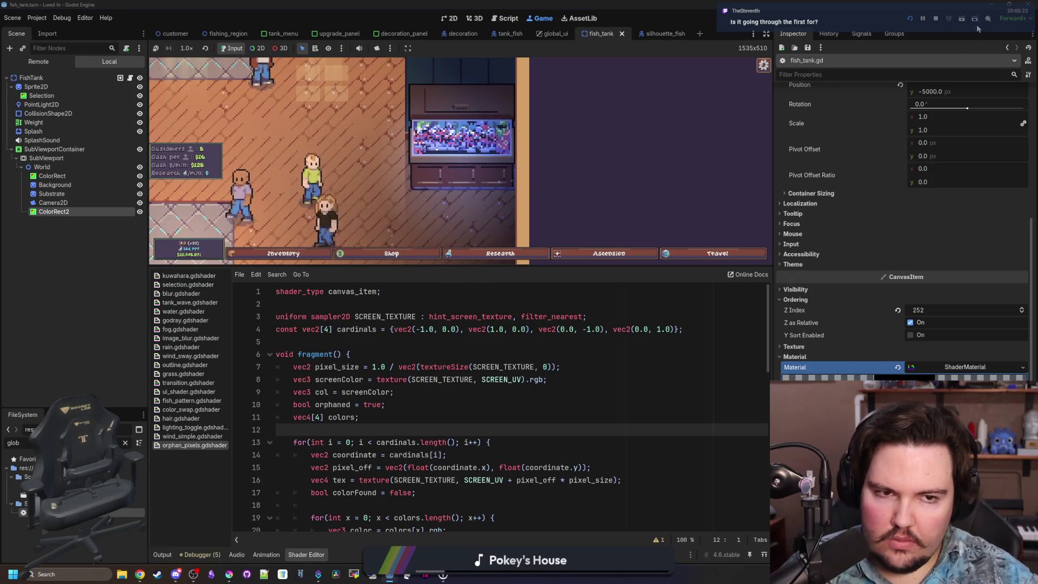
click(936, 18)
Step: Run the game to check the fixed loop, then stop it with F8 and save
click(911, 18)
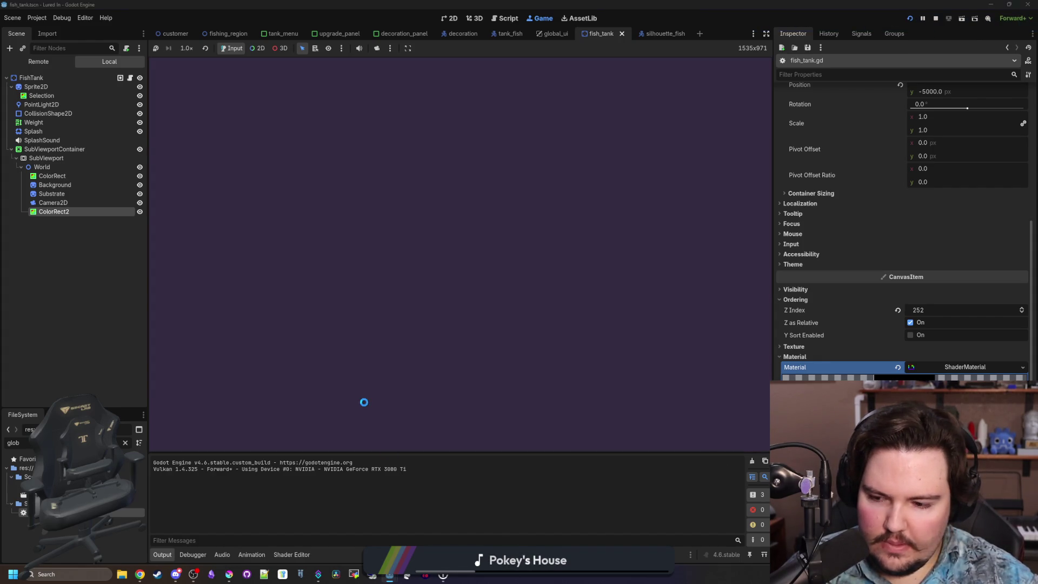
click(475, 300)
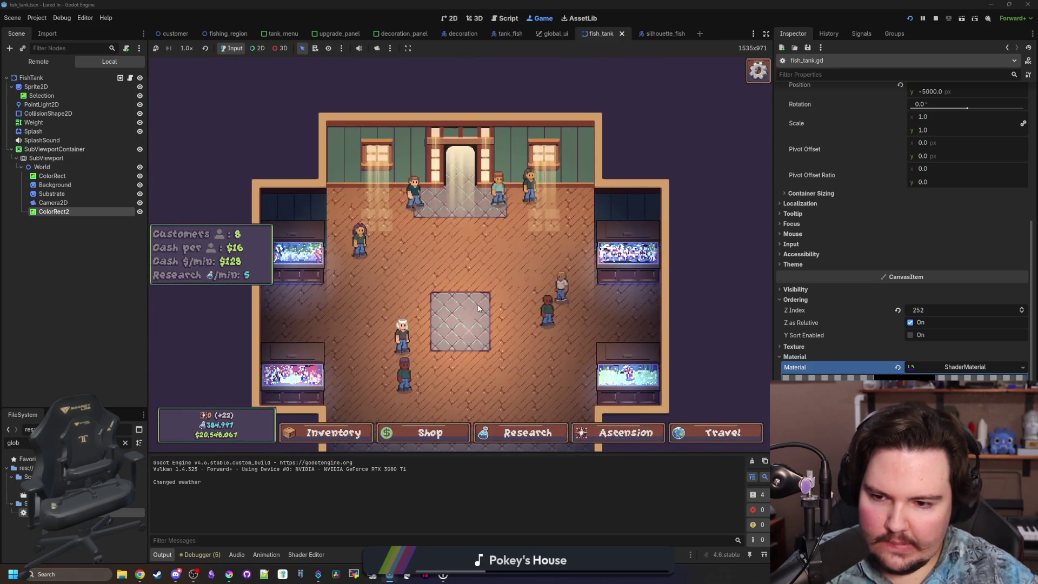
scroll(478, 308, up, 3)
scroll(478, 308, down, 4)
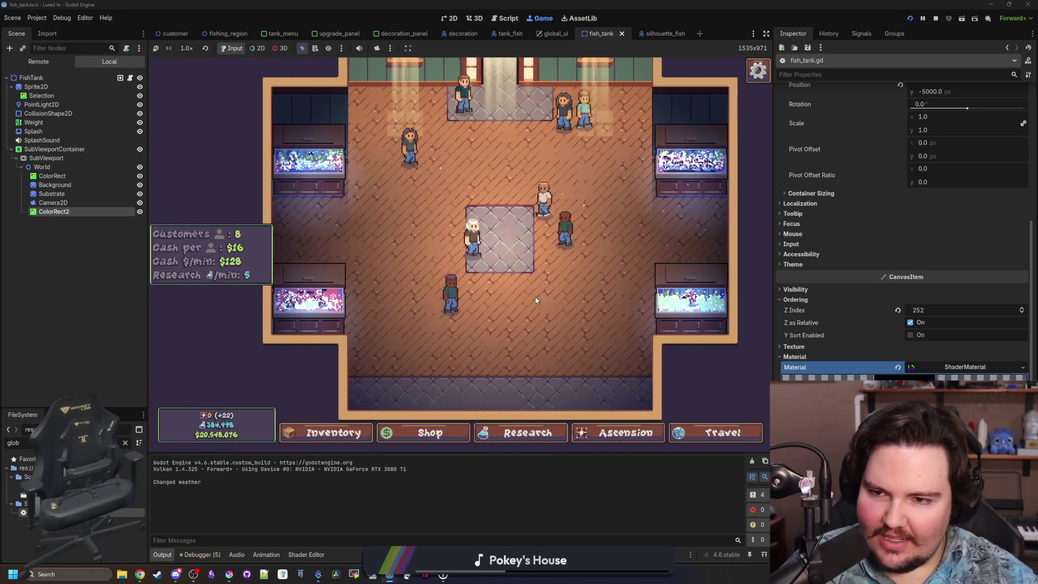
key(F8)
key(ctrl+s)
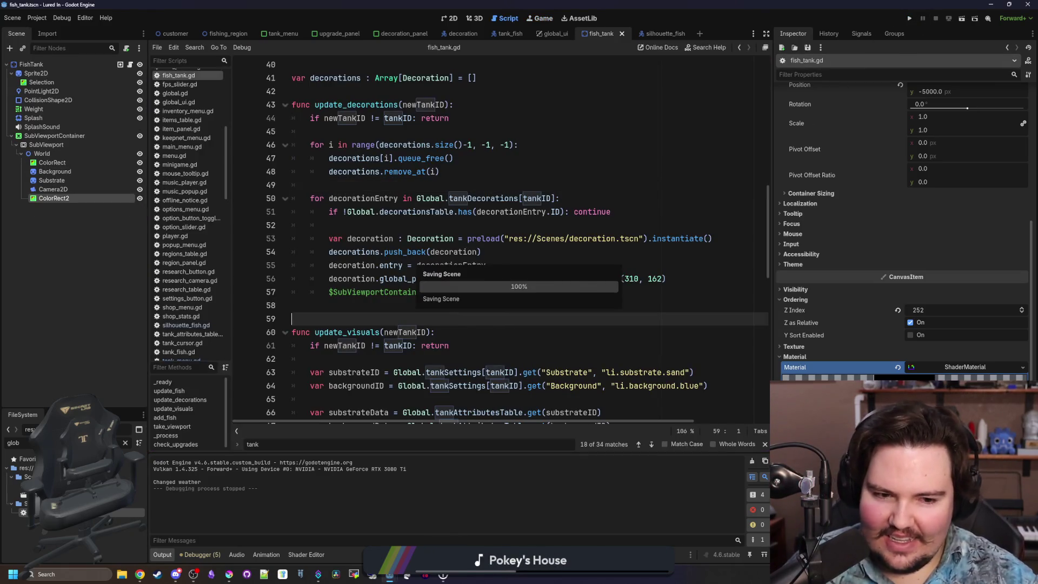
Step: Replace vec3(1.0, 1.0, 1.0) on line 51 with c and relaunch the game
click(306, 554)
scroll(380, 442, down, 10)
click(380, 443)
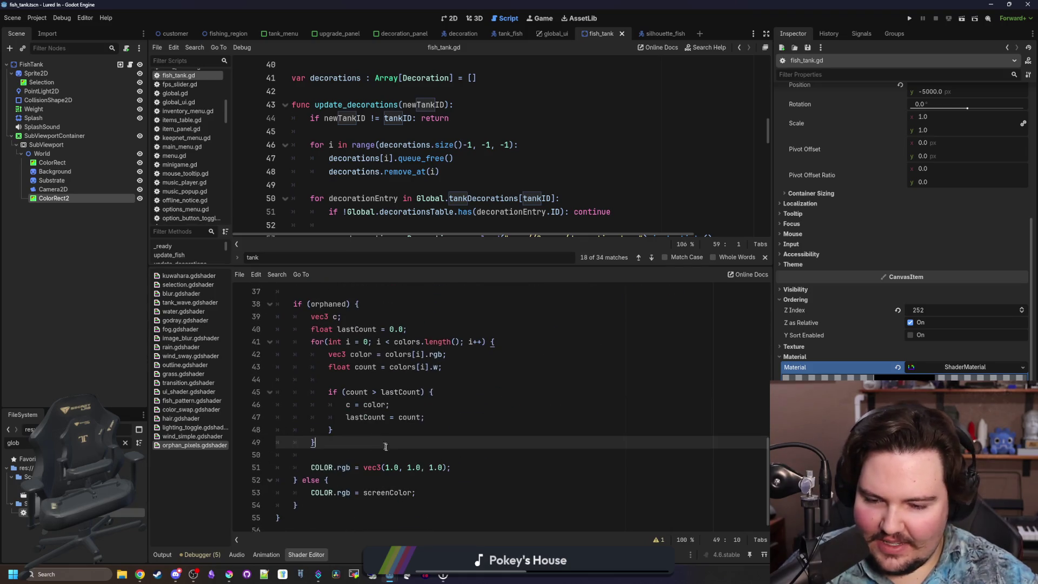
click(447, 468)
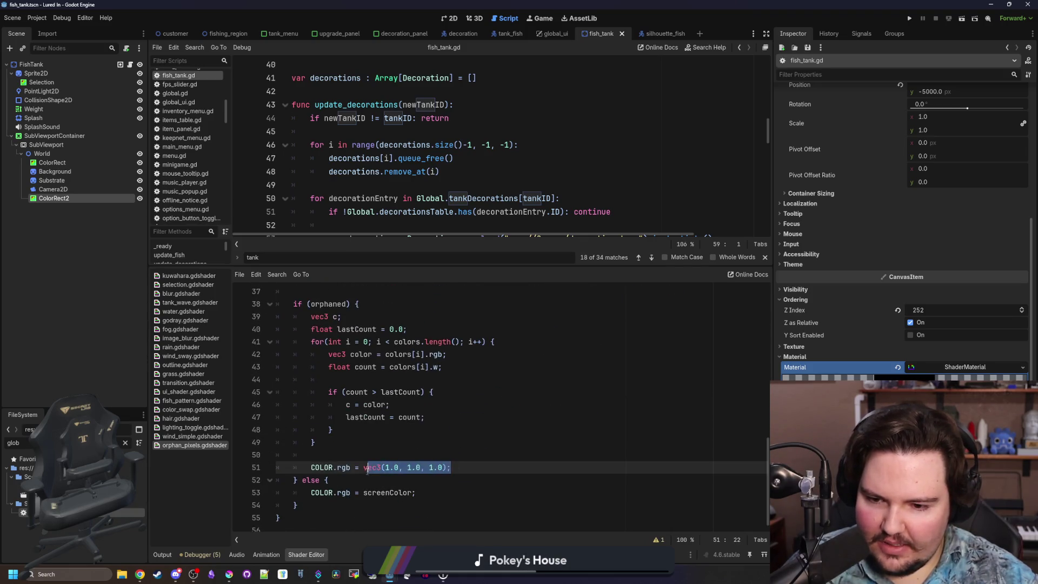
click(473, 443)
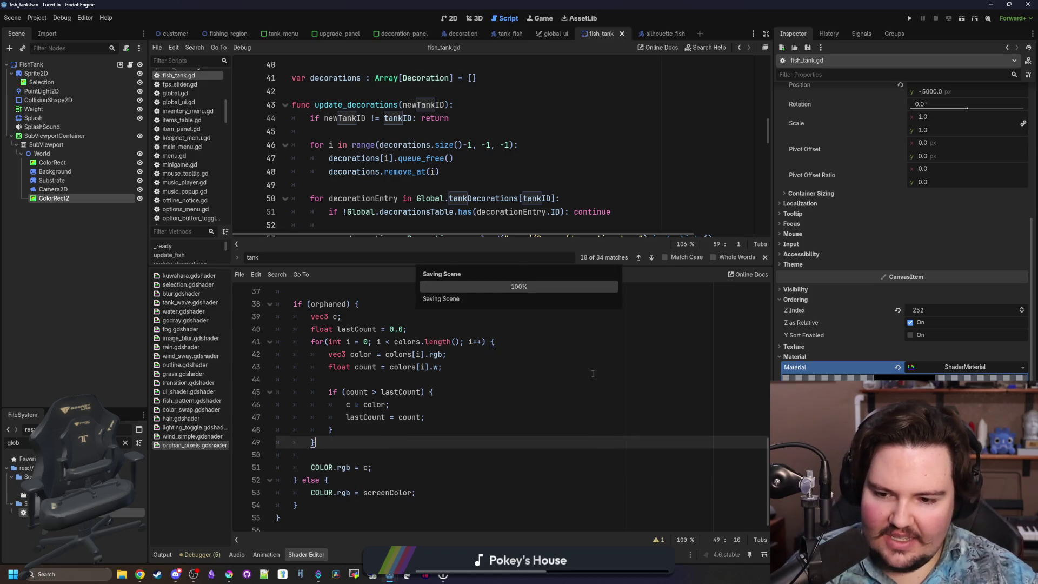
click(473, 427)
click(909, 18)
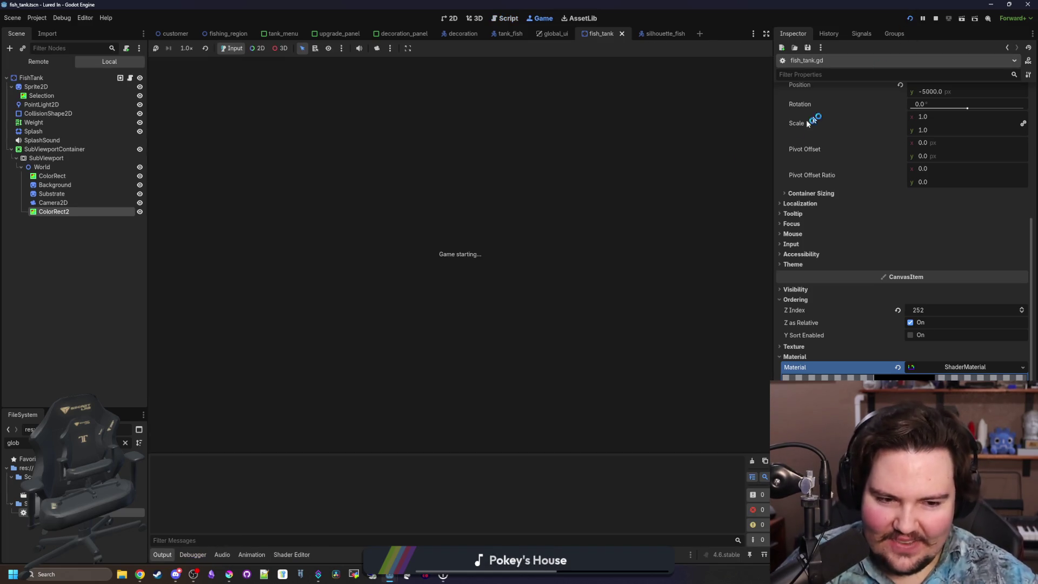
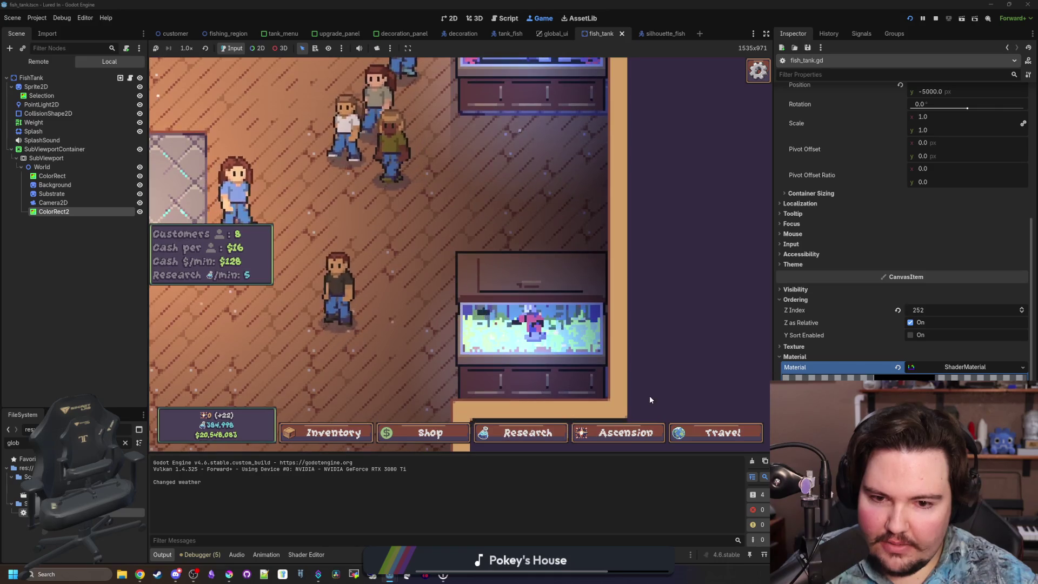
Step: Pan down the shop floor and toggle ColorRect2 repeatedly to compare tanks with and without the shader
scroll(650, 395, down, 2)
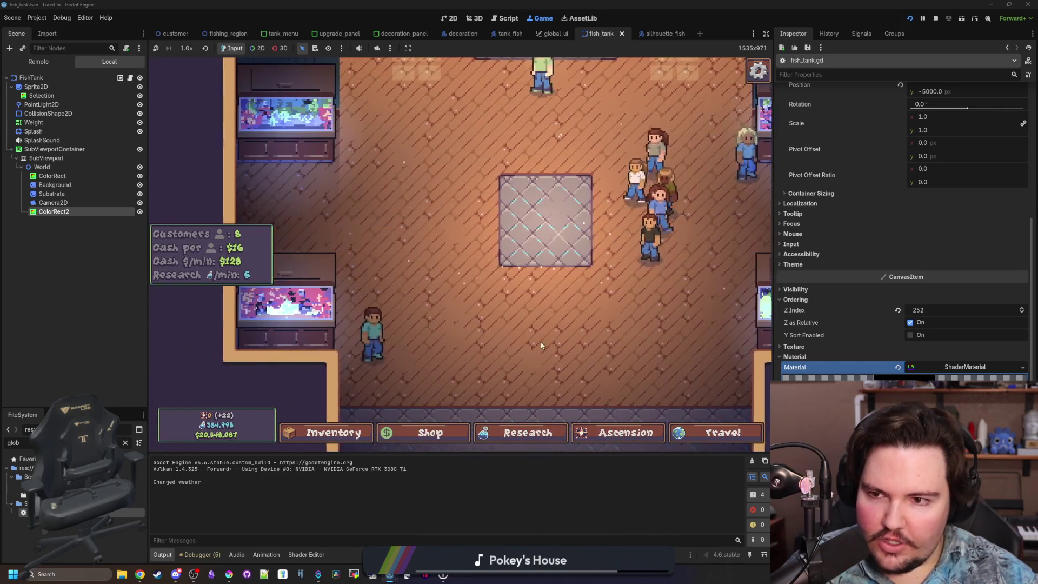
drag(560, 274, 569, 388)
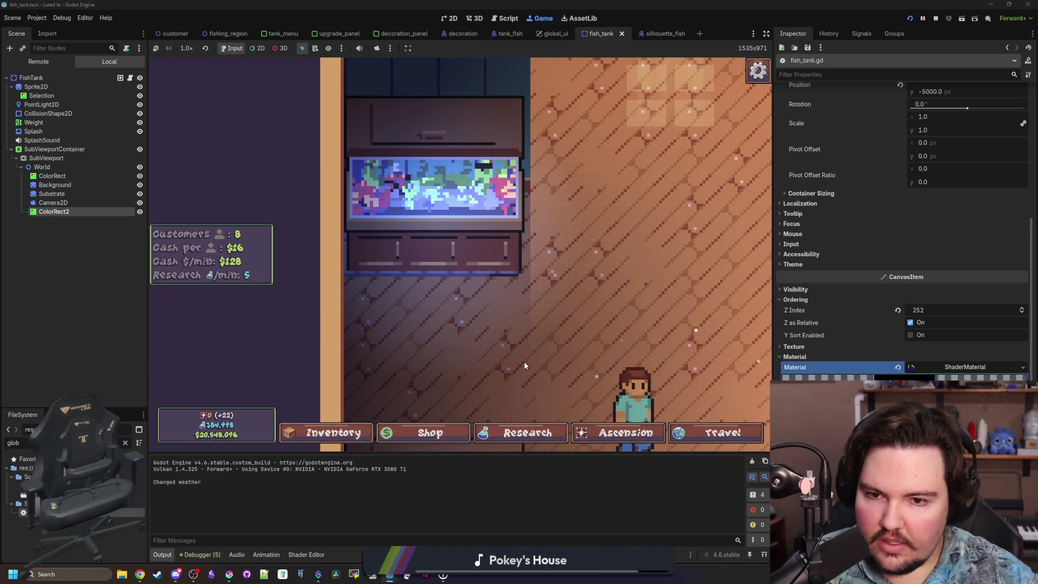
click(140, 212)
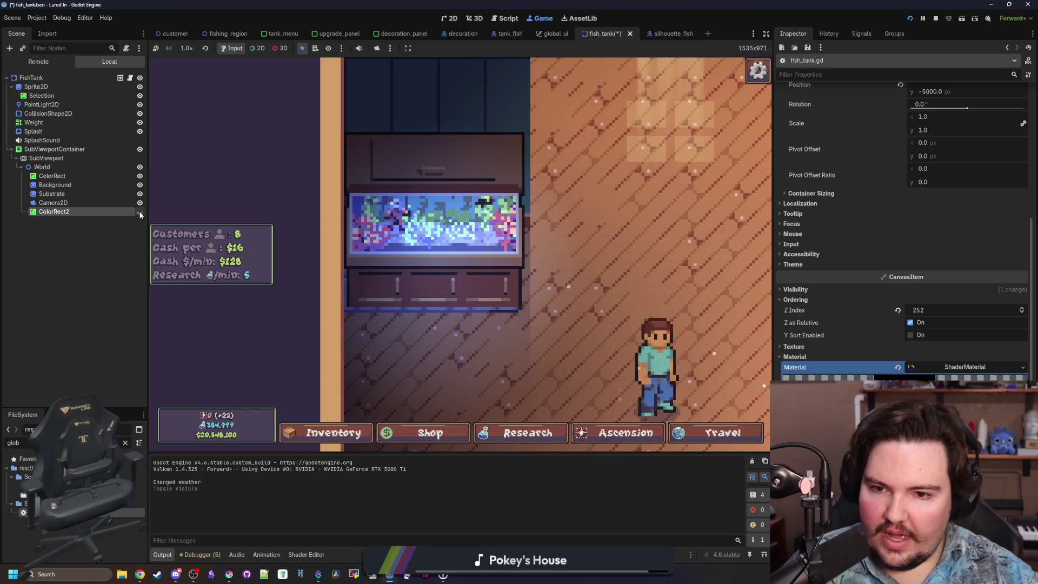
click(140, 212)
click(140, 212)
click(141, 212)
click(140, 212)
click(140, 212)
click(140, 212)
click(140, 212)
click(140, 213)
click(140, 213)
click(140, 212)
click(140, 212)
click(140, 213)
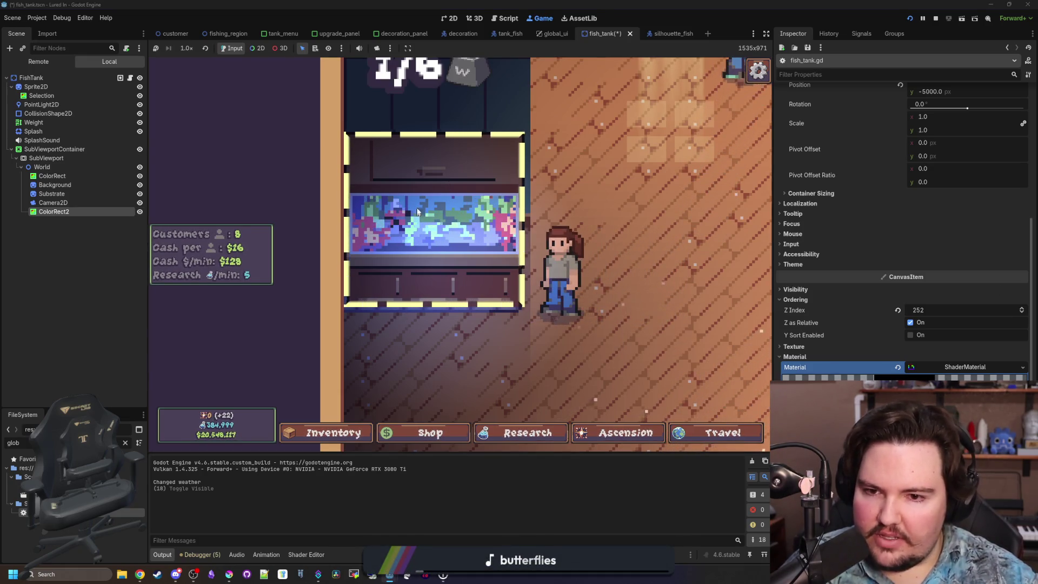
Step: Zoom in on a right-wall fish tank and flip ColorRect2's orphan-pixels overlay on and off
click(456, 251)
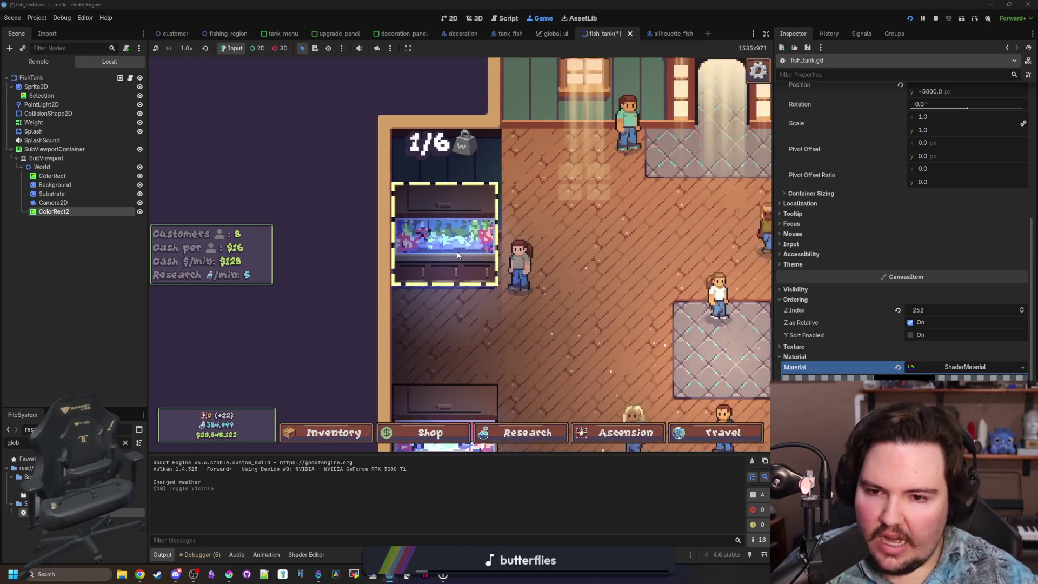
key(d)
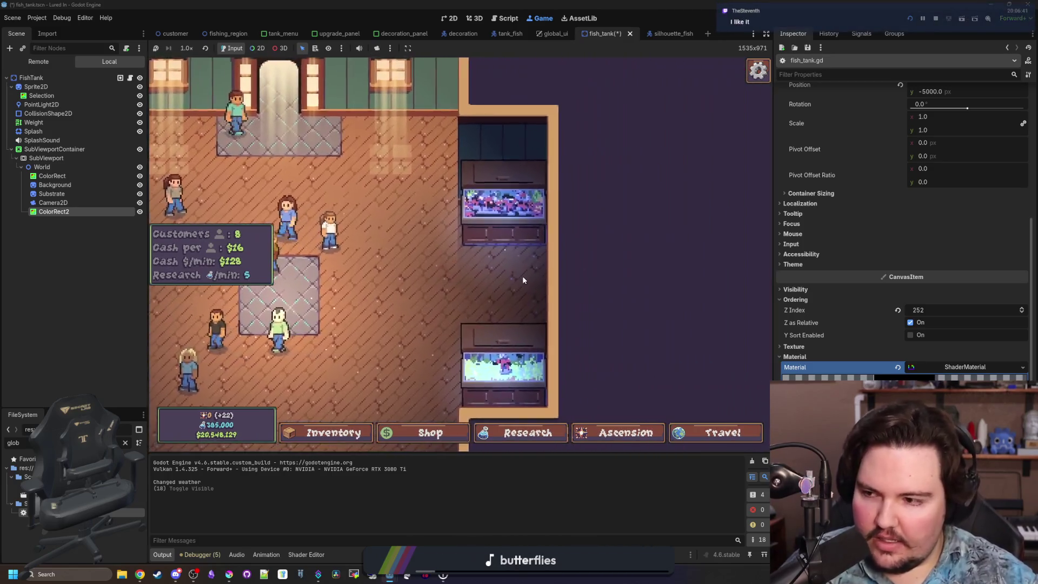
click(523, 280)
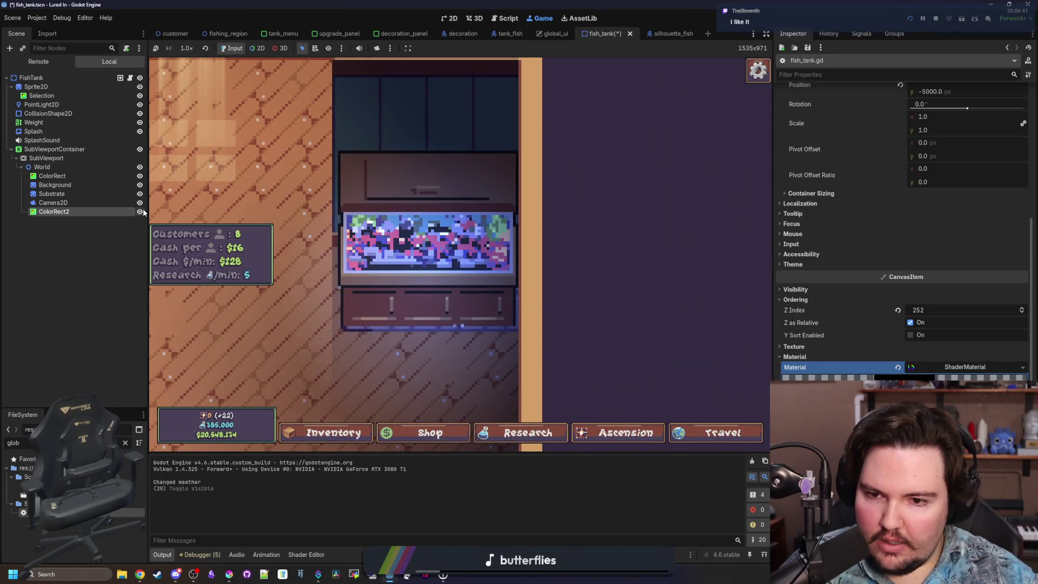
click(142, 211)
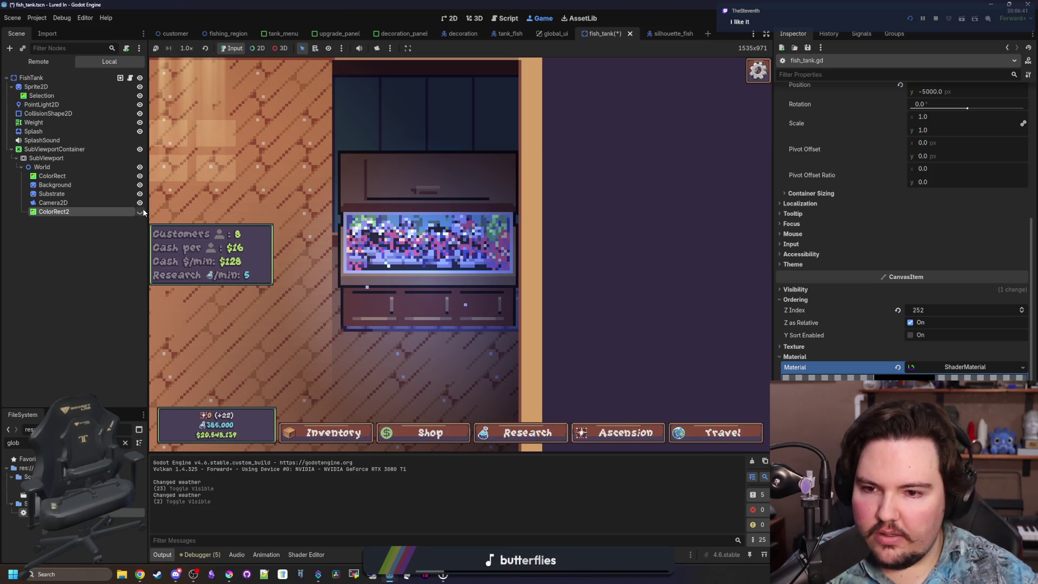
click(143, 211)
click(142, 212)
click(142, 211)
click(143, 211)
click(142, 211)
click(142, 211)
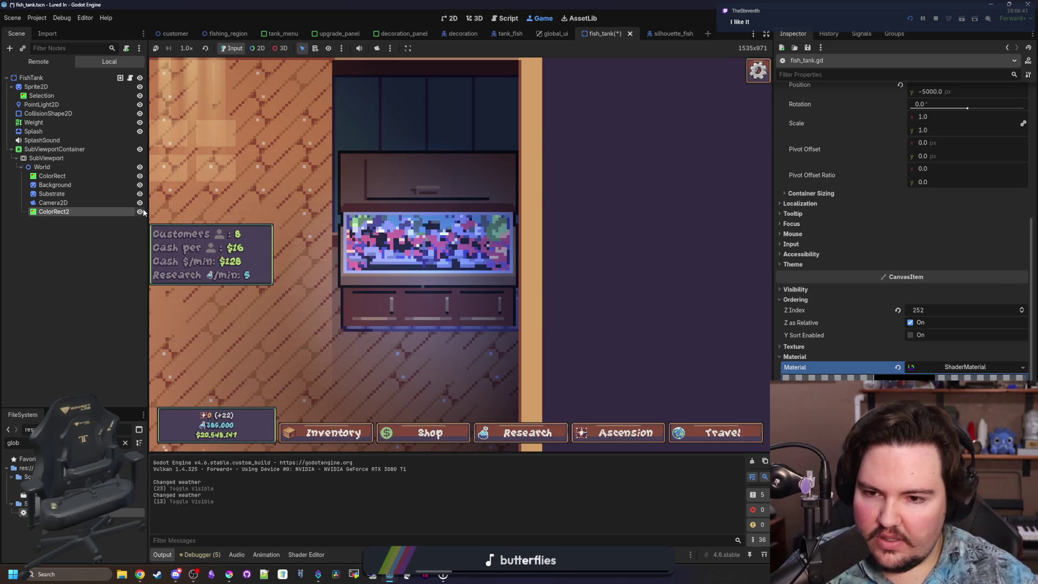
click(142, 211)
click(142, 211)
click(142, 212)
click(143, 211)
click(142, 211)
click(143, 211)
click(143, 212)
click(143, 212)
click(143, 212)
click(144, 212)
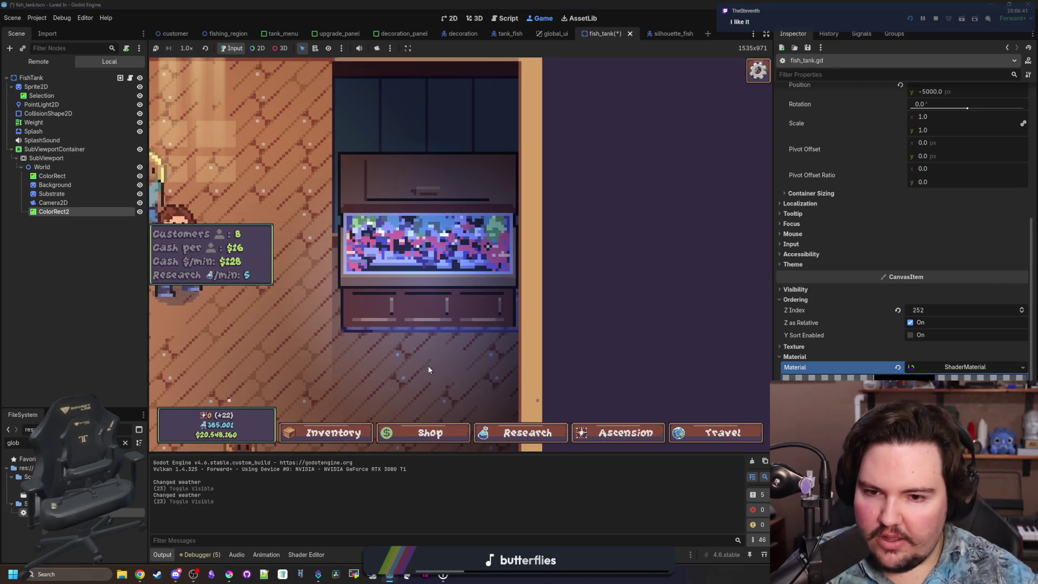
Step: Toggle ColorRect2 a few more times, then select it to edit orphan_pixels.gdshader
mouse_move(415, 292)
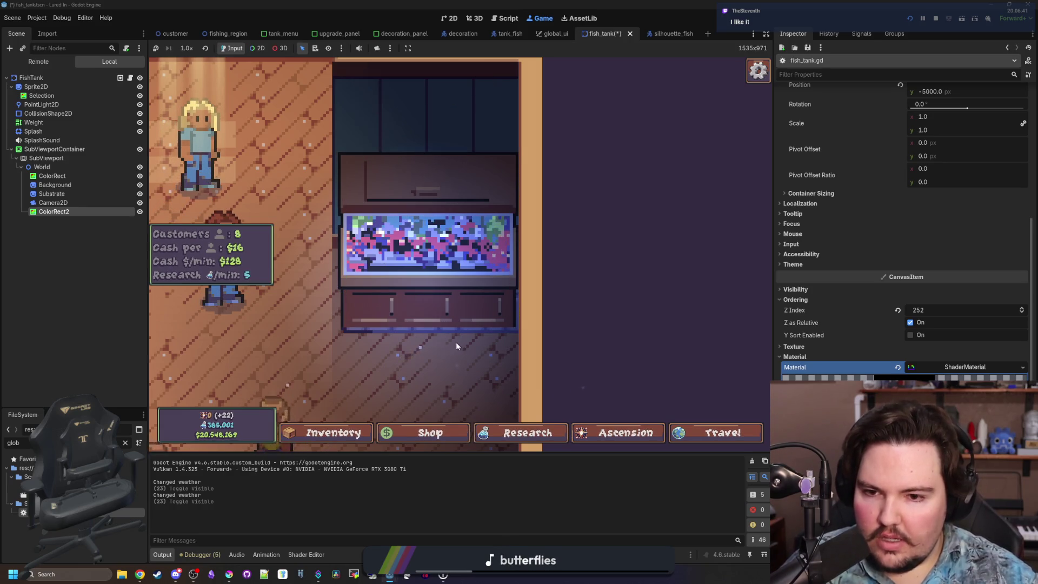
scroll(456, 342, down, 2)
scroll(451, 314, down, 5)
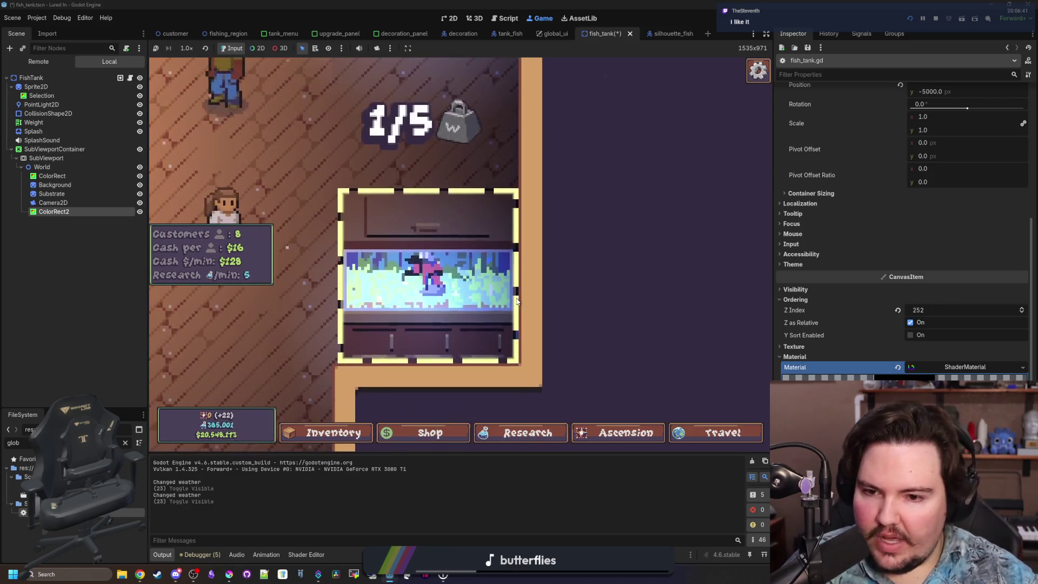
scroll(480, 311, down, 1)
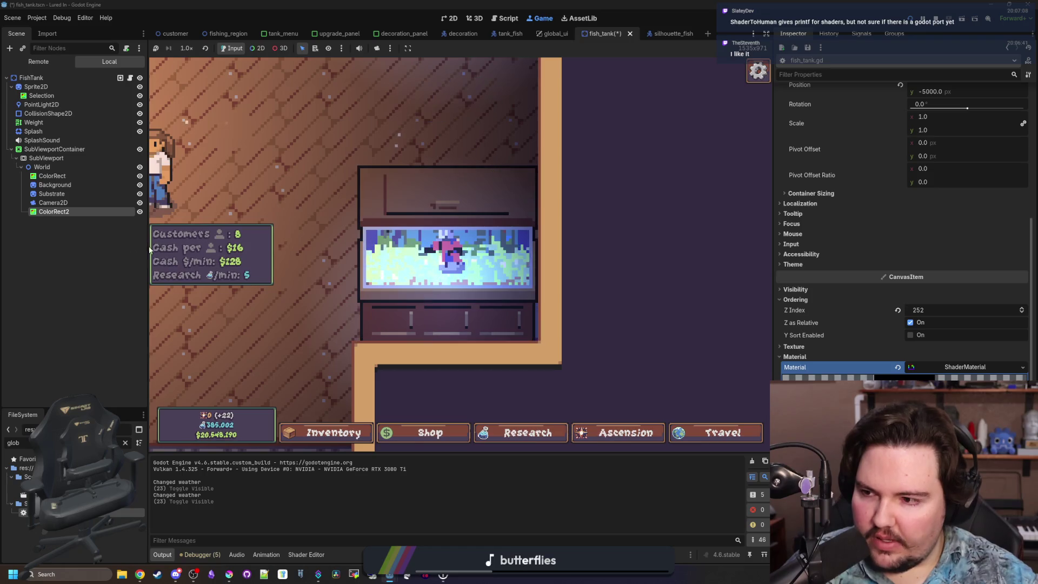
click(141, 213)
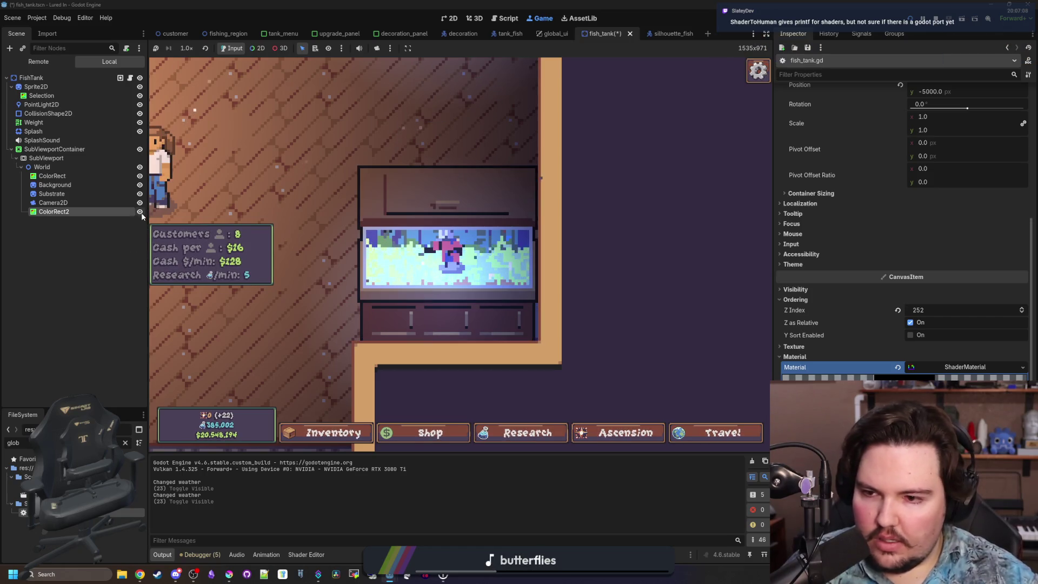
double_click(141, 213)
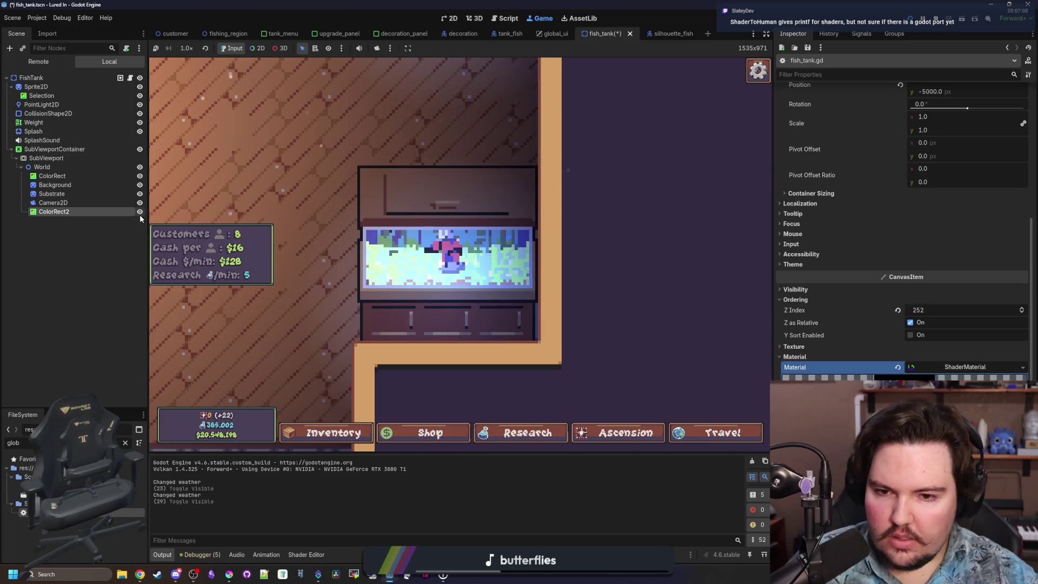
click(139, 213)
click(140, 212)
click(139, 212)
click(139, 213)
click(140, 212)
click(140, 212)
click(140, 212)
click(139, 213)
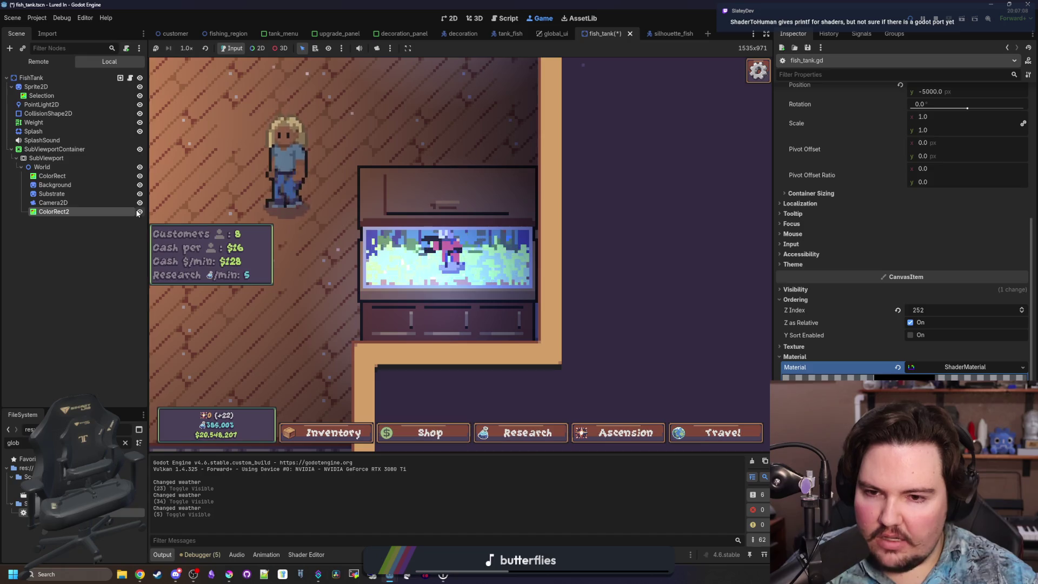
click(64, 212)
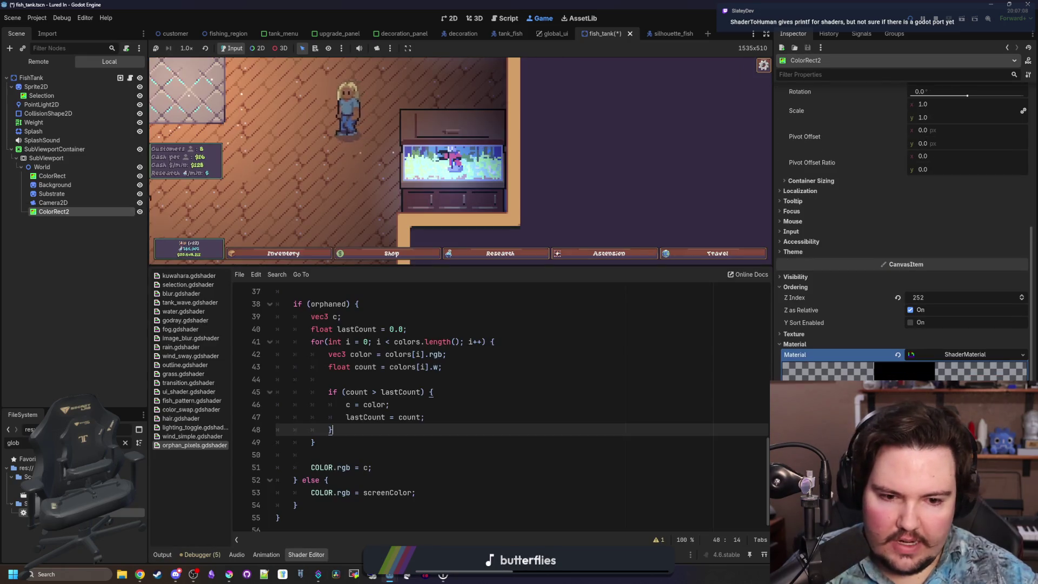
Step: Copy ColorRect2 and paste the duplicate, ColorRect3, under the World node
scroll(903, 217, down, 2)
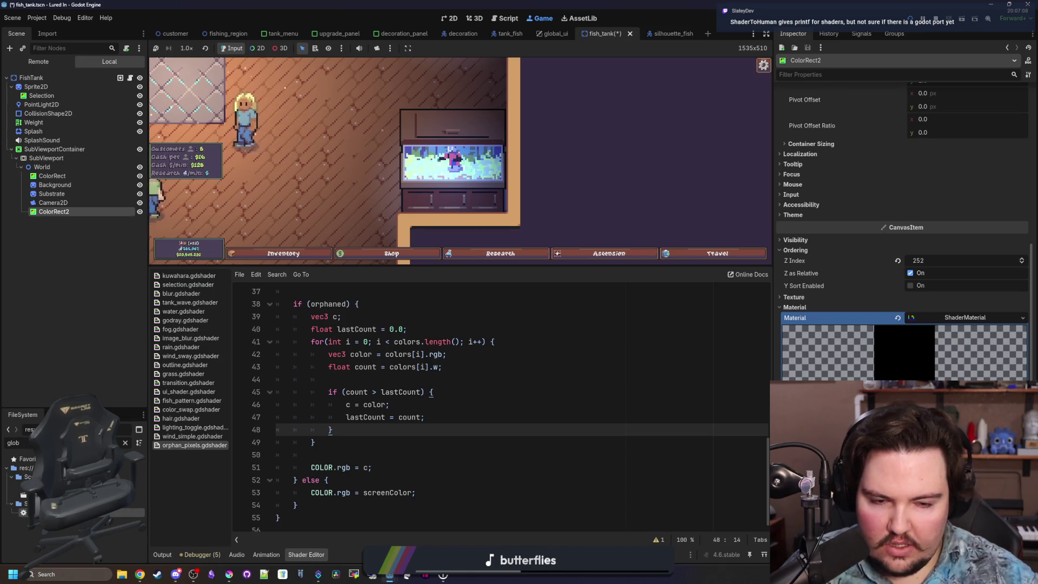
scroll(903, 217, up, 2)
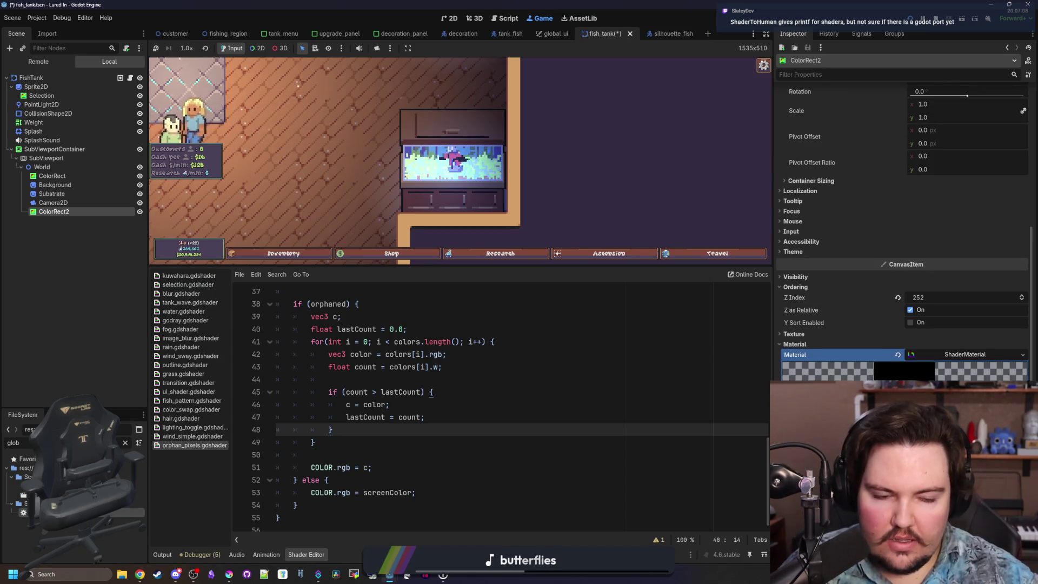
right_click(58, 211)
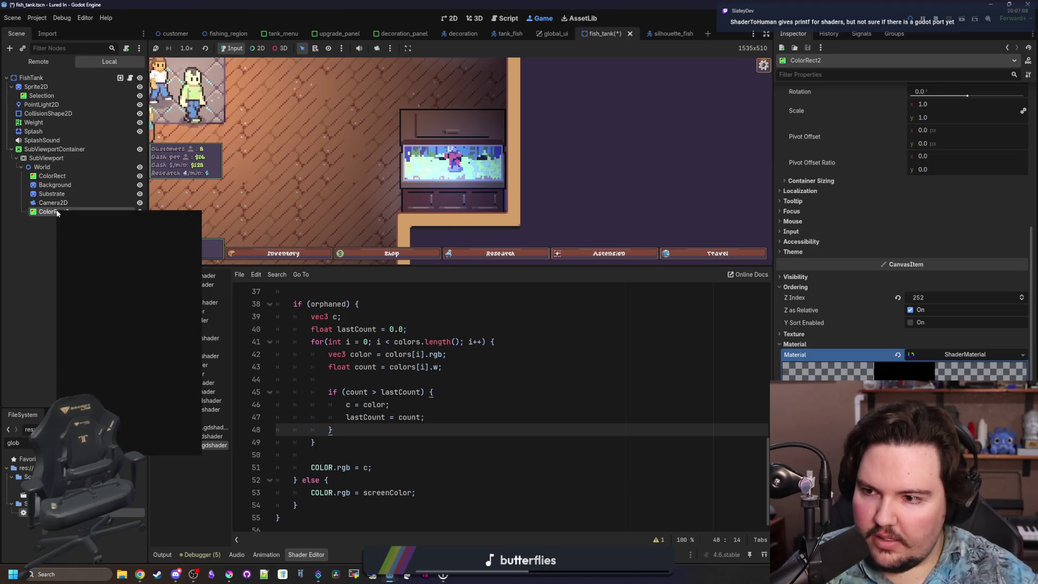
click(43, 167)
right_click(53, 167)
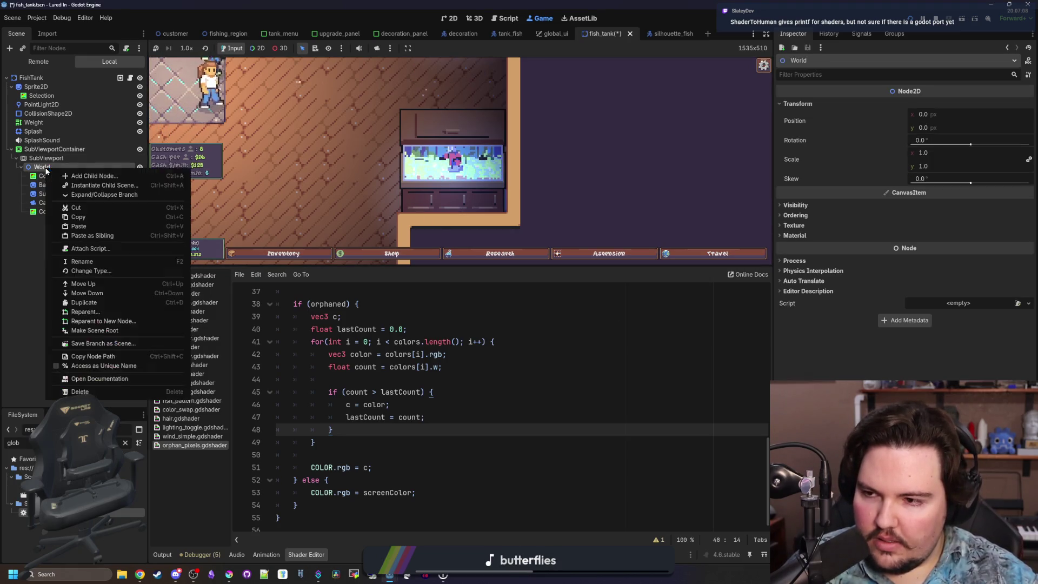
click(94, 236)
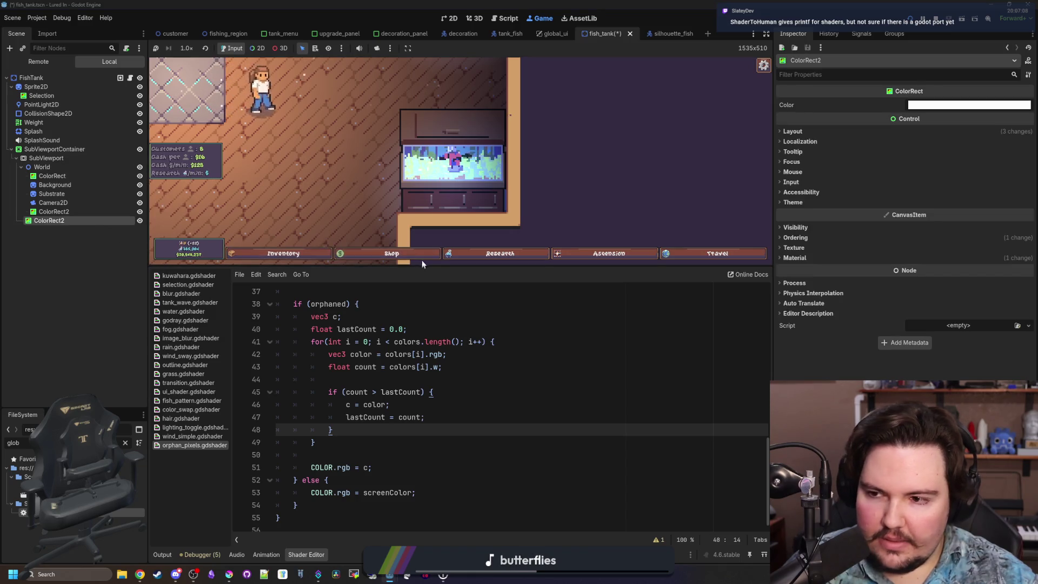
drag(59, 222, 86, 213)
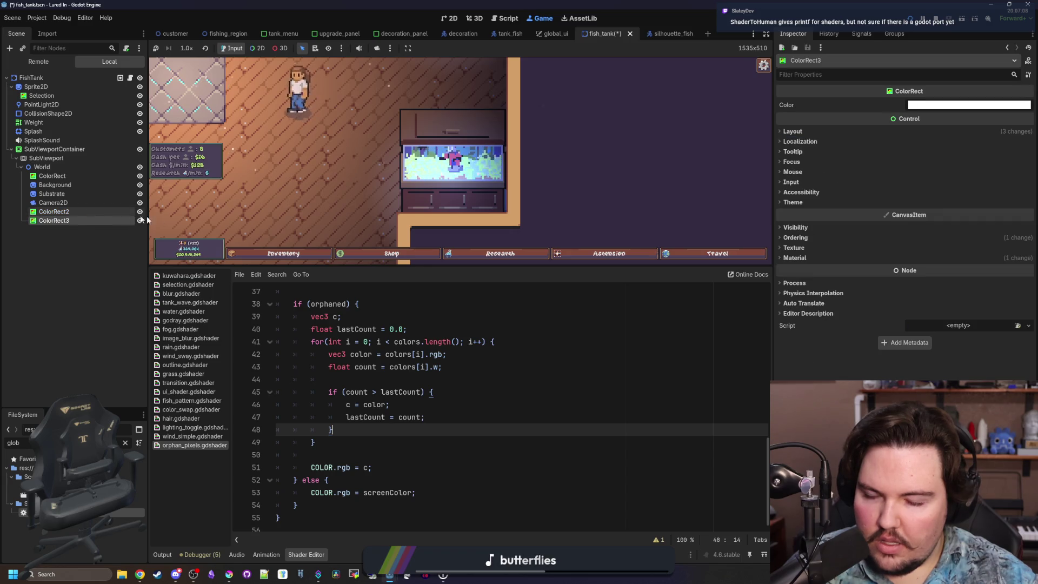
Step: Check ColorRect3's Z Index of 253 under Ordering, then stop and rerun the game
click(811, 239)
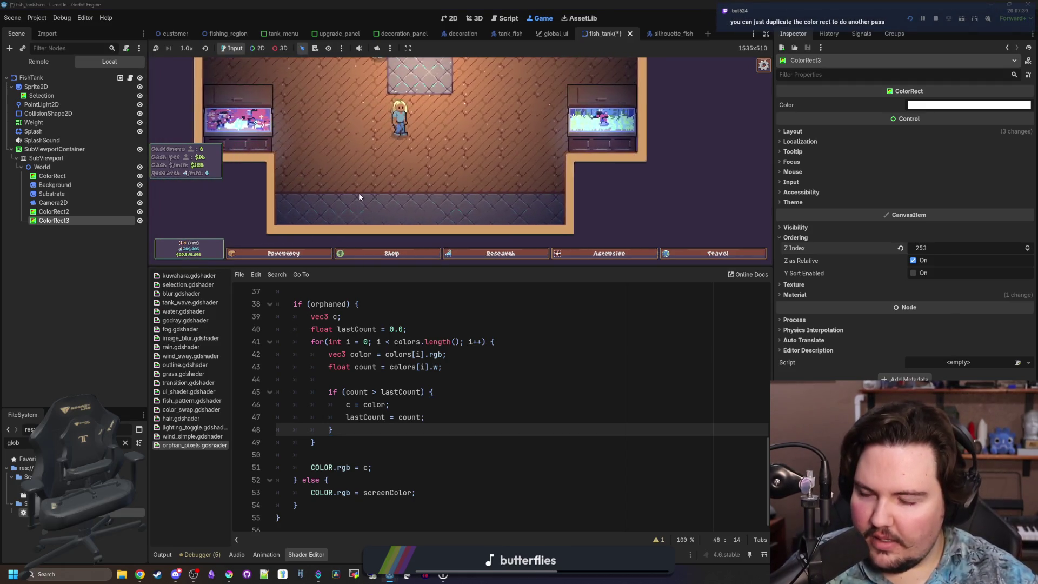
click(936, 18)
click(909, 18)
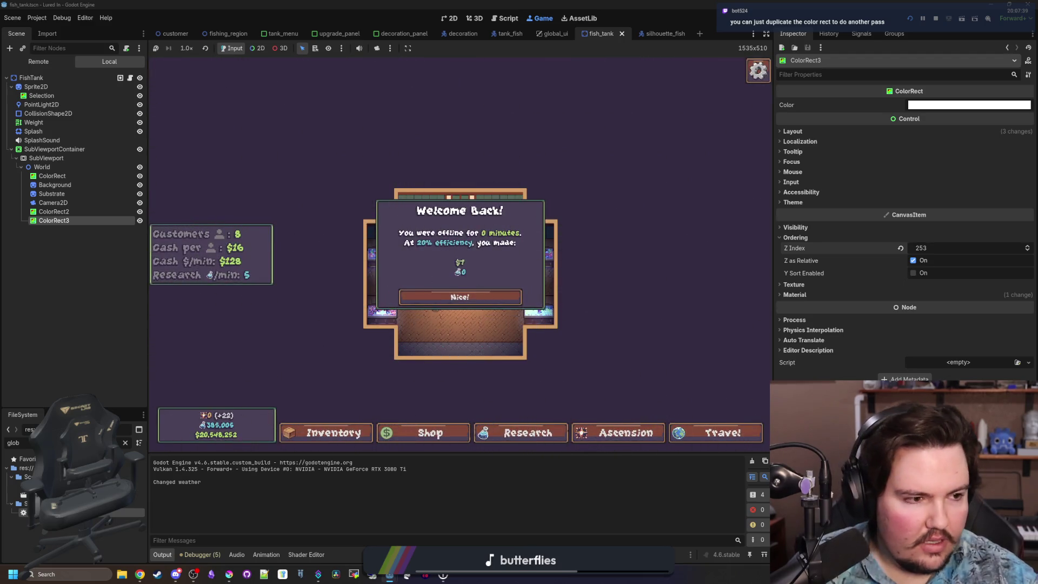
Step: Search the web for 'shadertohuman' and open the ShaderToHuman GitHub repository
key(alt+Tab)
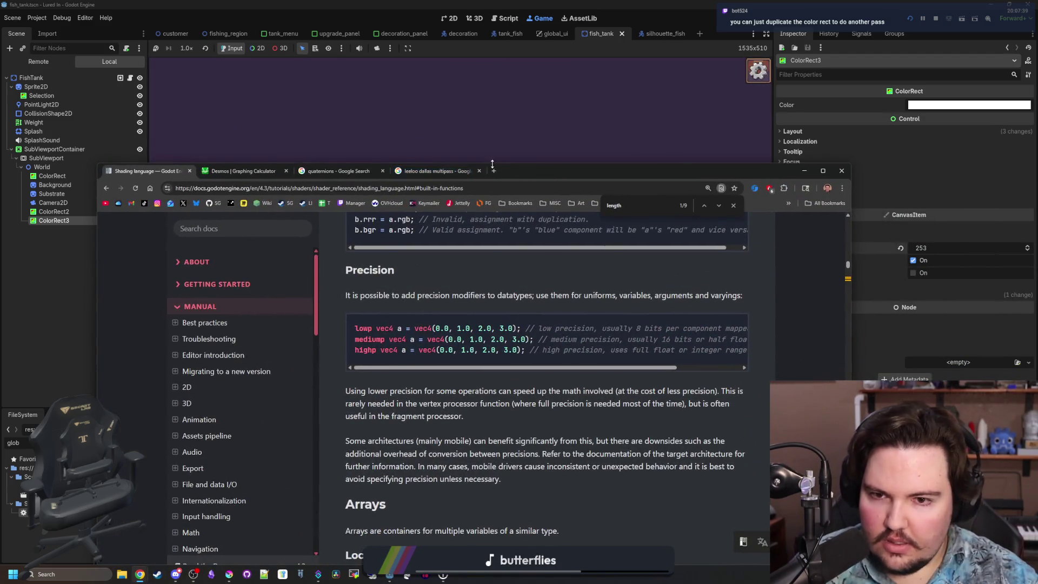
click(494, 171)
text(shadertohuman)
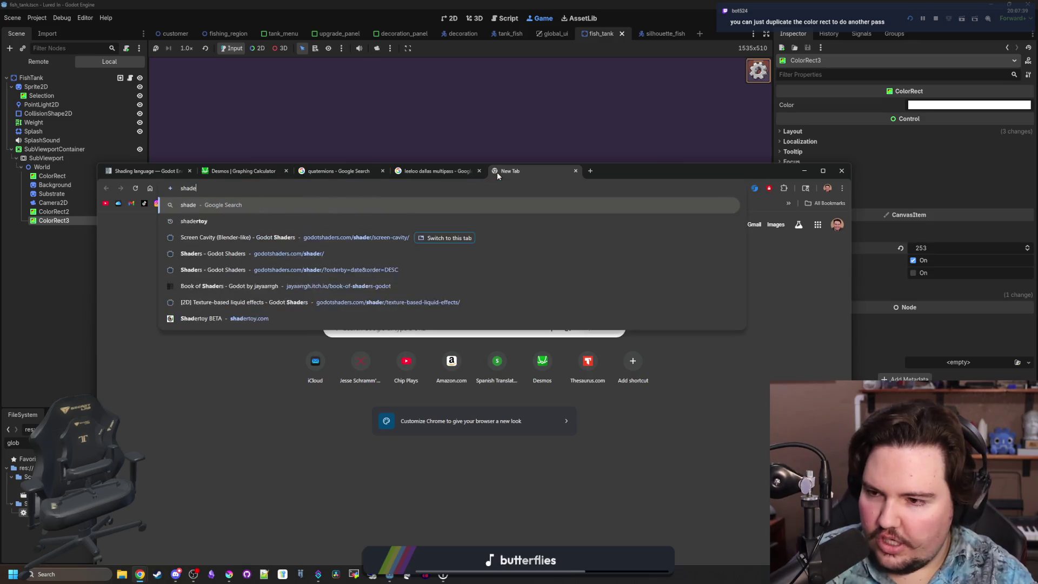
key(Return)
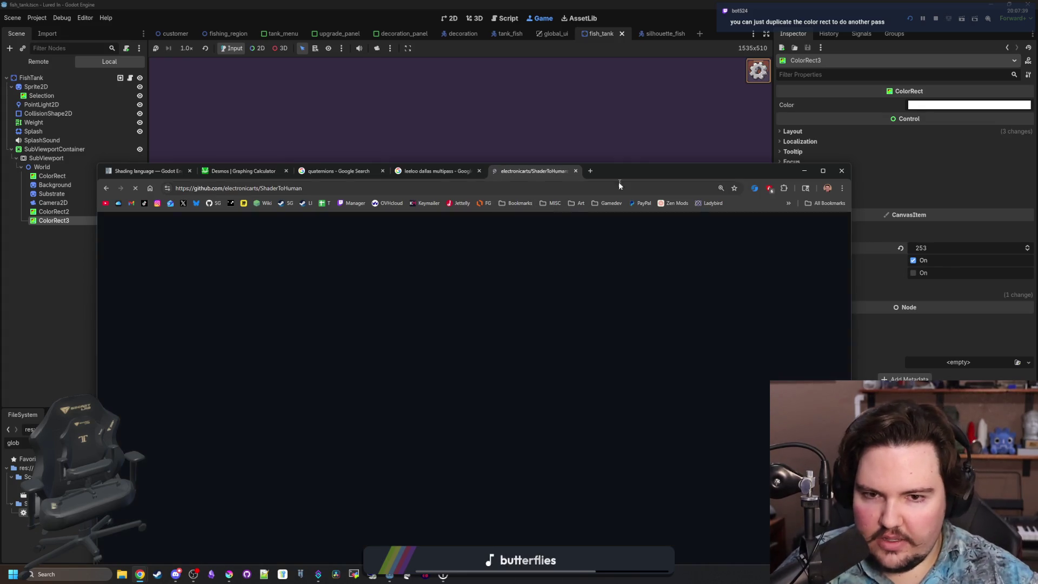
double_click(619, 174)
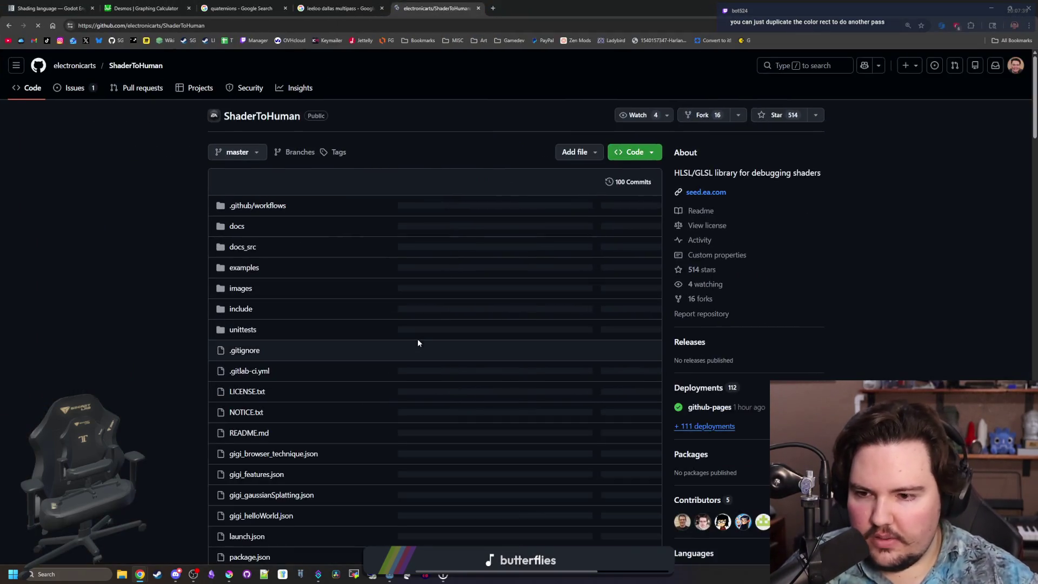
Step: Scroll through the ShaderToHuman README and back up, then return to Godot
scroll(418, 339, down, 5)
scroll(417, 343, down, 3)
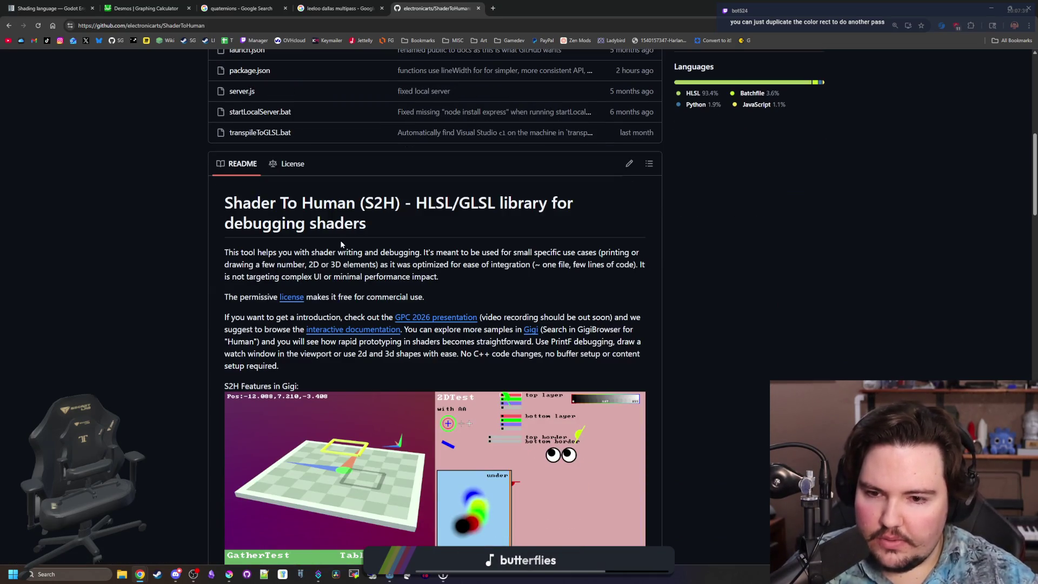
scroll(580, 322, down, 4)
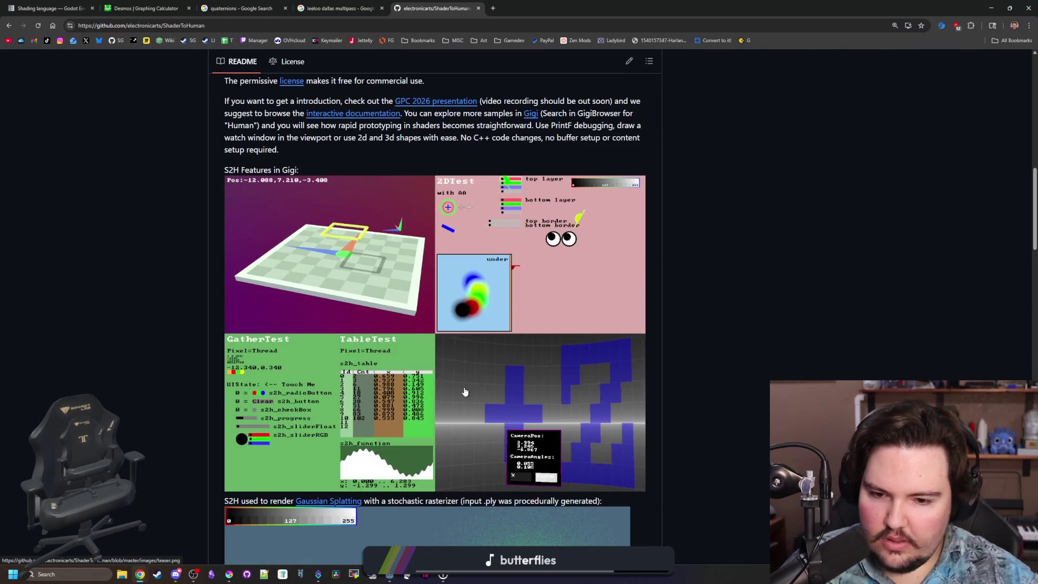
scroll(465, 392, down, 9)
scroll(464, 392, down, 8)
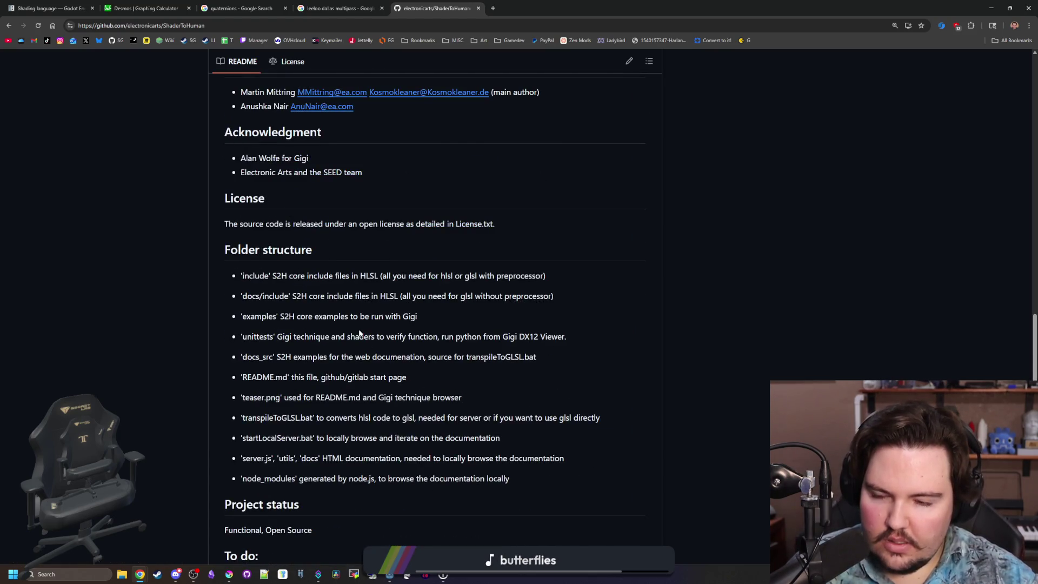
scroll(359, 333, down, 16)
scroll(359, 333, down, 4)
scroll(564, 198, up, 20)
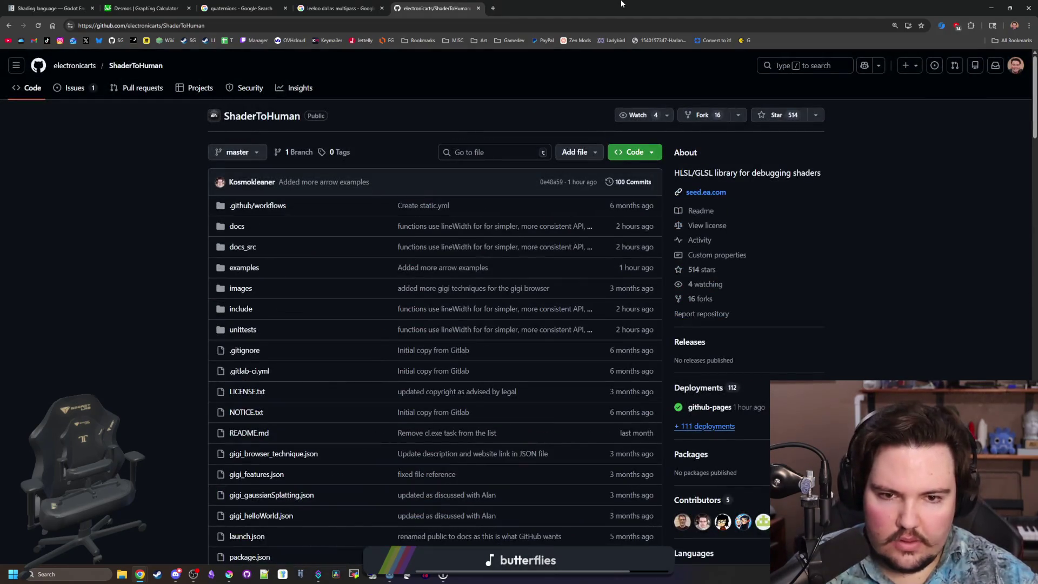
key(alt+Tab)
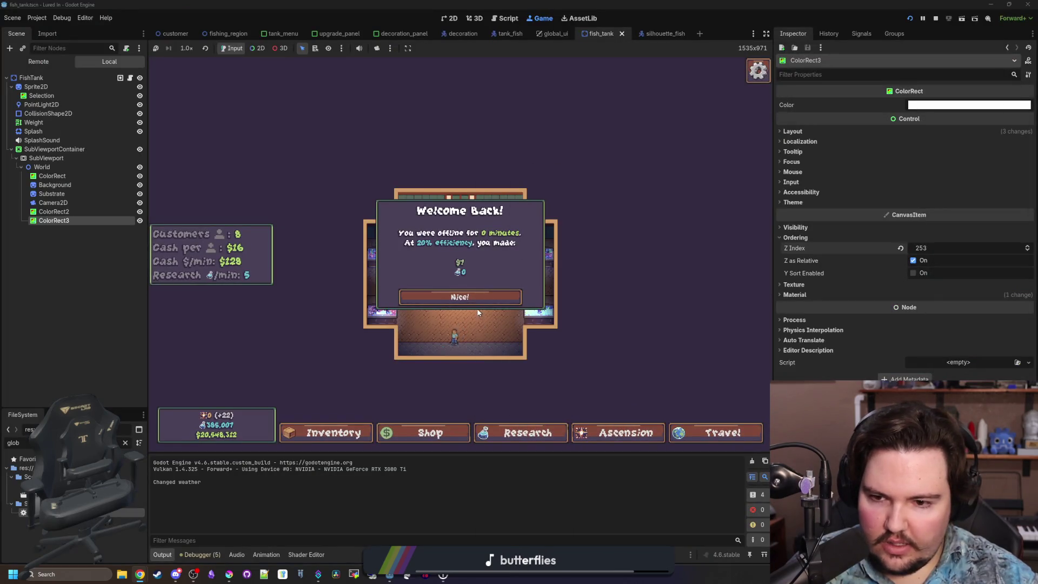
Step: Accept the Welcome Back popup with Nice!, then toggle ColorRect3's overlay several times on the tank
click(478, 299)
scroll(494, 303, up, 5)
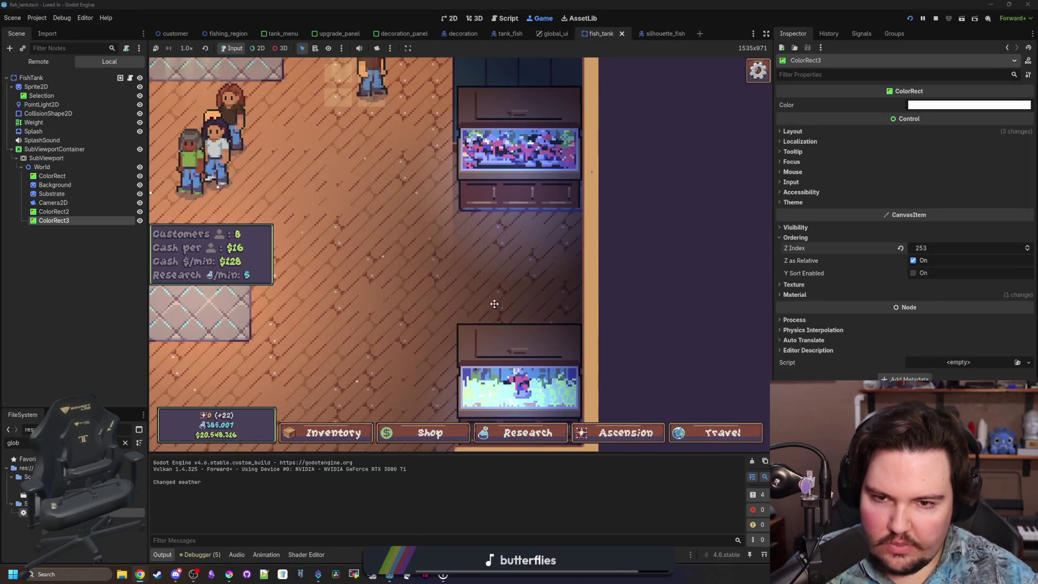
scroll(495, 304, up, 2)
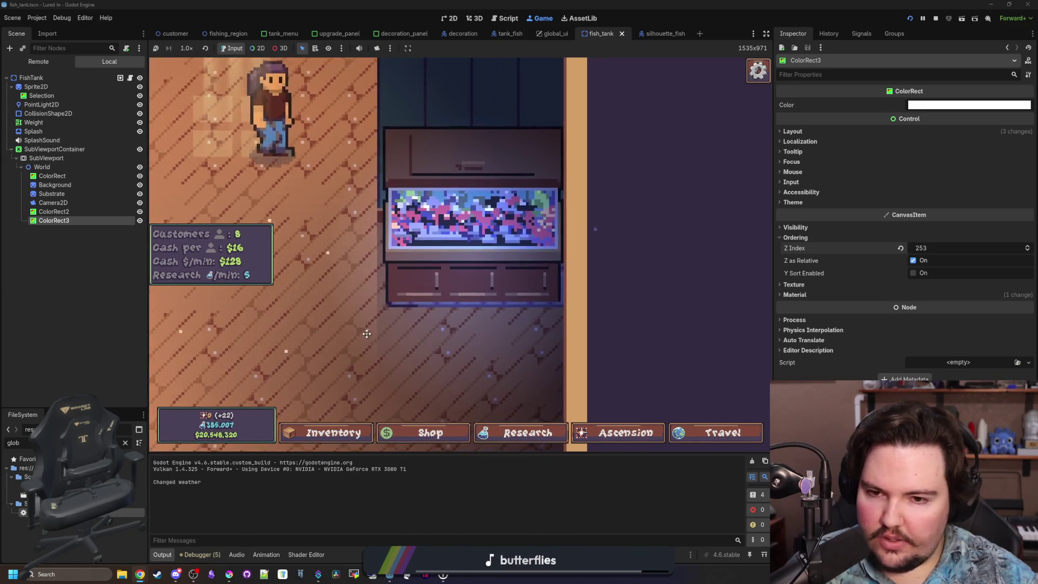
click(139, 220)
click(140, 221)
click(139, 221)
click(139, 221)
click(140, 220)
click(140, 221)
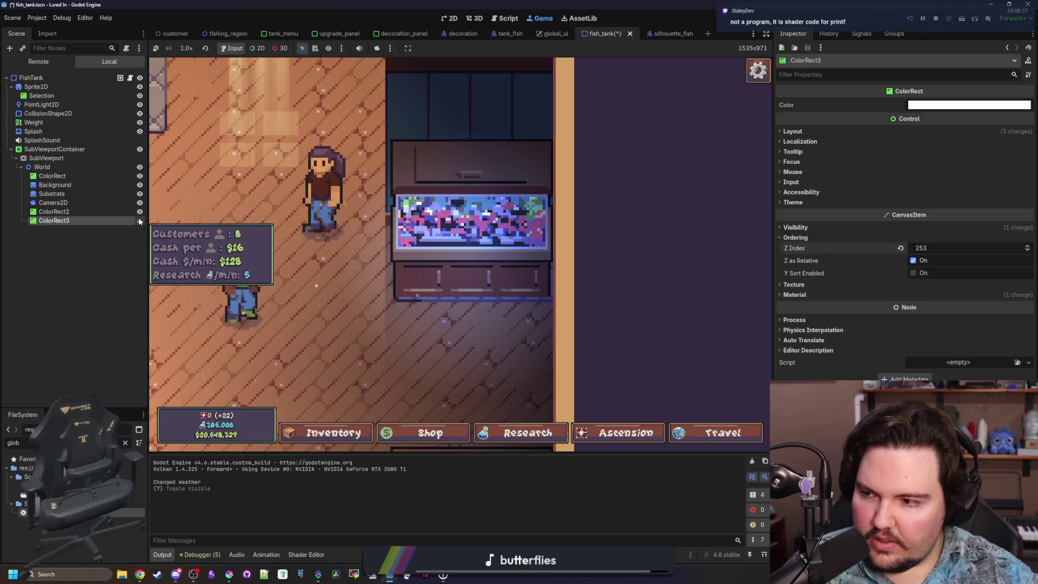
click(139, 221)
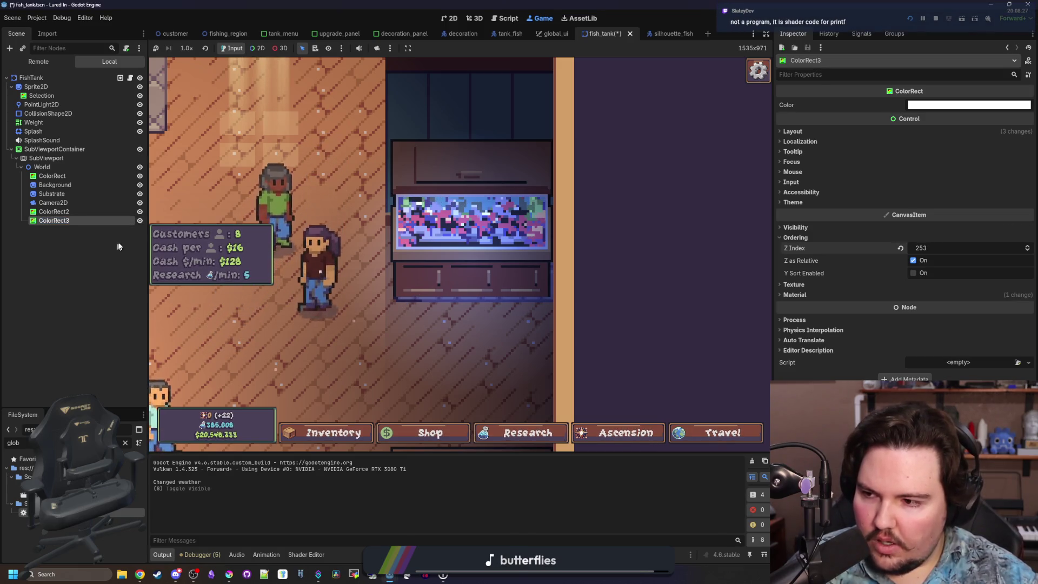
click(140, 221)
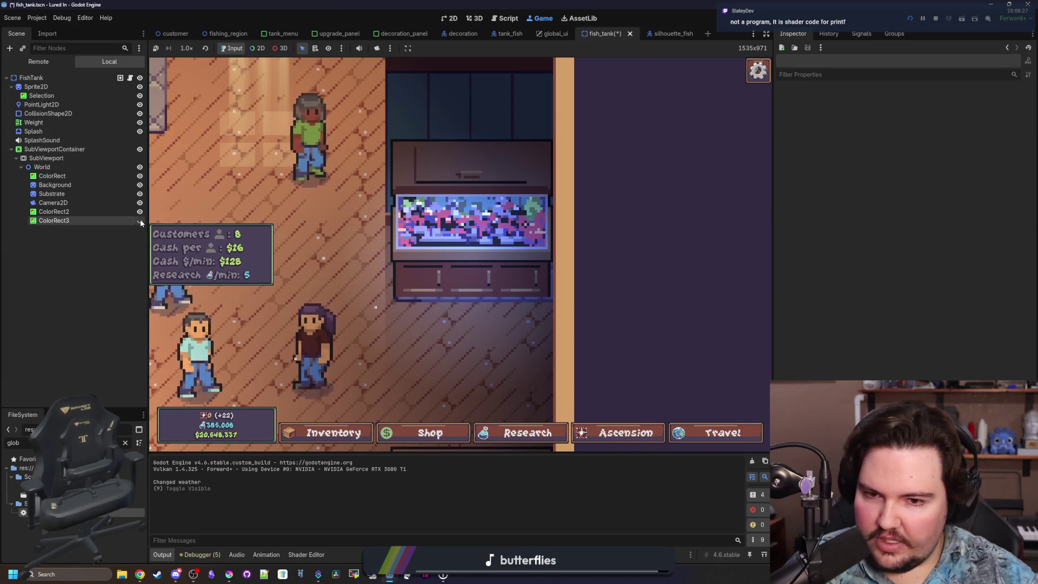
key(alt+Tab)
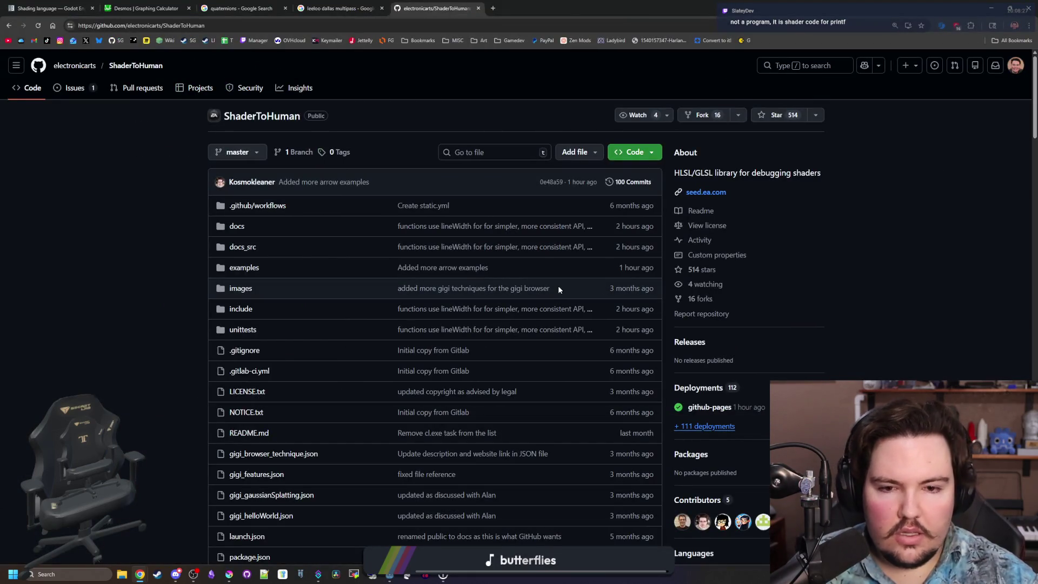
Step: Scroll the ShaderToHuman README and highlight its Folder structure list while reading
scroll(277, 297, down, 1)
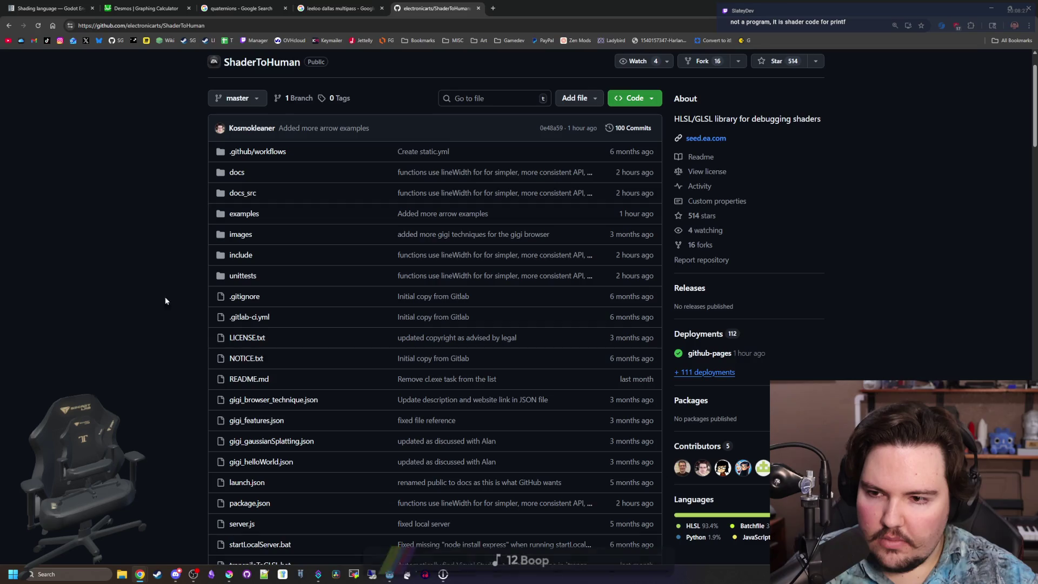
scroll(197, 267, down, 12)
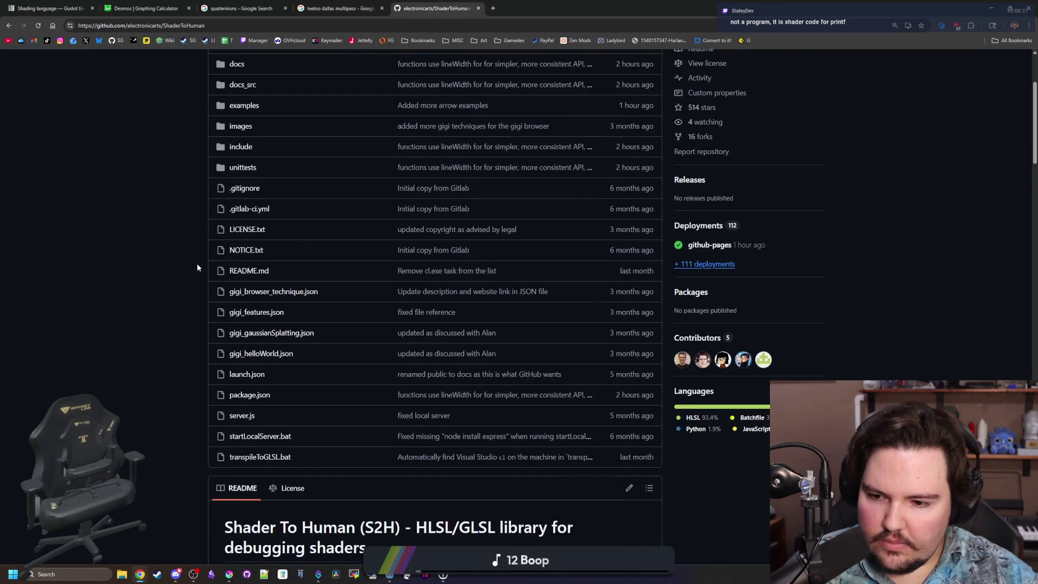
scroll(197, 268, down, 20)
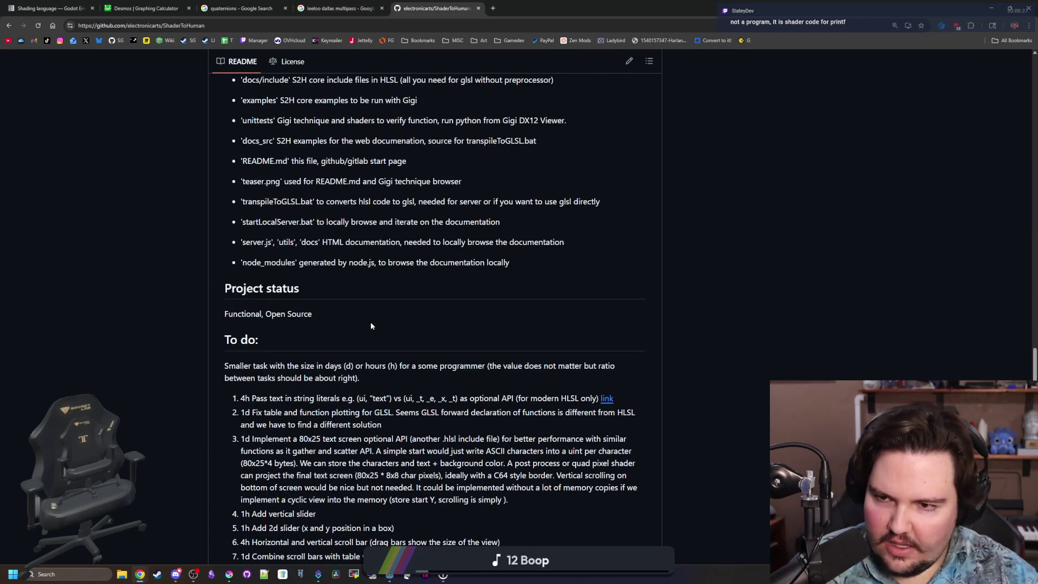
scroll(367, 328, up, 3)
drag(264, 221, 570, 443)
click(570, 442)
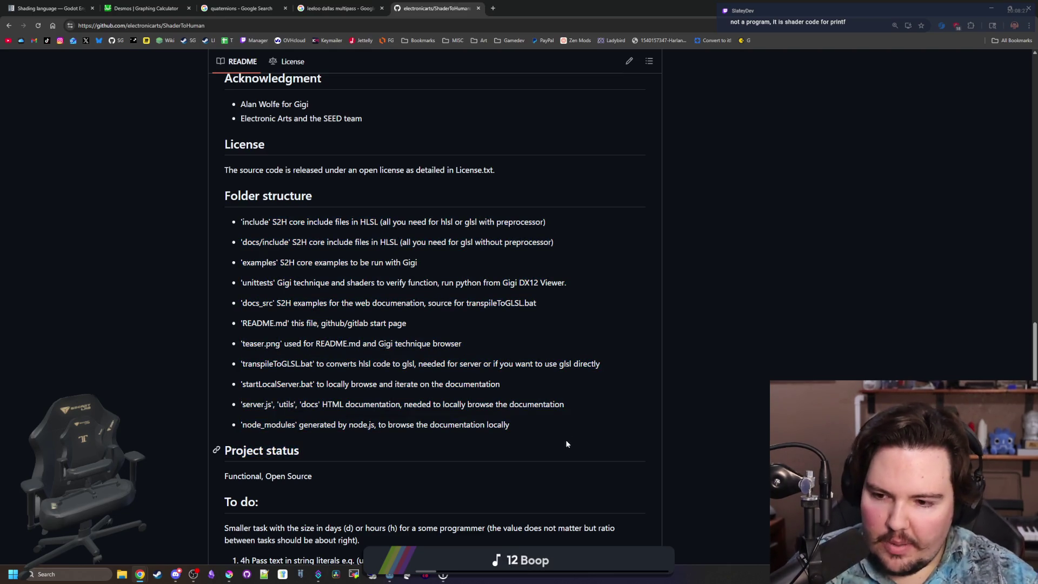
Step: Read the README's to-do list and release notes, then scroll back to the repository top
scroll(570, 446, down, 4)
scroll(334, 358, down, 7)
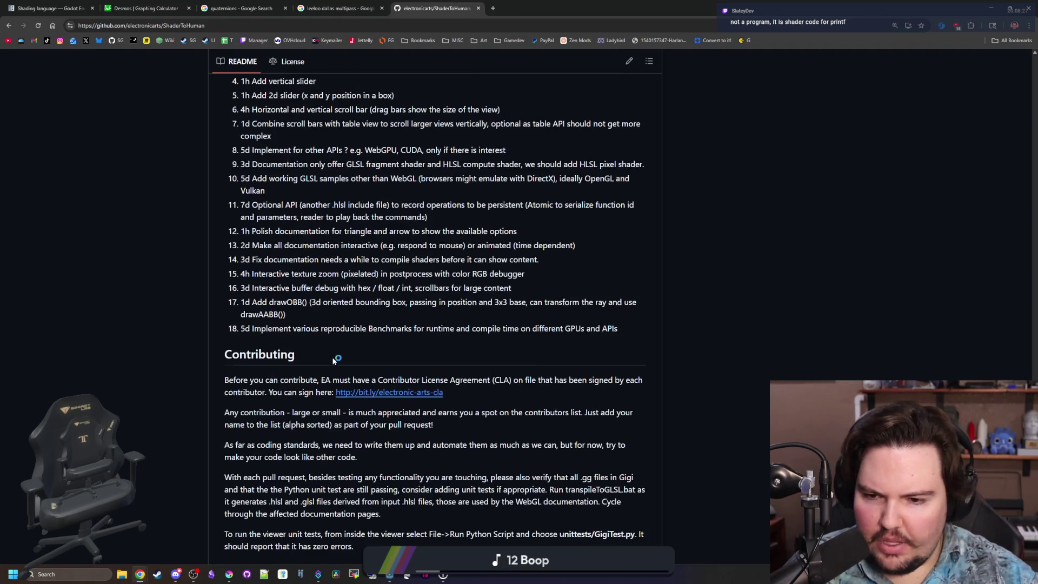
scroll(333, 361, up, 4)
scroll(333, 361, down, 10)
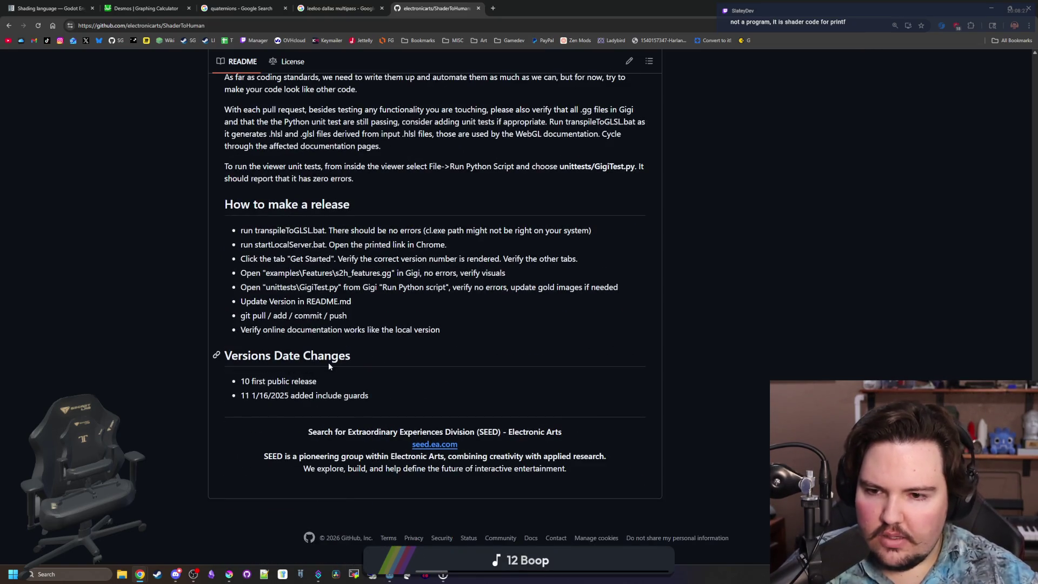
scroll(329, 366, up, 20)
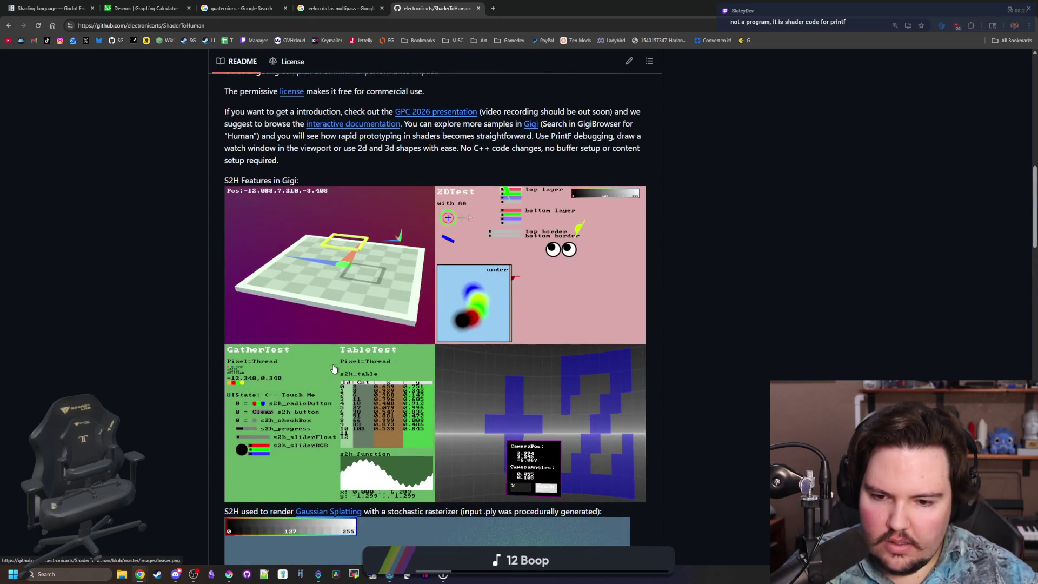
scroll(334, 369, up, 8)
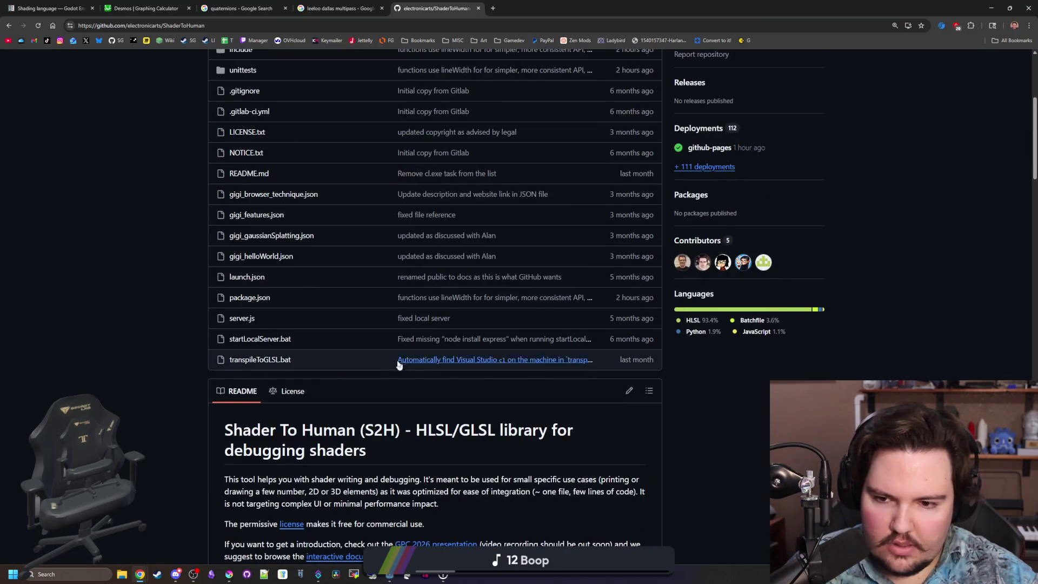
scroll(362, 346, up, 5)
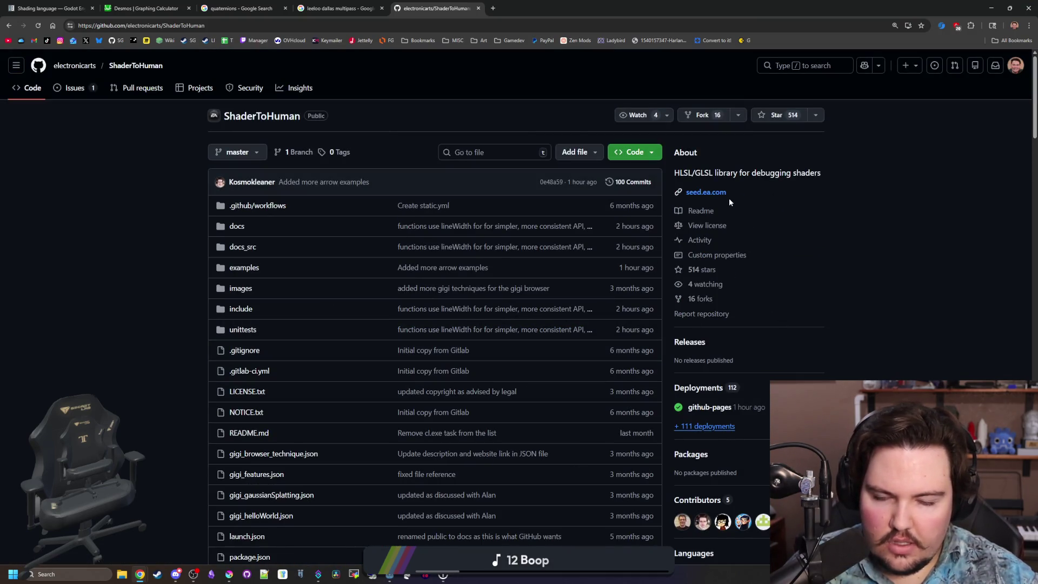
click(493, 8)
Step: Search Google for 'shadertohuman godot' and scroll through the results
text(shadertoahuman)
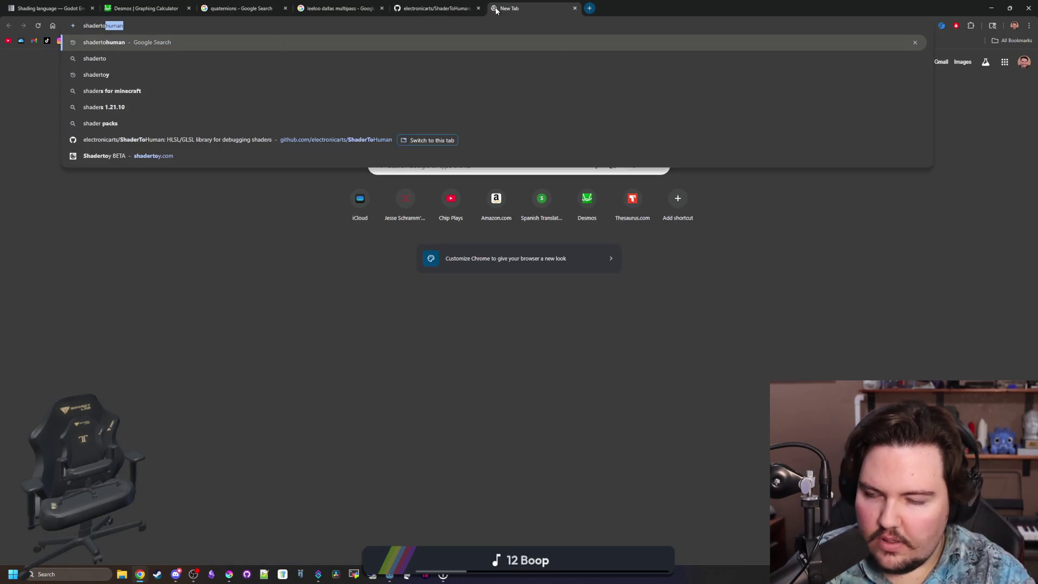
key(BackSpace)
key(BackSpace)
key(BackSpace)
text(human godot)
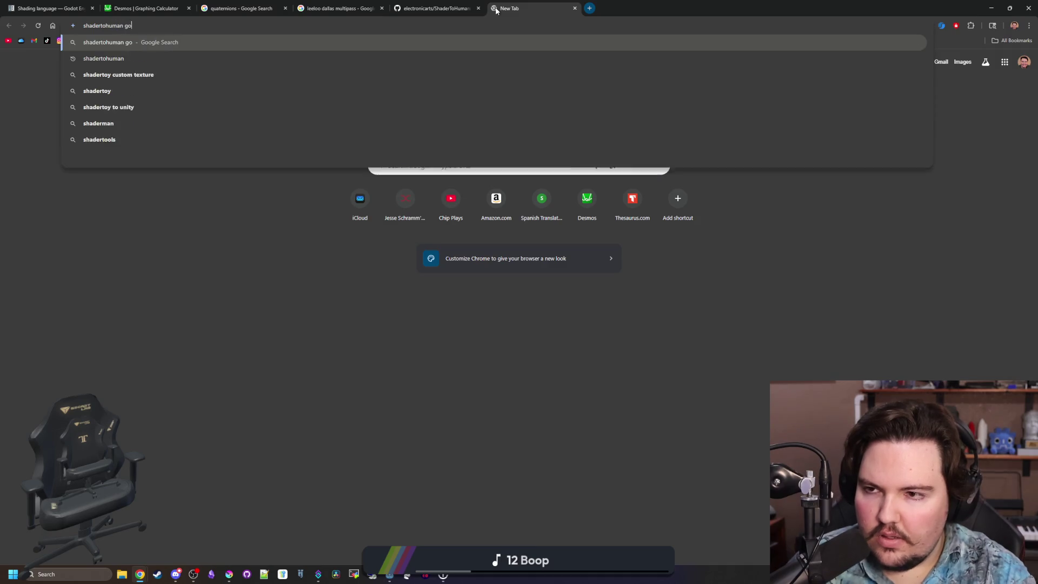
key(Return)
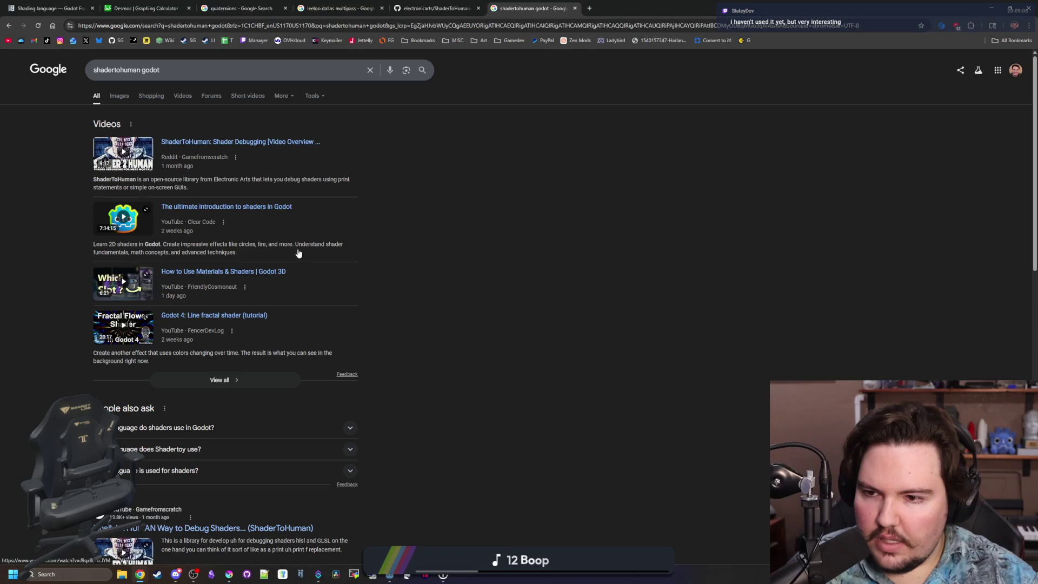
scroll(274, 225, down, 4)
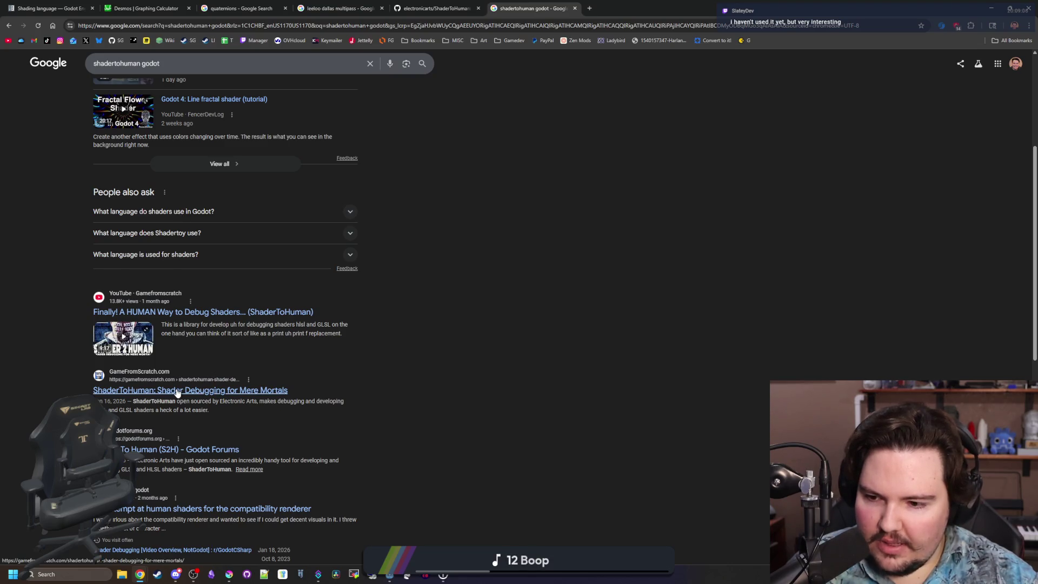
scroll(177, 392, down, 1)
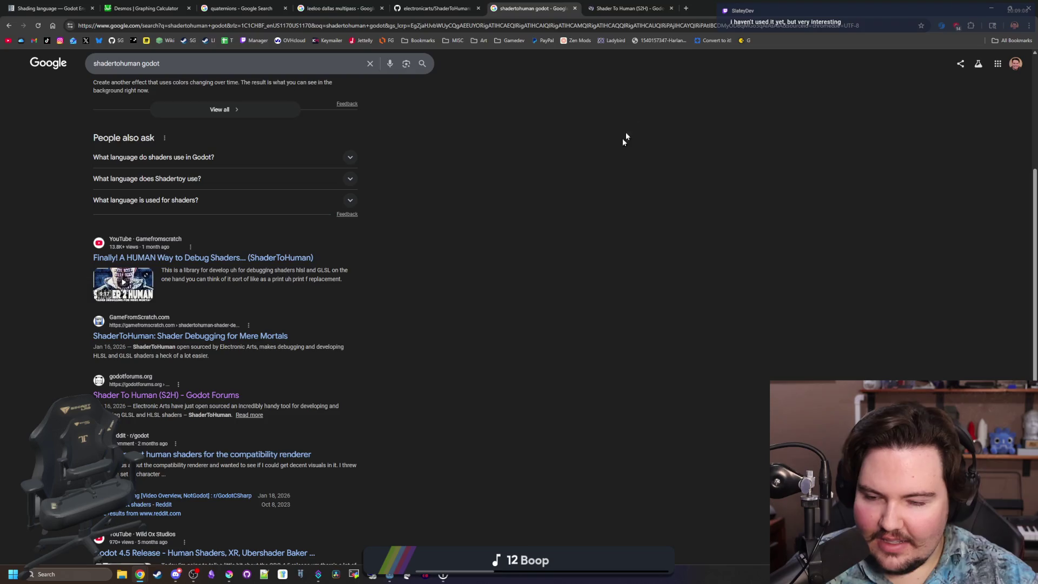
Step: Browse the Shader To Human (S2H) forum thread and open its Converting GLSL to Godot shaders link
click(622, 8)
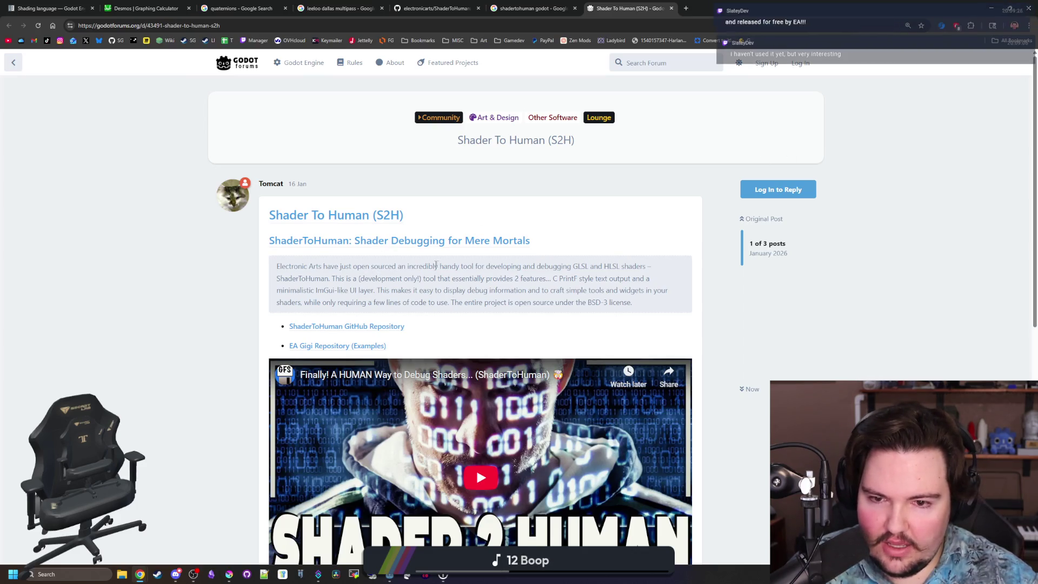
scroll(456, 275, down, 5)
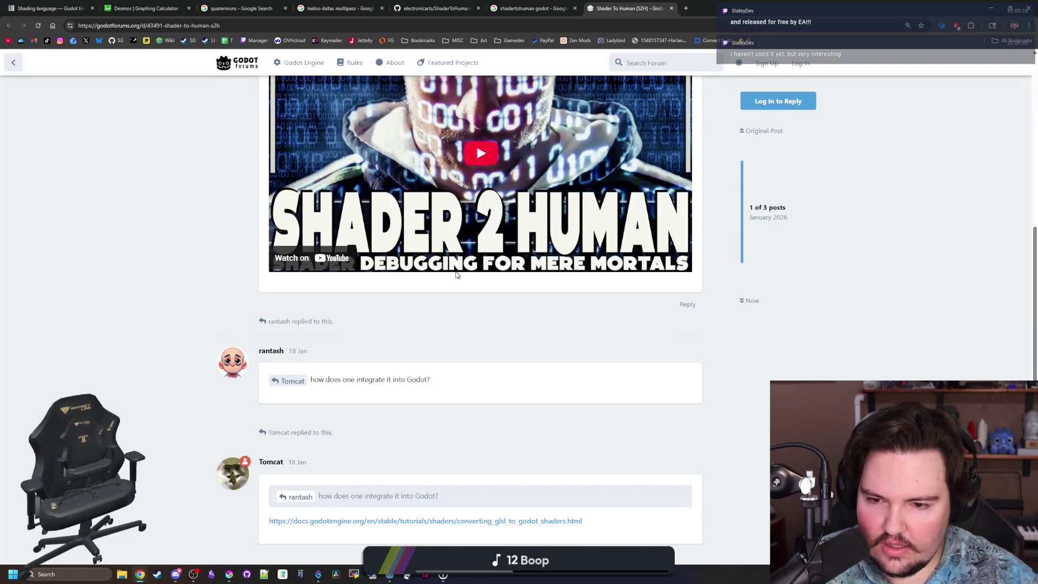
scroll(486, 358, down, 2)
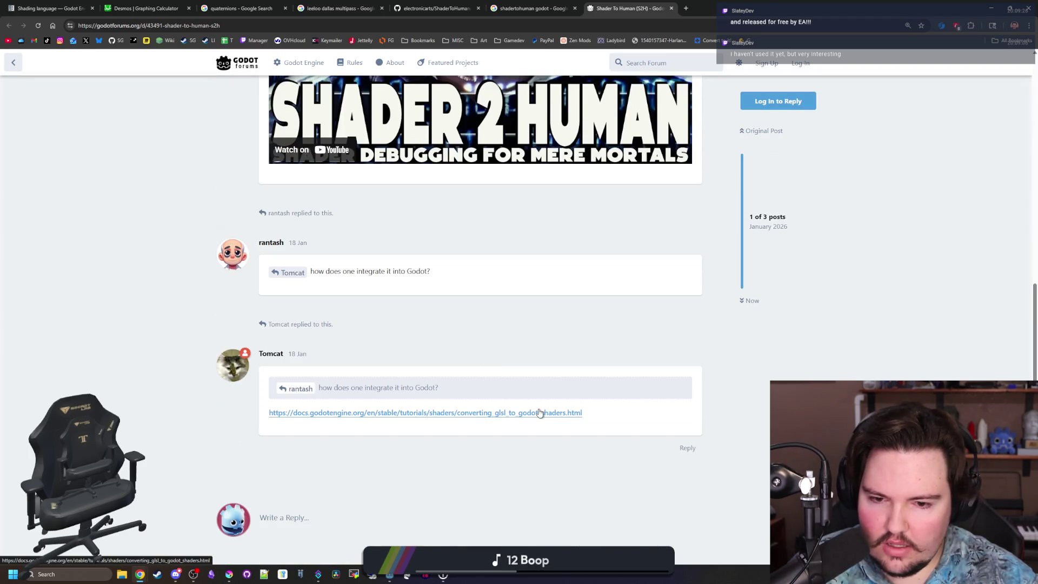
middle_click(540, 413)
click(716, 11)
Step: Read the GLSL conversion guide, highlighting the preprocessor macro lines, then return to its top
scroll(597, 274, down, 14)
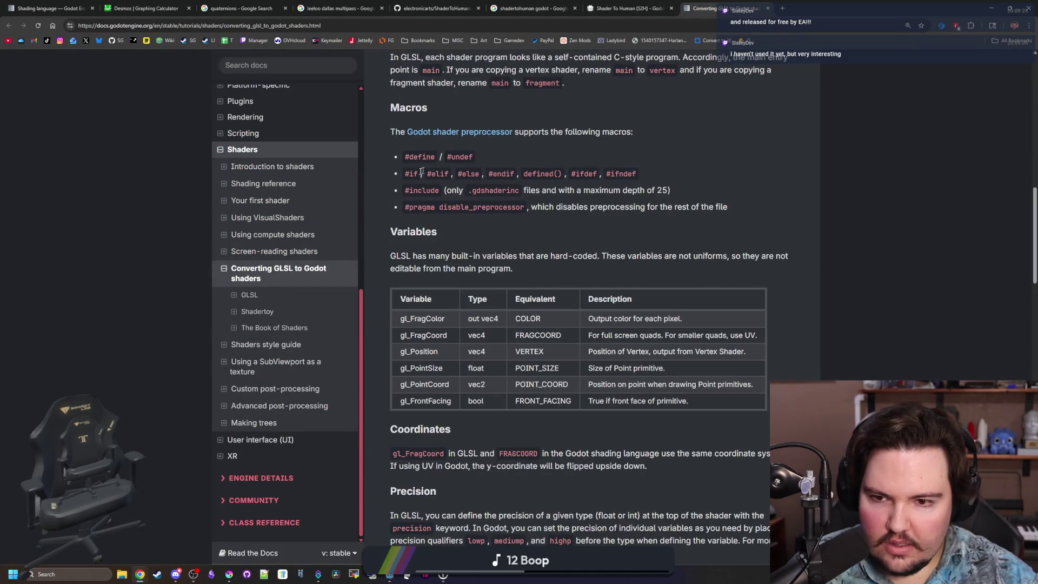
drag(411, 174, 674, 188)
click(674, 188)
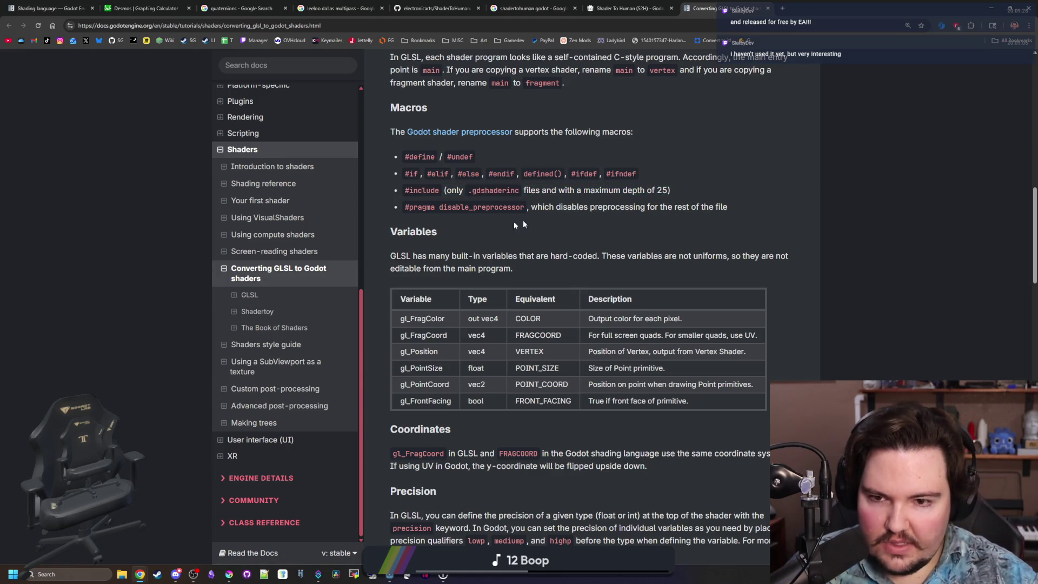
scroll(503, 265, down, 3)
scroll(515, 303, up, 5)
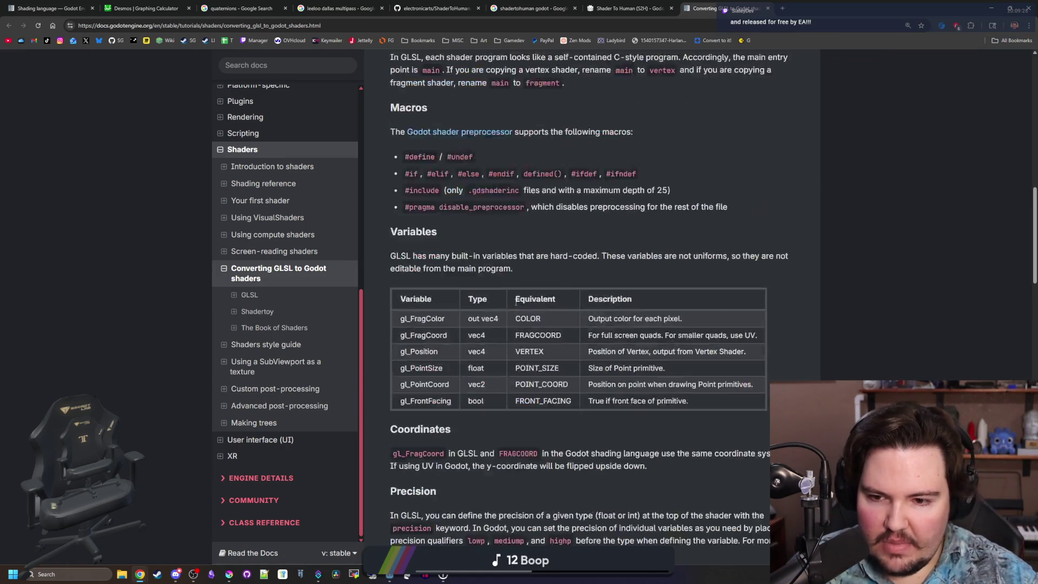
key(End)
key(Home)
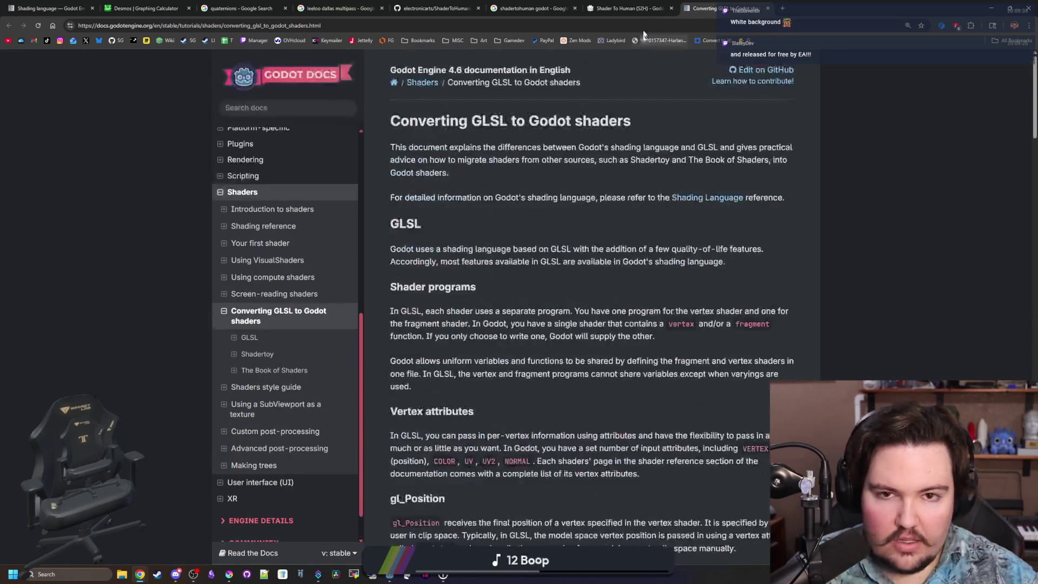
click(627, 7)
click(535, 2)
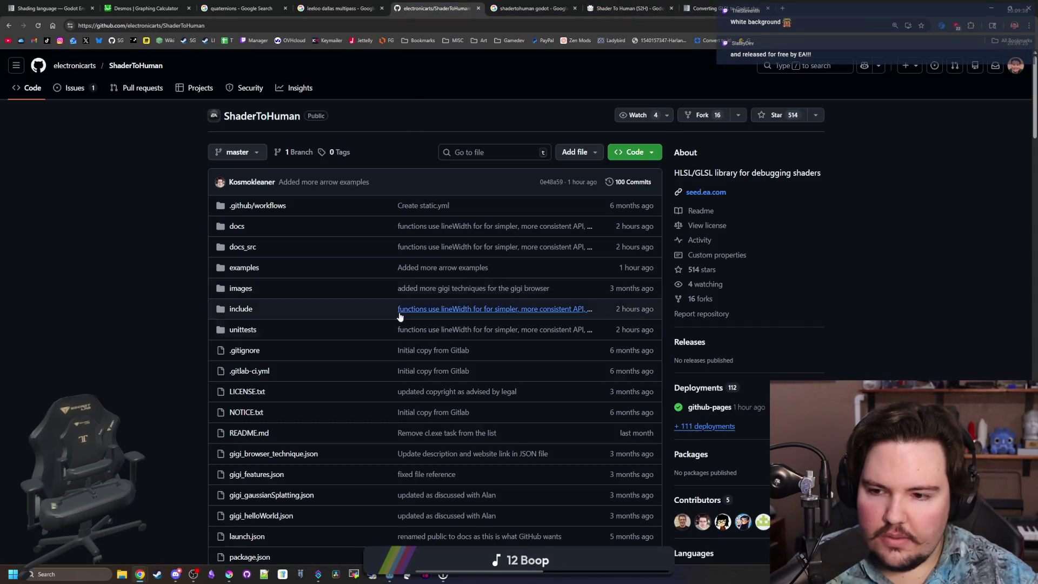
scroll(361, 348, down, 2)
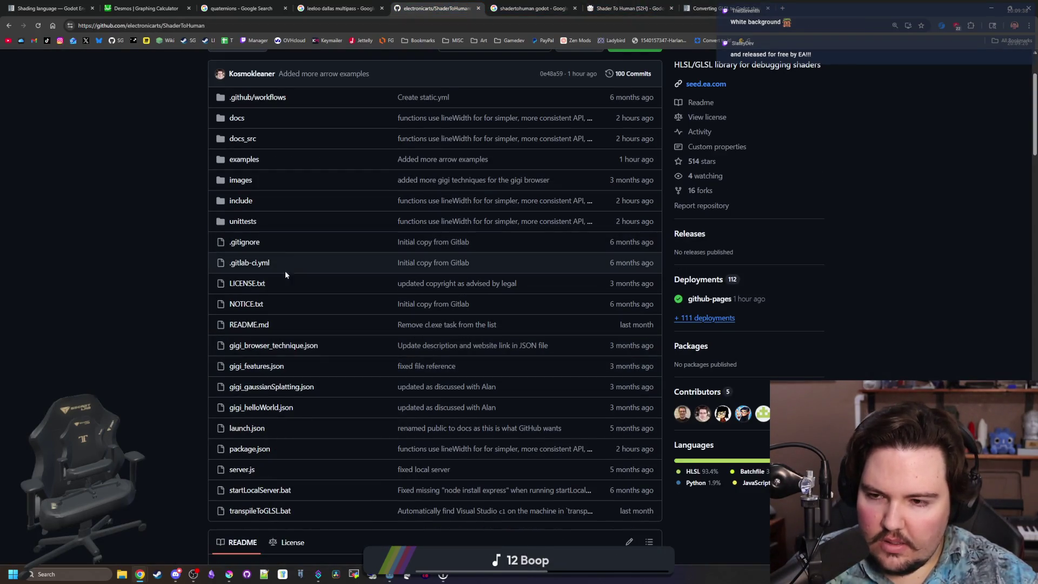
click(241, 201)
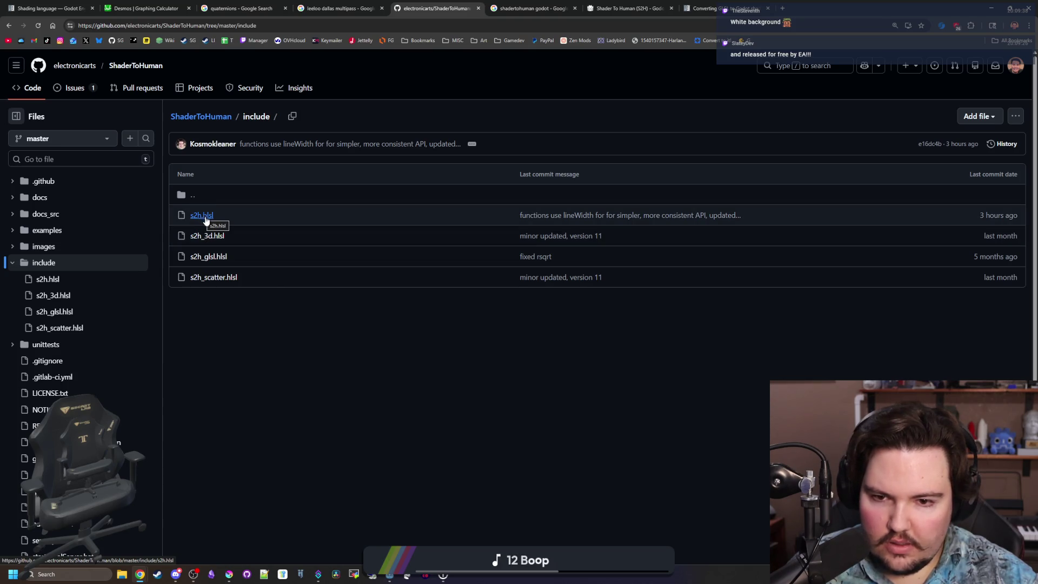
key(alt+Left)
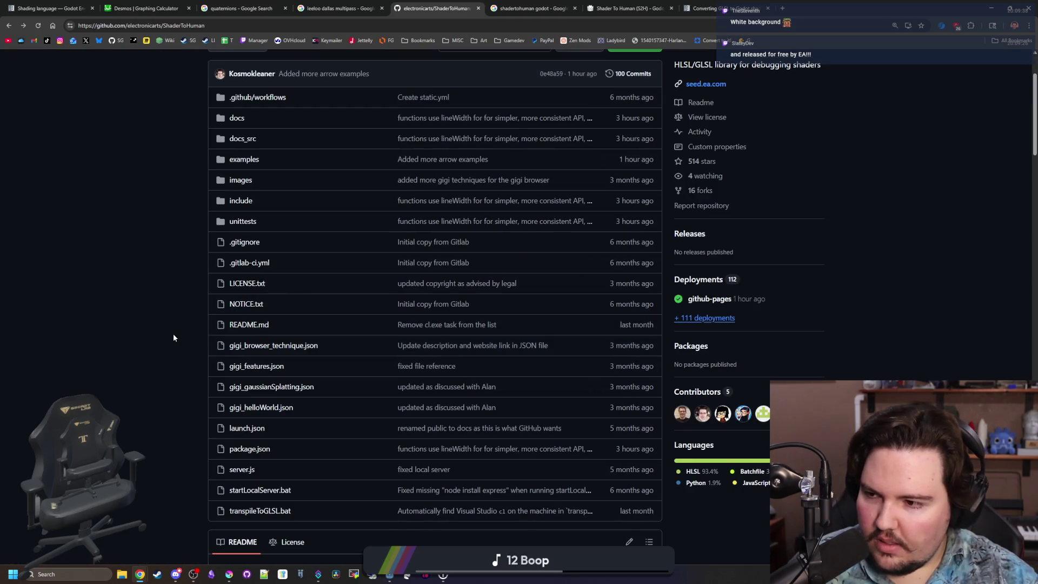
scroll(173, 338, down, 7)
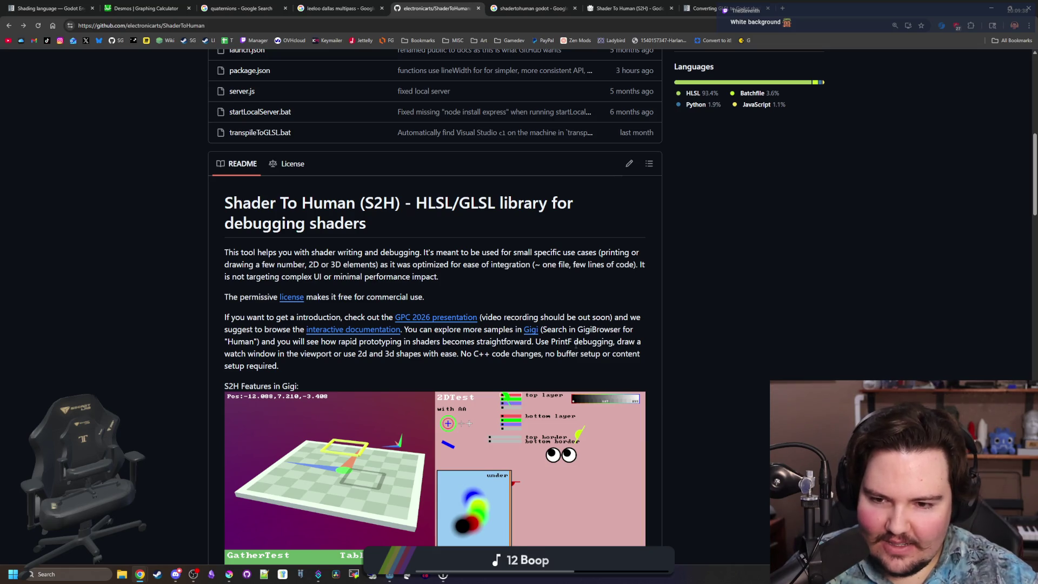
scroll(448, 359, down, 3)
scroll(438, 349, up, 2)
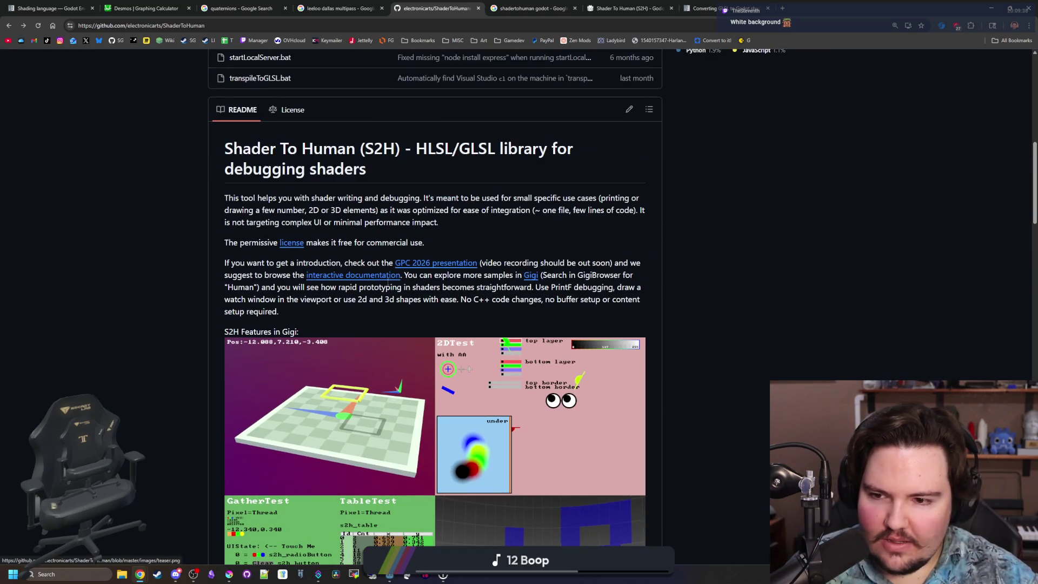
scroll(433, 303, down, 4)
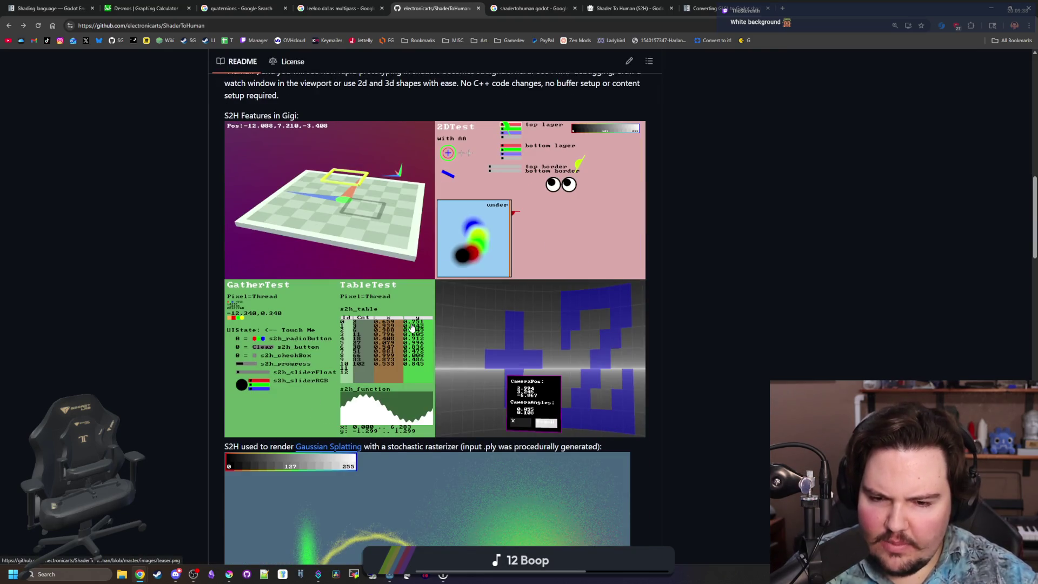
scroll(412, 327, down, 10)
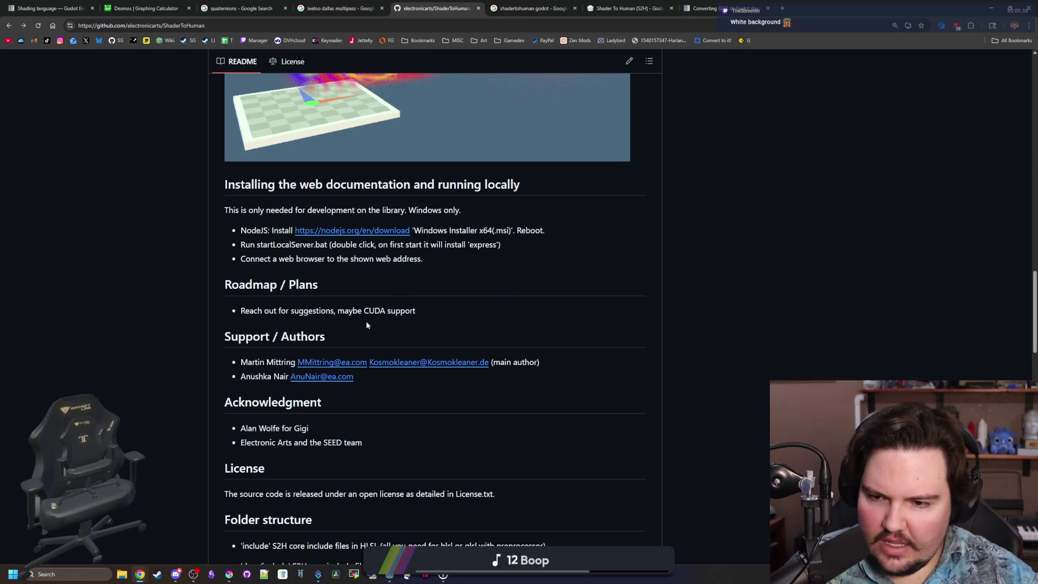
scroll(309, 297, down, 2)
scroll(311, 307, down, 3)
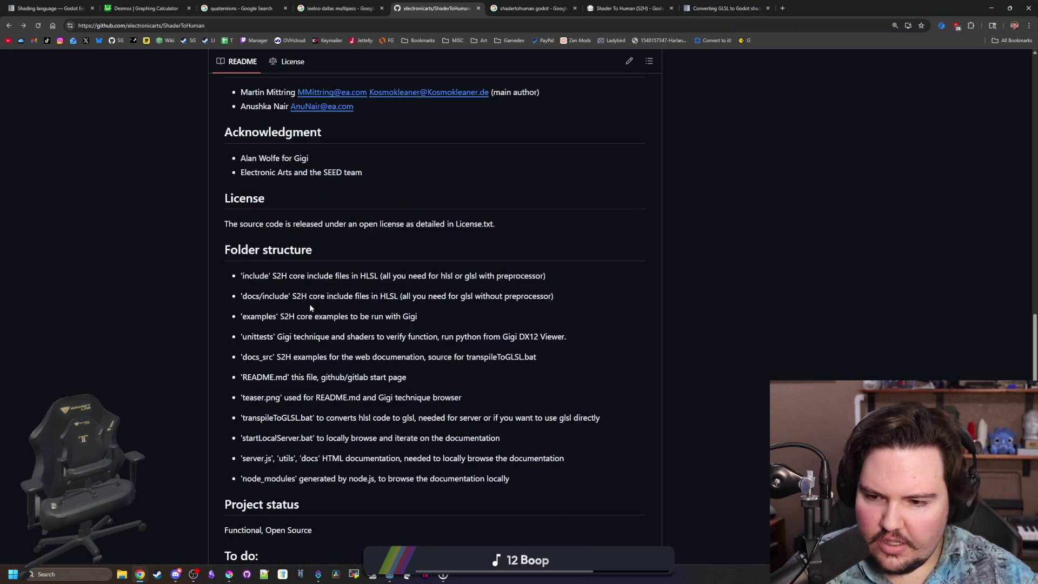
drag(306, 283, 485, 284)
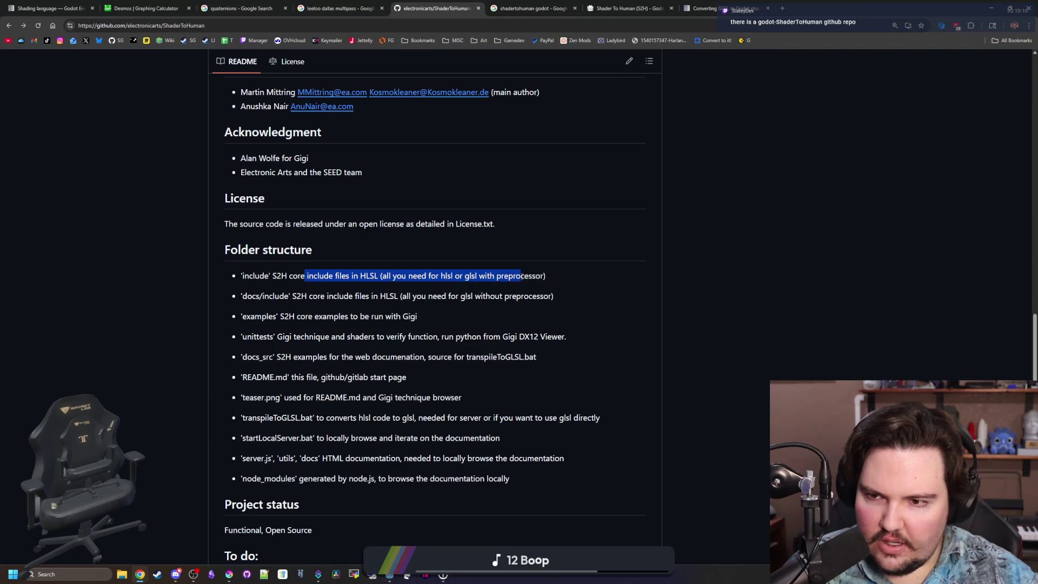
click(521, 277)
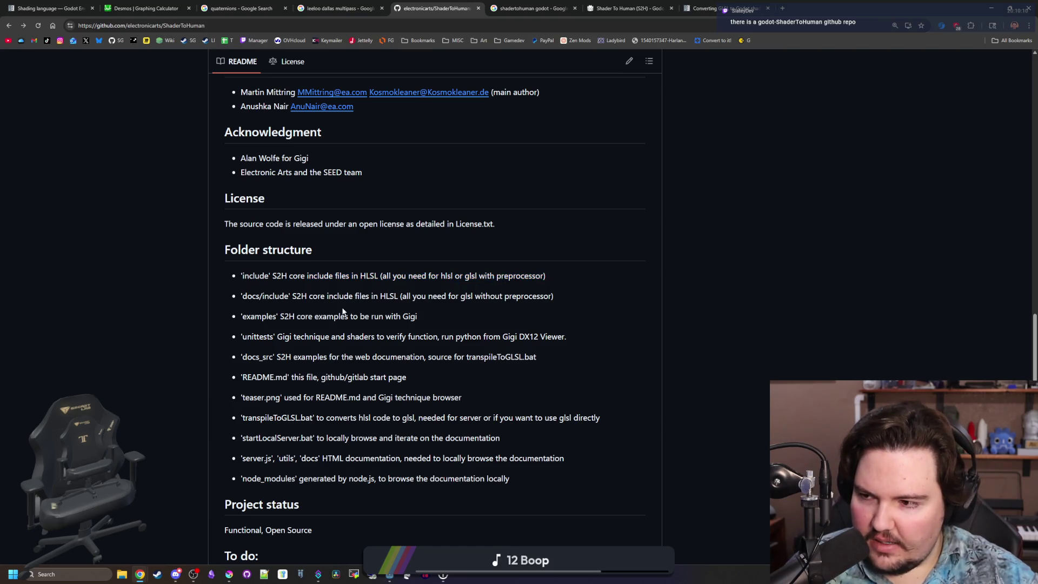
key(Home)
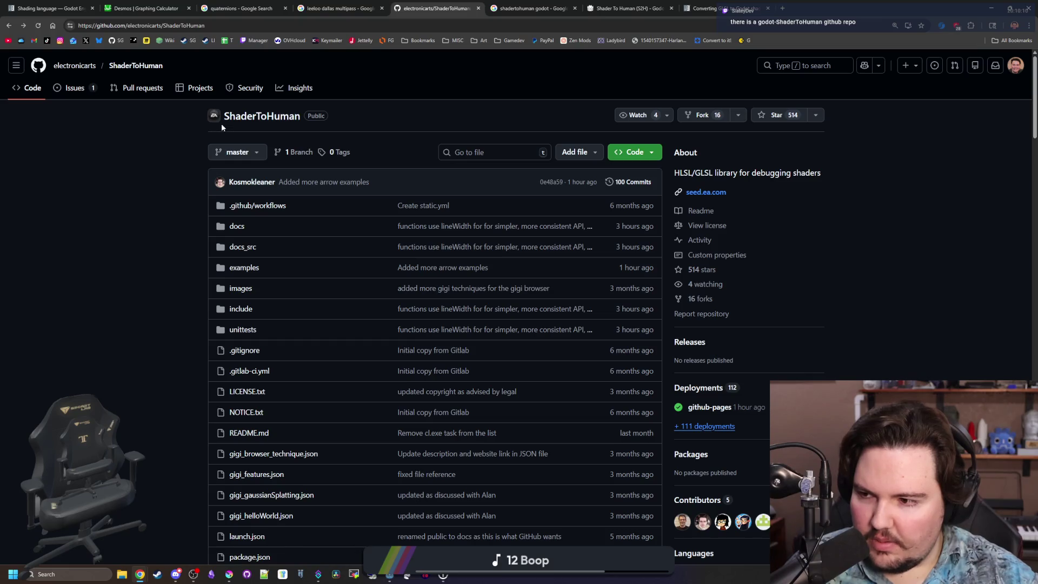
Step: Search Google for 'godot shadertohuman' and scroll through the results
click(519, 8)
click(508, 28)
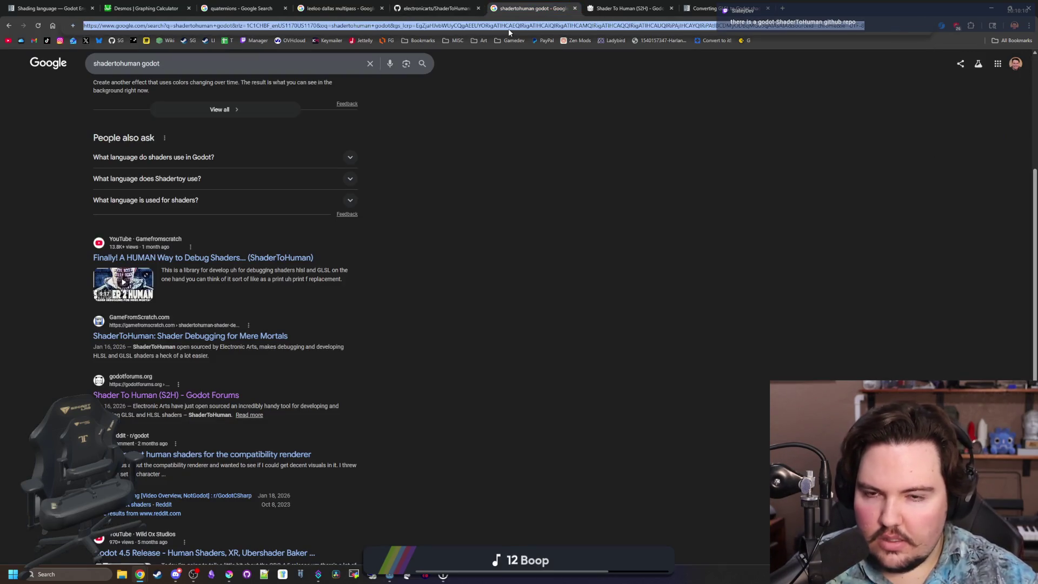
text(godot shader)
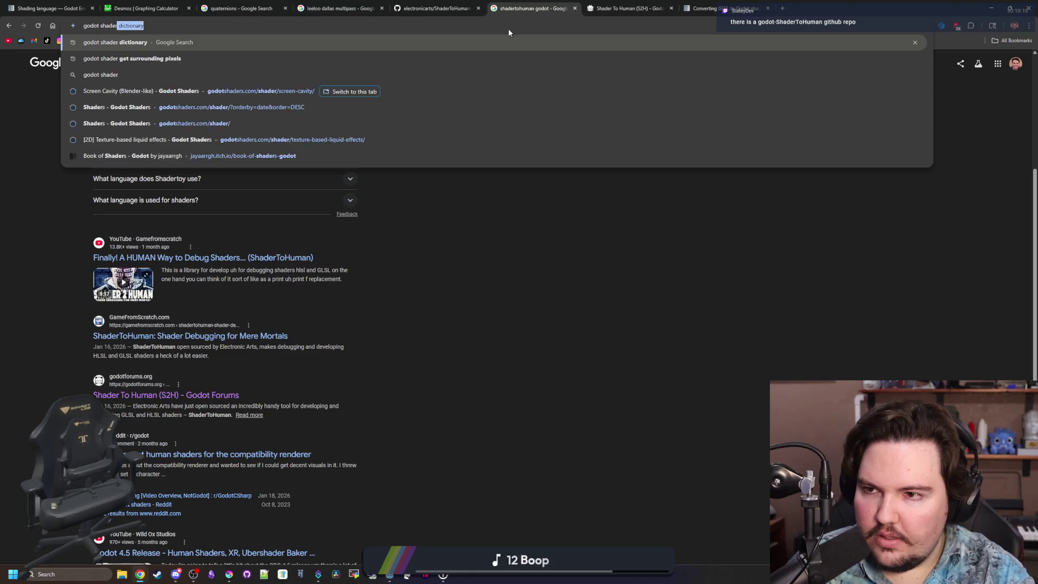
text(tohuman)
key(Return)
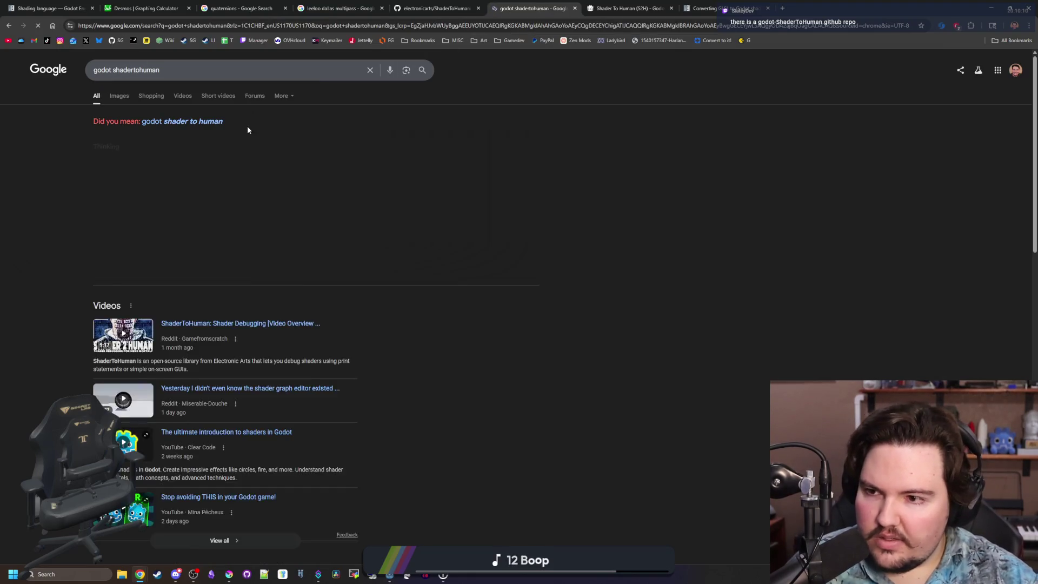
scroll(206, 146, down, 6)
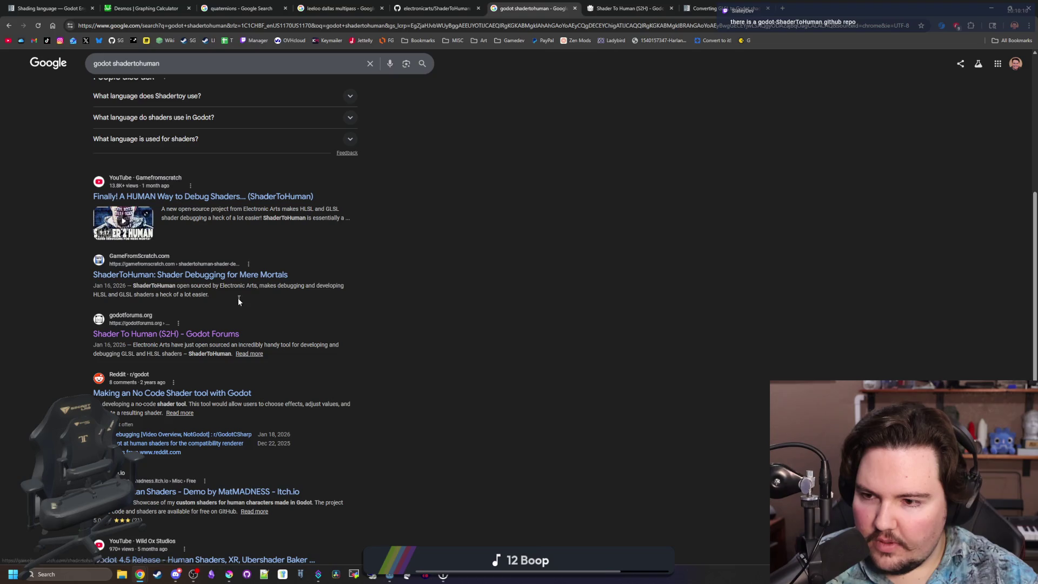
scroll(226, 283, down, 8)
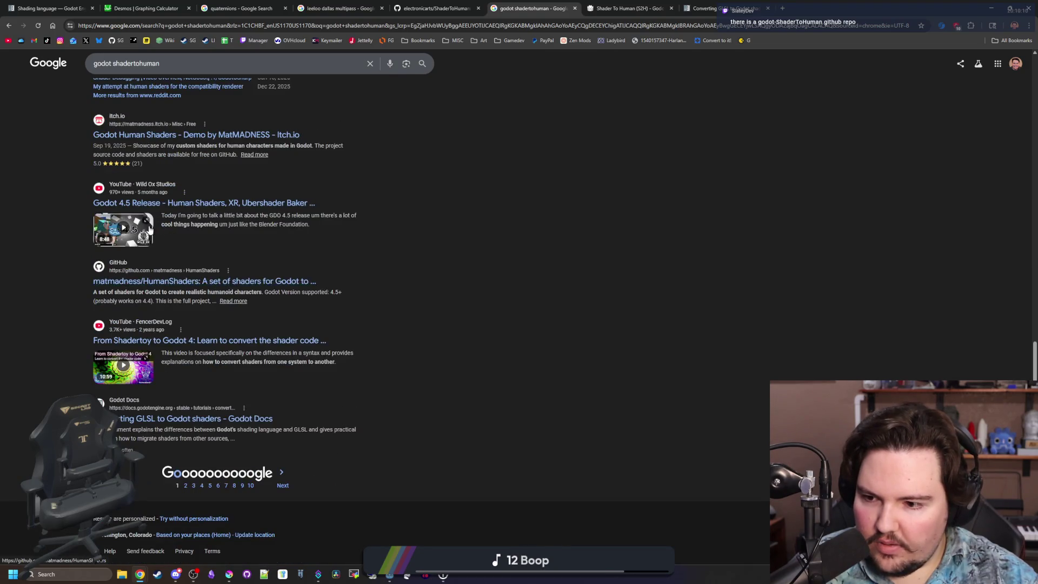
scroll(193, 100, up, 15)
Step: Refine the query to 'godot shadertohuman github' and open the HumanShaders result separately
click(196, 76)
text(github)
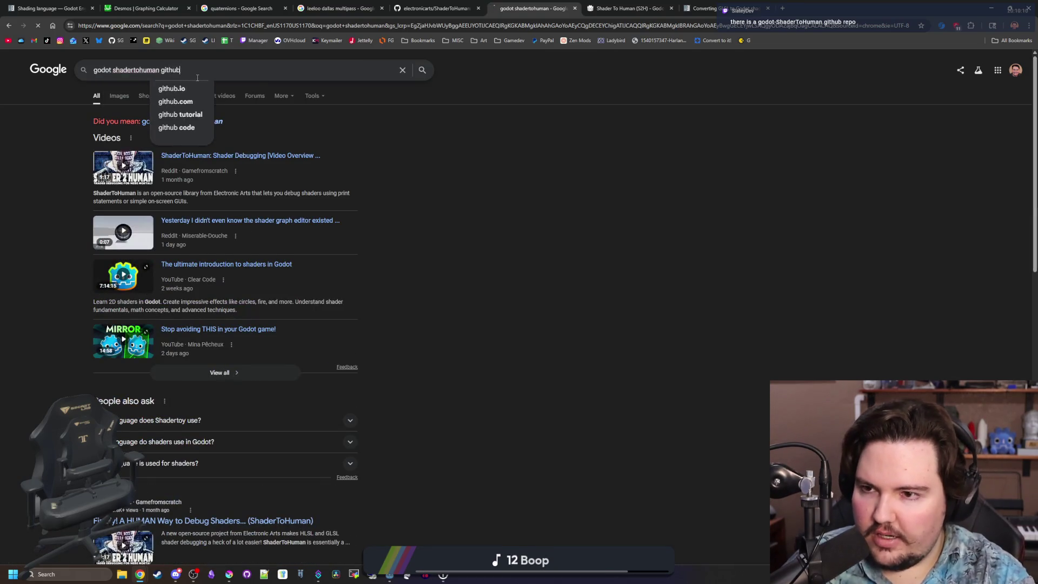
key(Return)
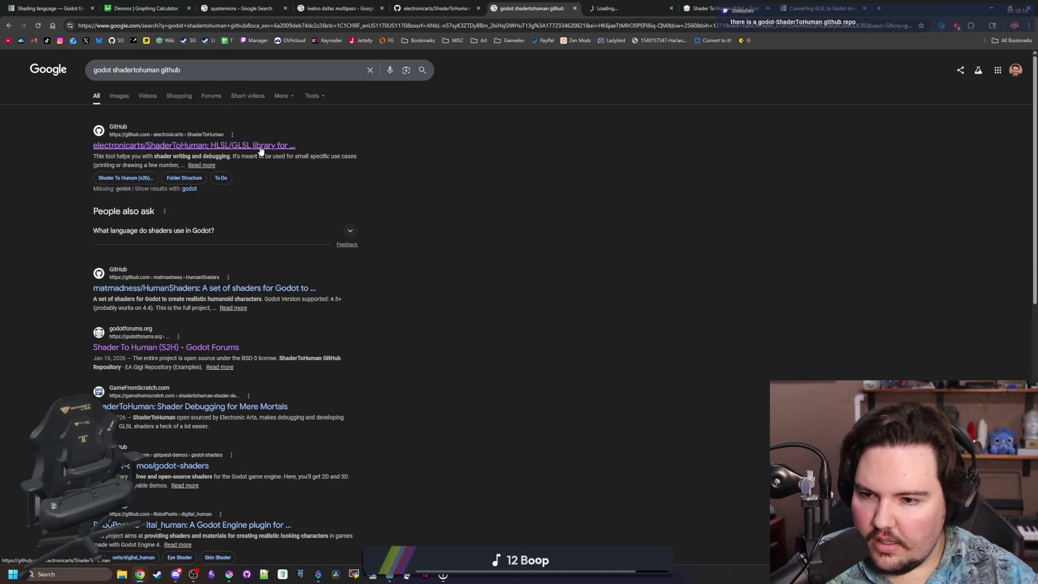
middle_click(258, 290)
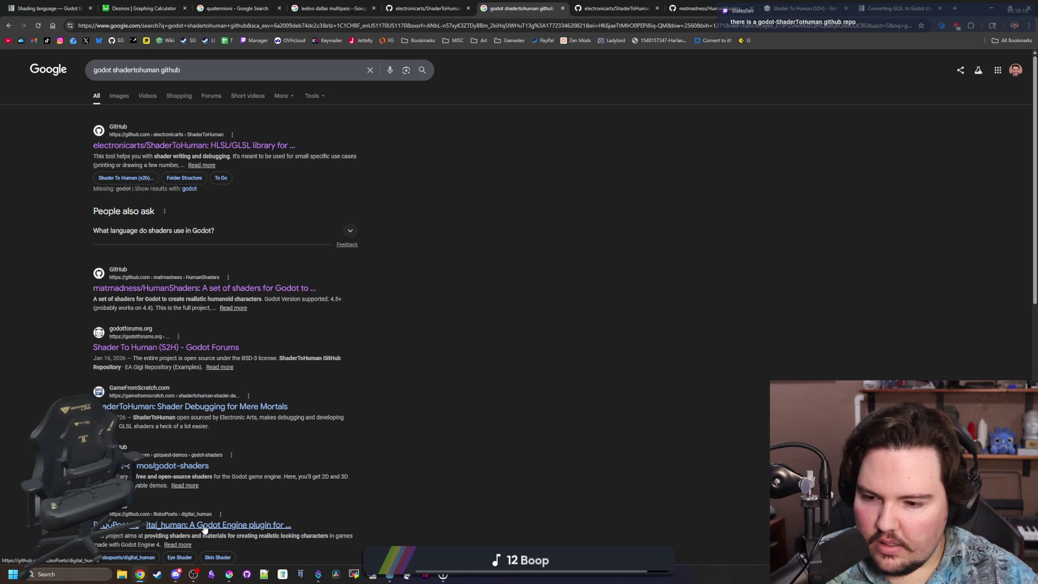
click(651, 4)
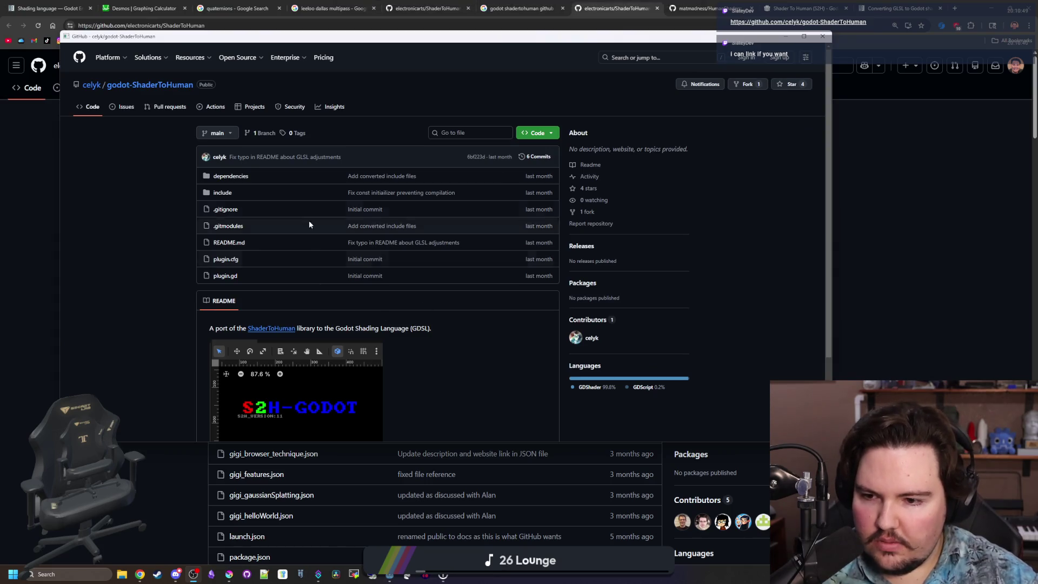
Step: Read the godot-ShaderToHuman README, noting its needs-more-adjustments remark, then open the include folder
scroll(348, 243, down, 3)
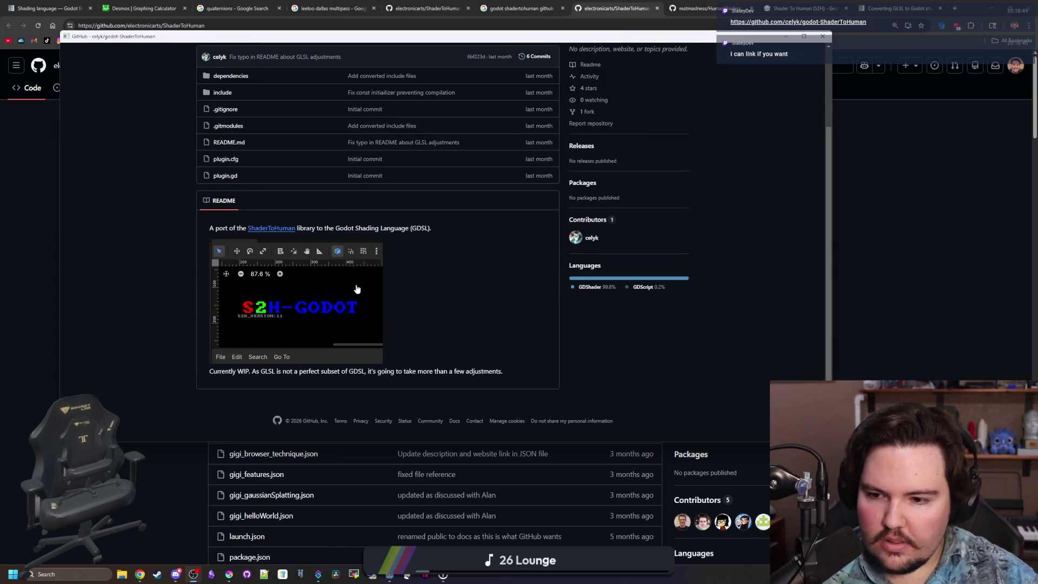
drag(361, 377, 504, 373)
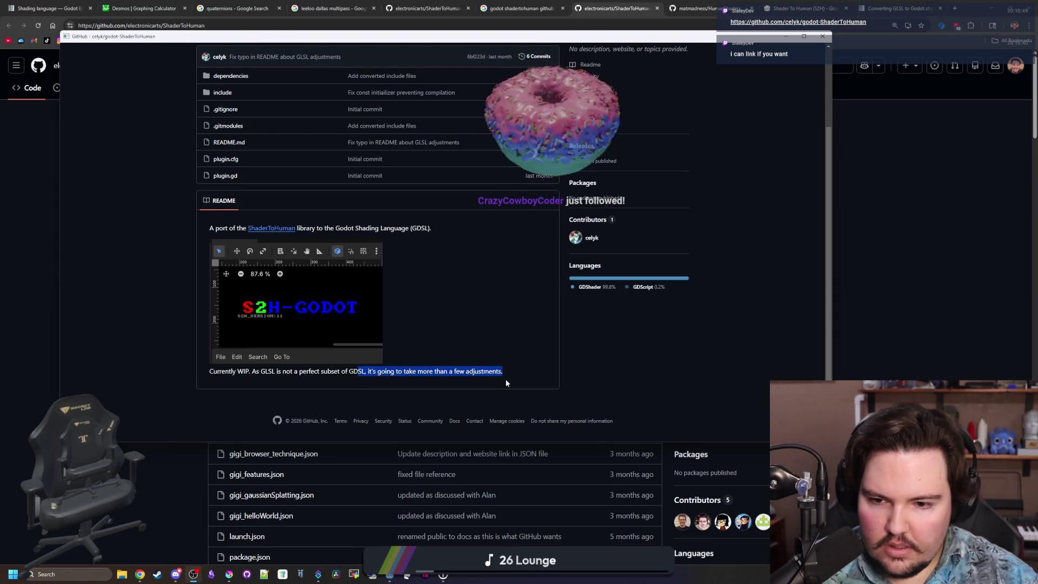
click(491, 369)
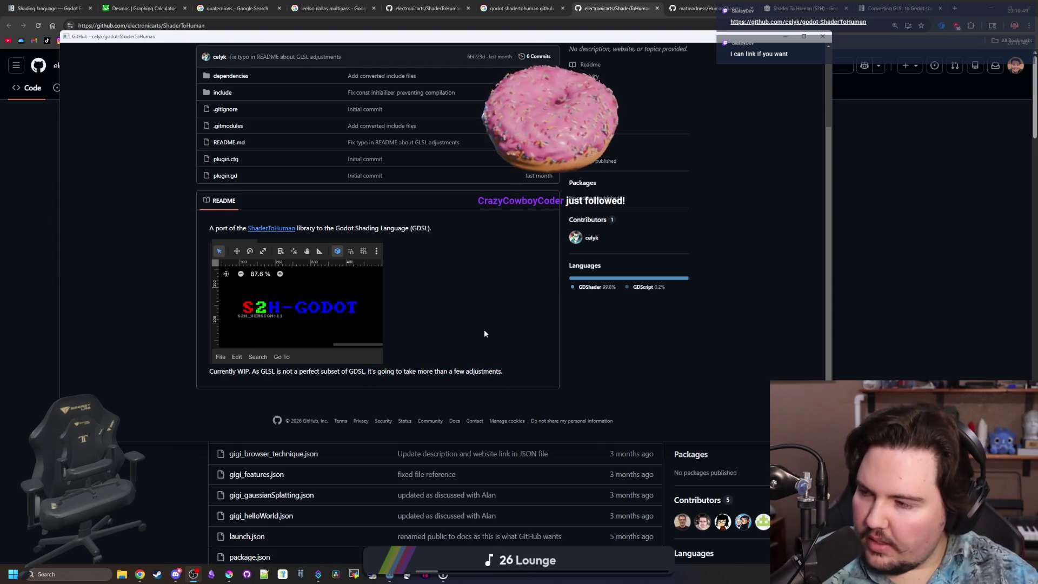
scroll(485, 331, up, 3)
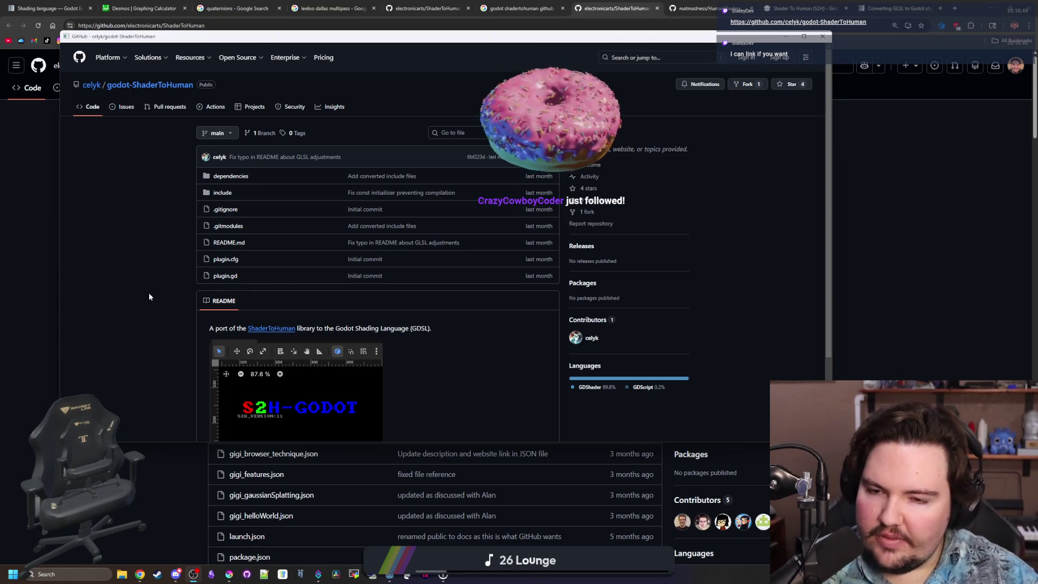
scroll(201, 277, down, 3)
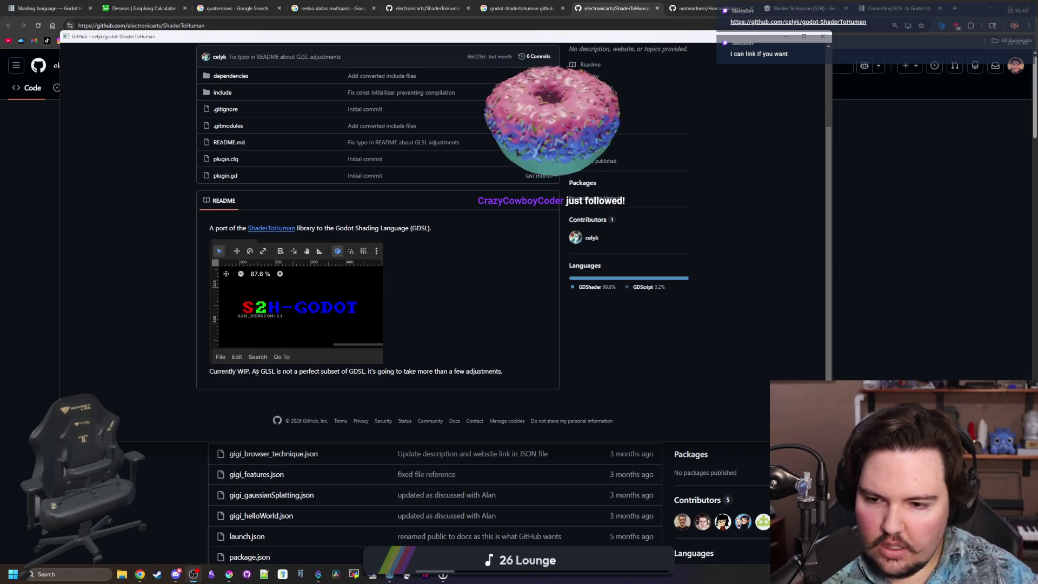
drag(275, 373, 507, 368)
click(506, 368)
scroll(495, 353, up, 3)
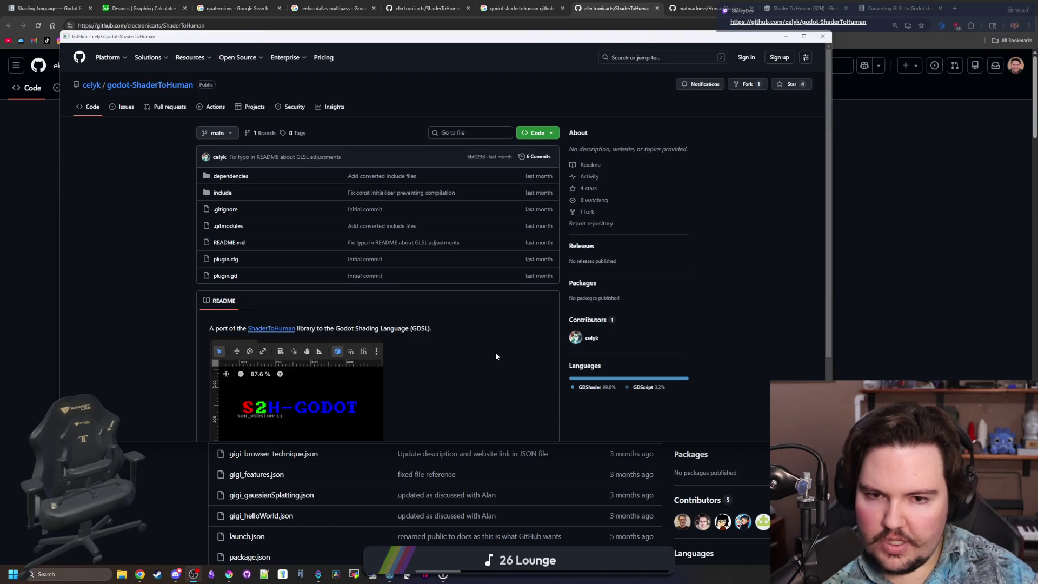
click(223, 194)
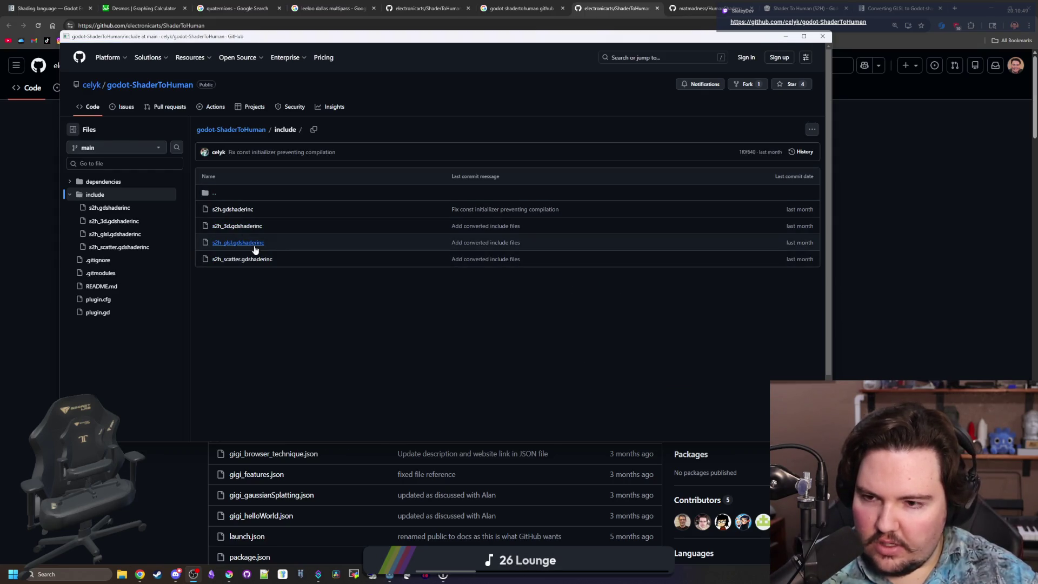
Step: View s2h_glsl.gdshaderinc and s2h_3d.gdshaderinc, then go up to the repository root
click(254, 243)
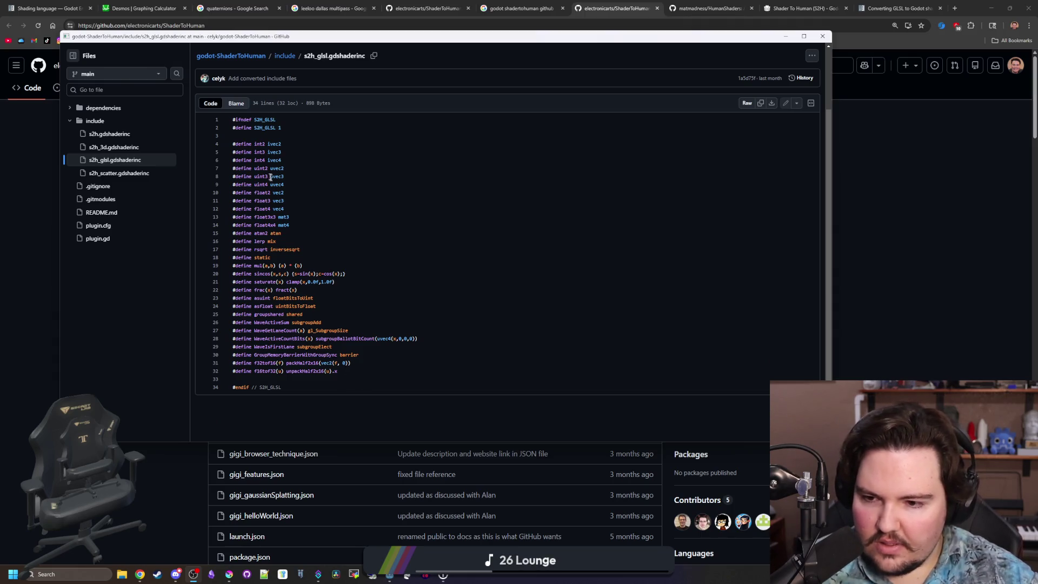
key(alt+Left)
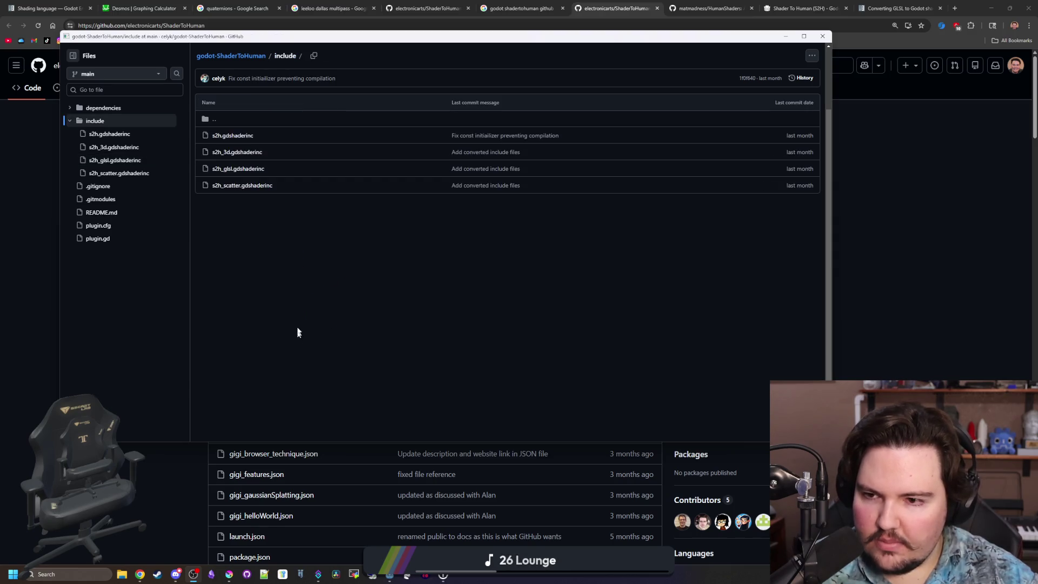
click(243, 153)
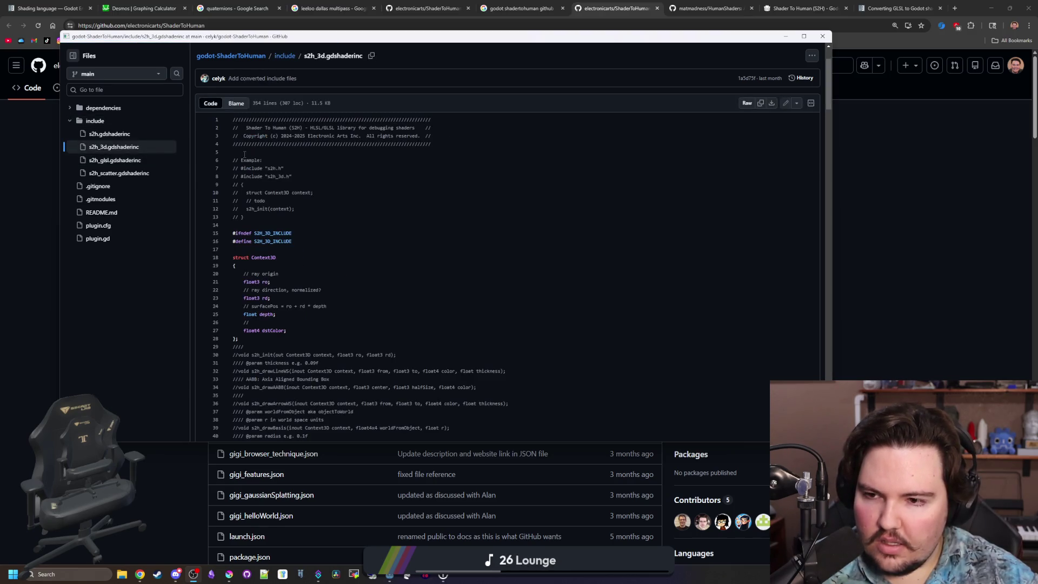
scroll(318, 197, down, 10)
key(alt+Left)
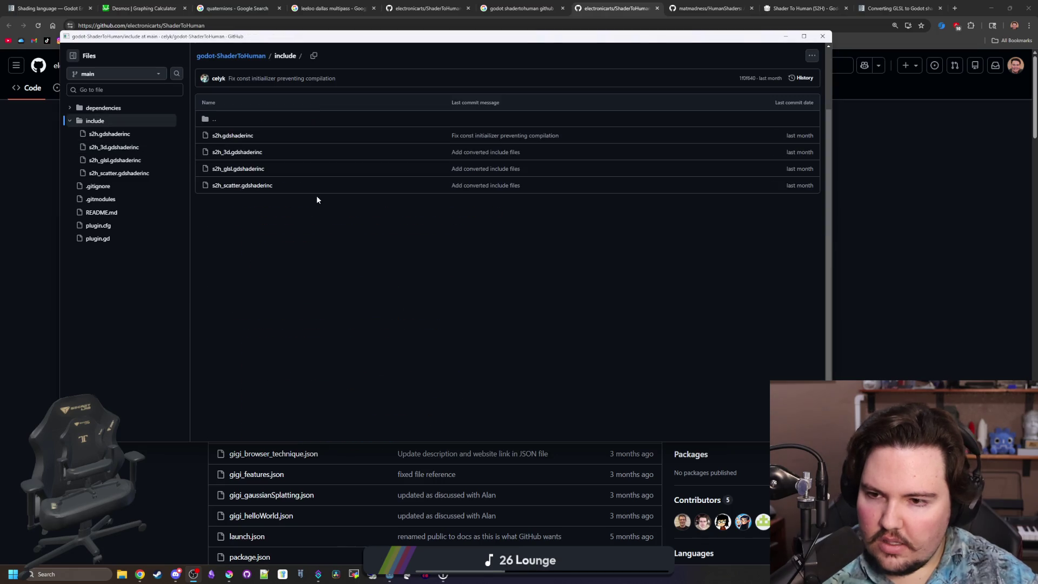
click(211, 120)
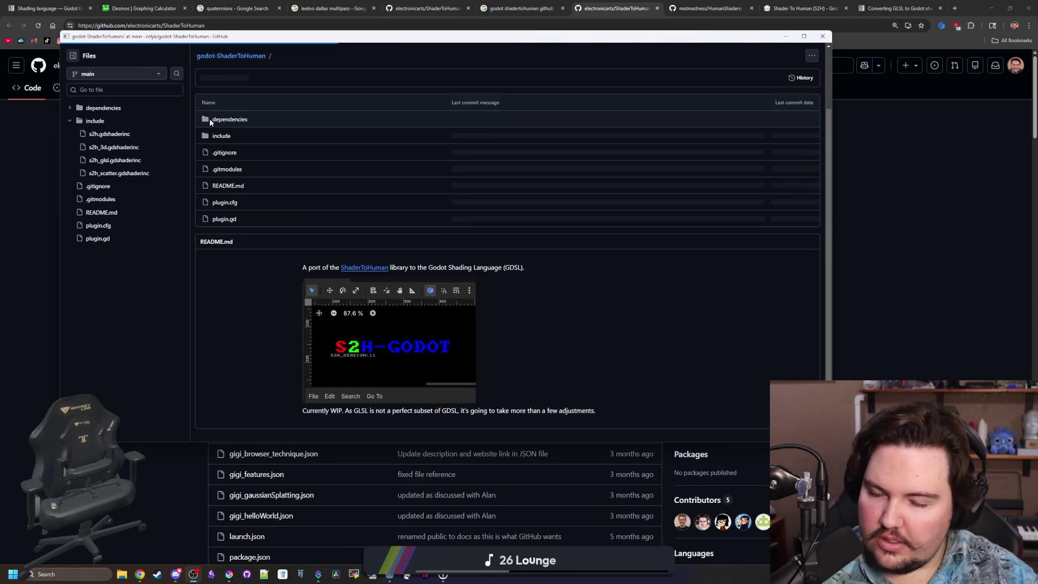
scroll(320, 229, up, 2)
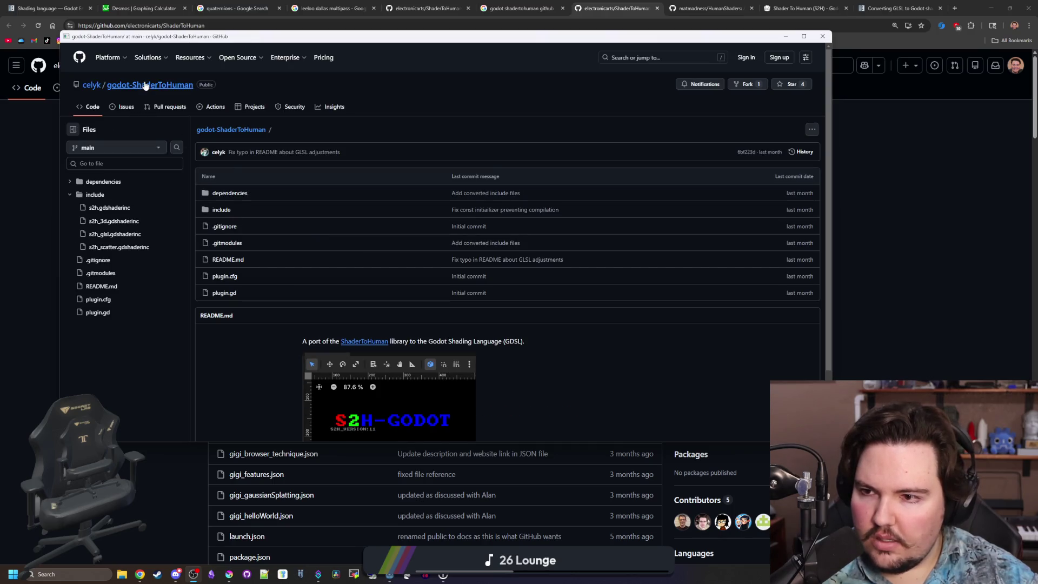
Step: Open the godot-ShaderToHuman repository and view its plugin.gd and plugin.cfg files
click(119, 87)
scroll(293, 216, down, 3)
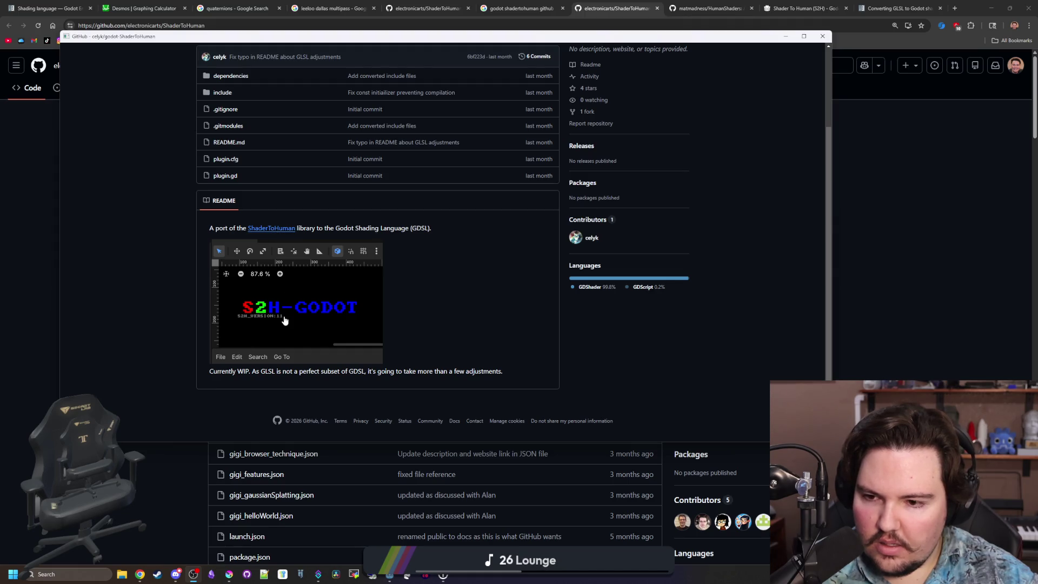
scroll(361, 379, up, 2)
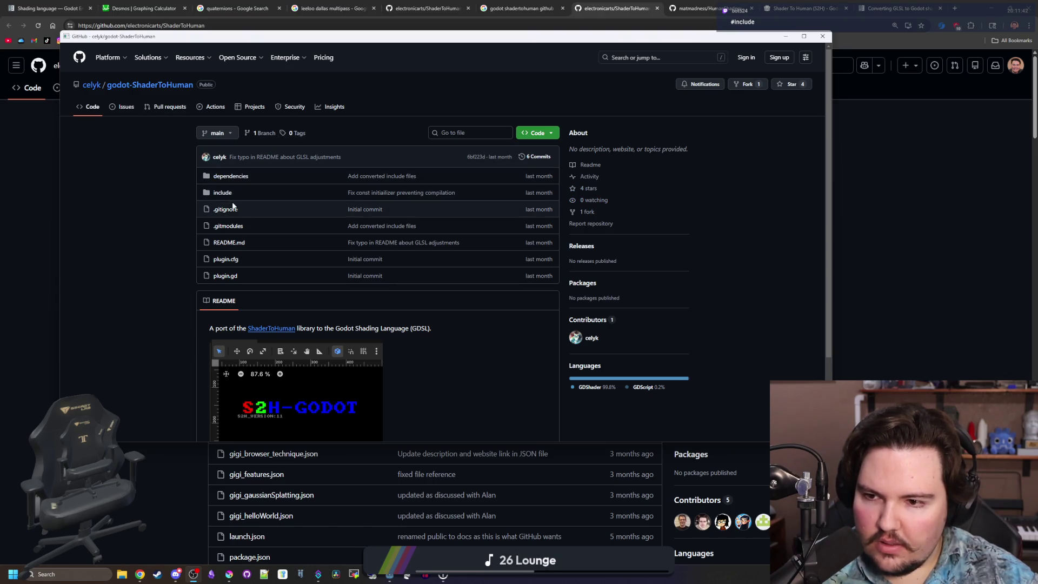
click(225, 276)
key(alt+Left)
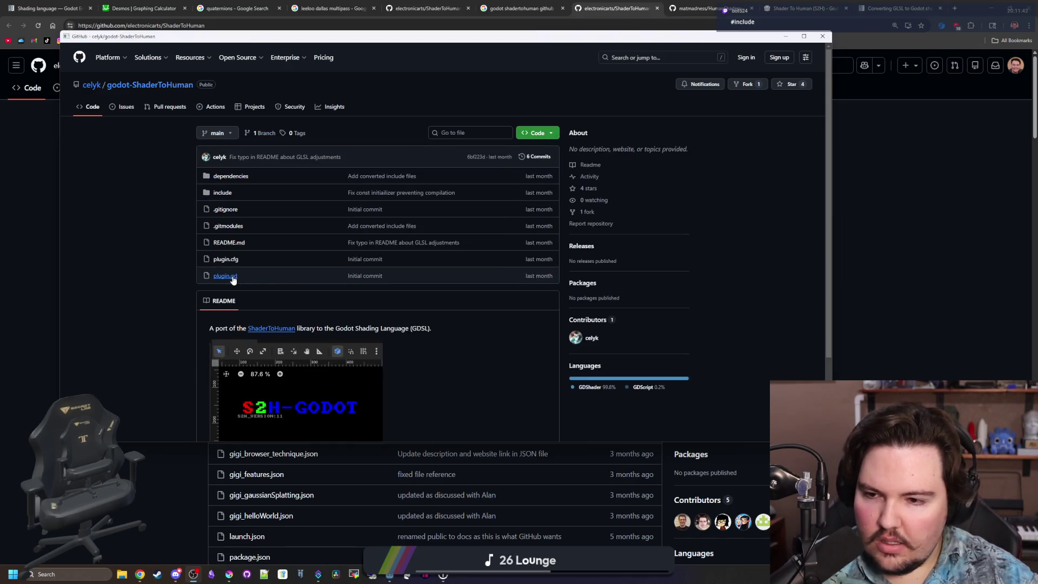
click(228, 260)
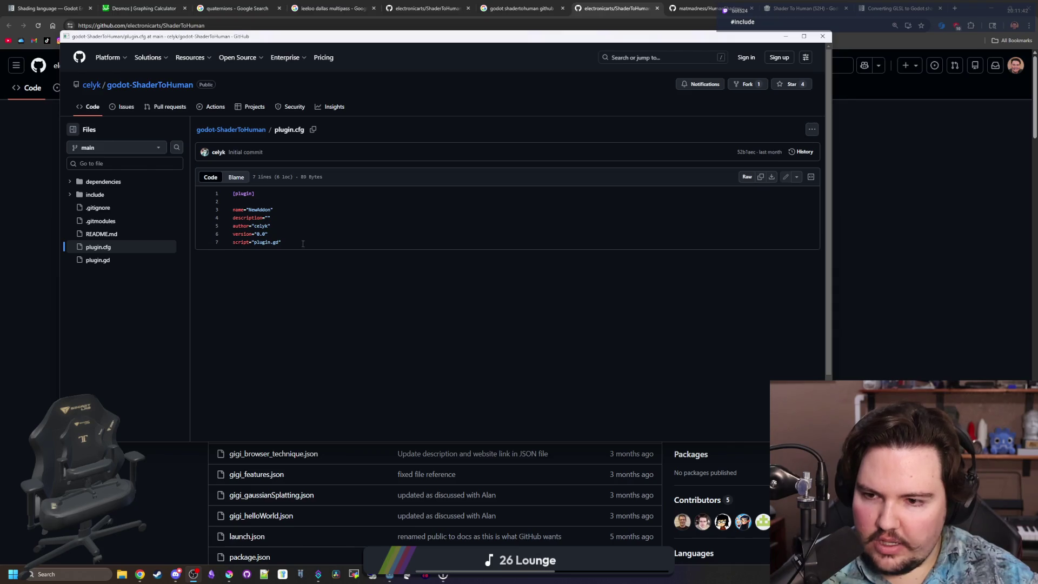
key(alt+Left)
Step: Reread the plugin settings on lines 2–7 of plugin.cfg, then close the repository window
click(235, 262)
mouse_move(282, 243)
mouse_down()
mouse_move(238, 227)
mouse_move(239, 210)
mouse_up()
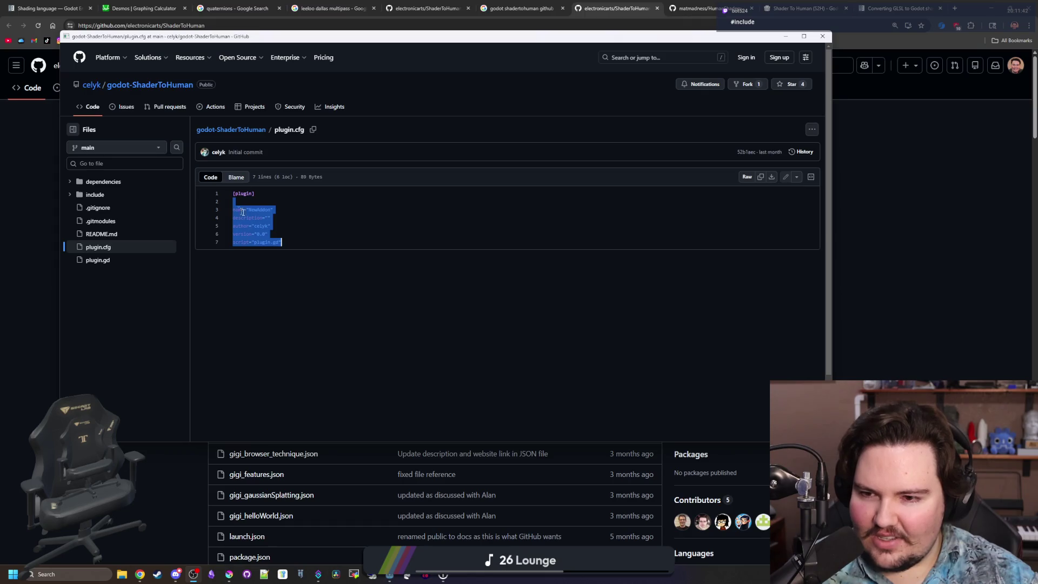
click(263, 234)
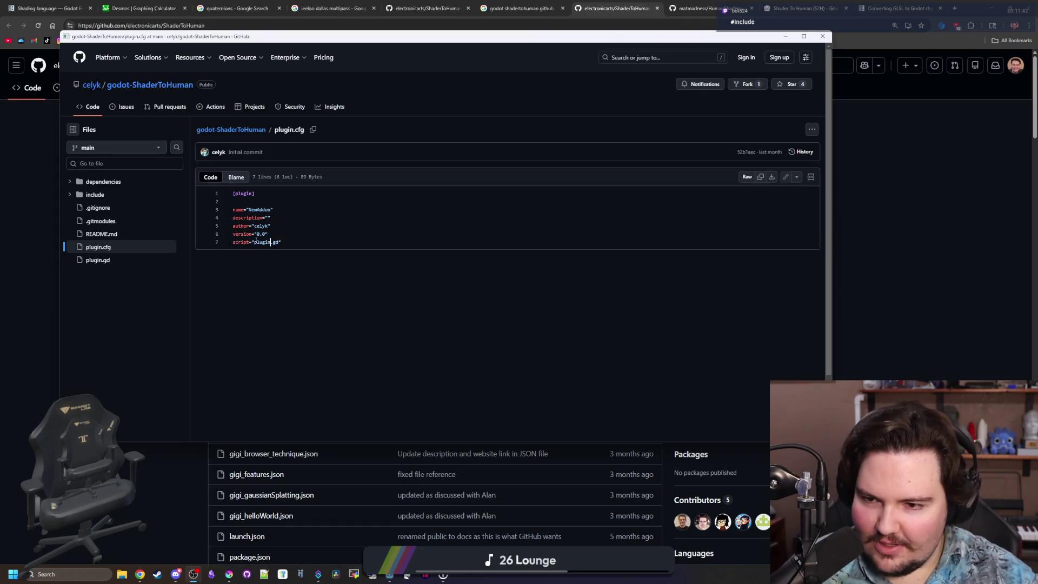
key(alt+Left)
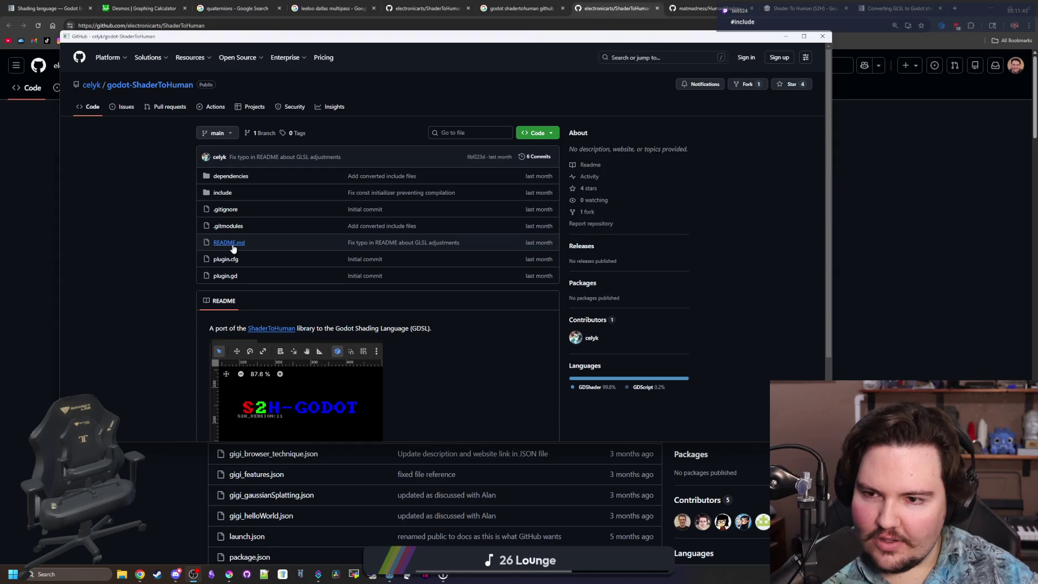
scroll(139, 313, down, 2)
scroll(161, 312, up, 2)
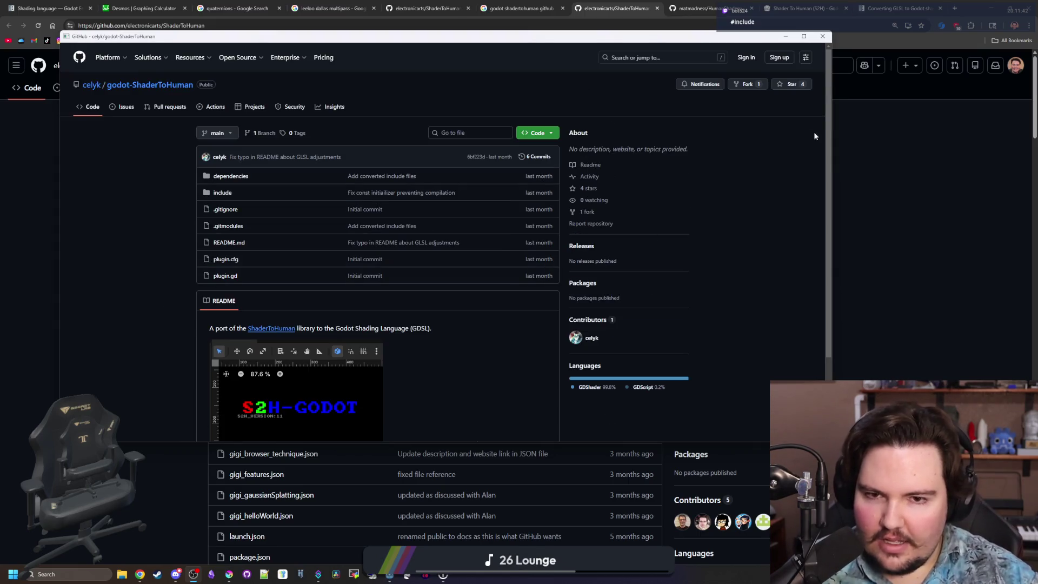
click(823, 36)
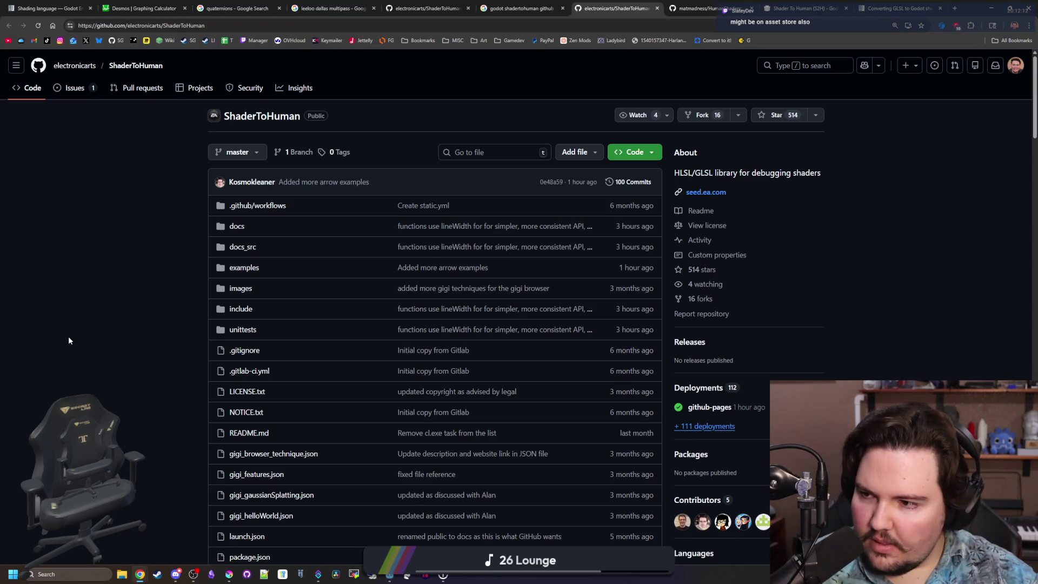
click(995, 3)
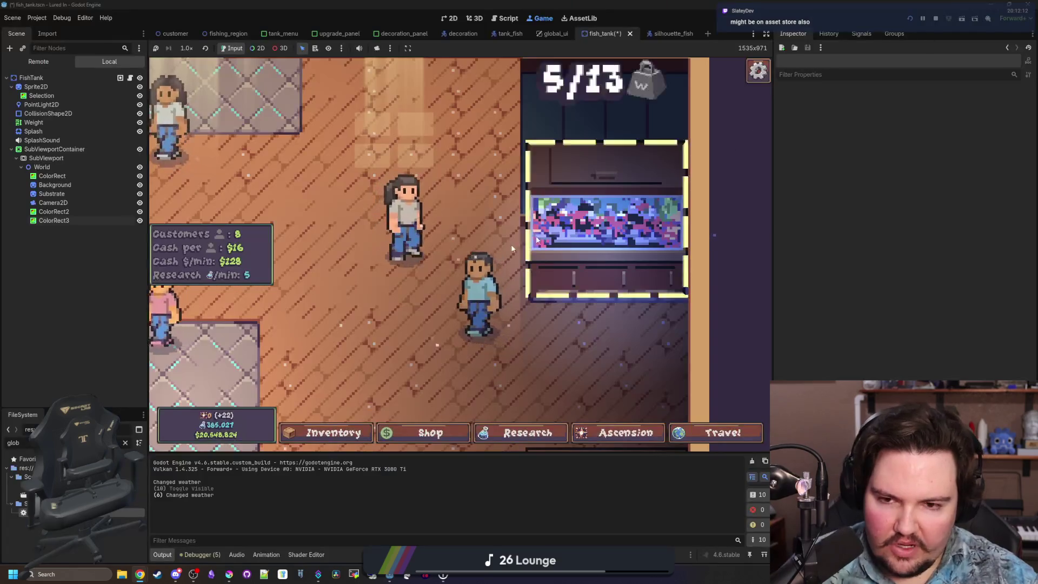
Step: Show ColorRect3, raise its Z Index from 253 to 17, then hide it again
click(139, 221)
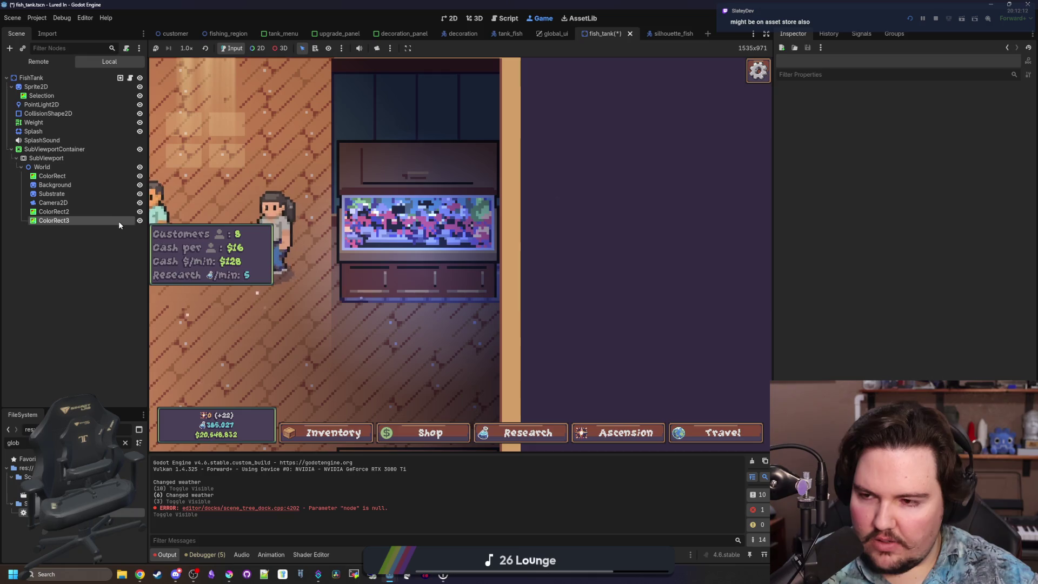
click(118, 222)
mouse_move(968, 247)
mouse_down()
mouse_move(903, 248)
mouse_move(968, 248)
mouse_up()
click(901, 248)
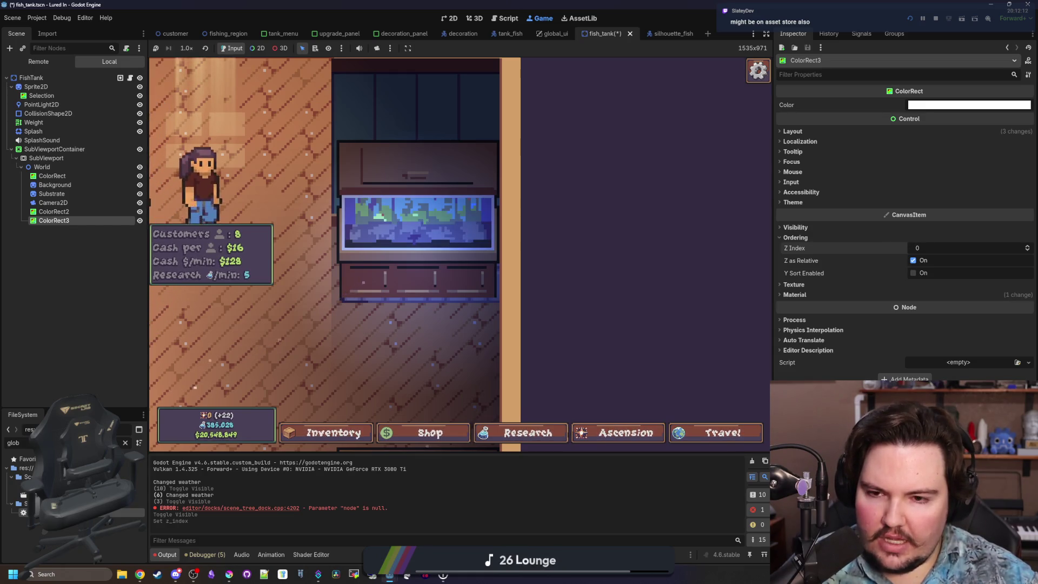
drag(952, 248, 968, 247)
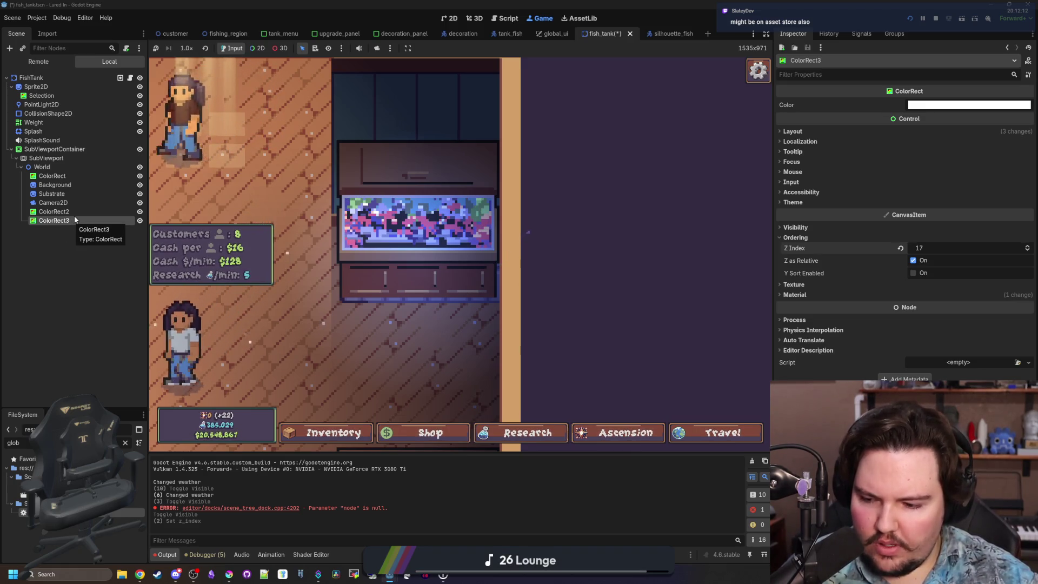
click(77, 297)
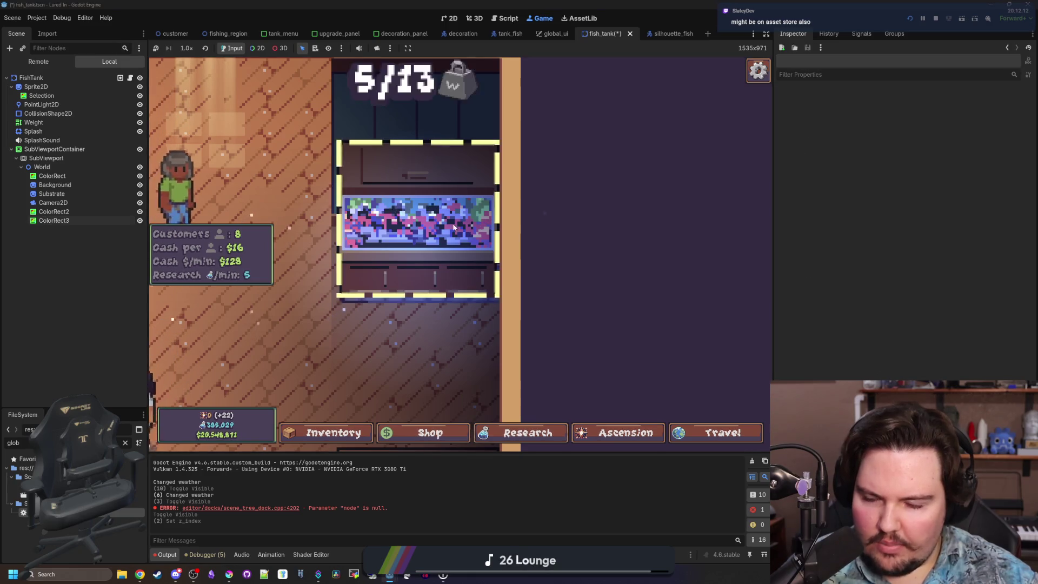
click(54, 220)
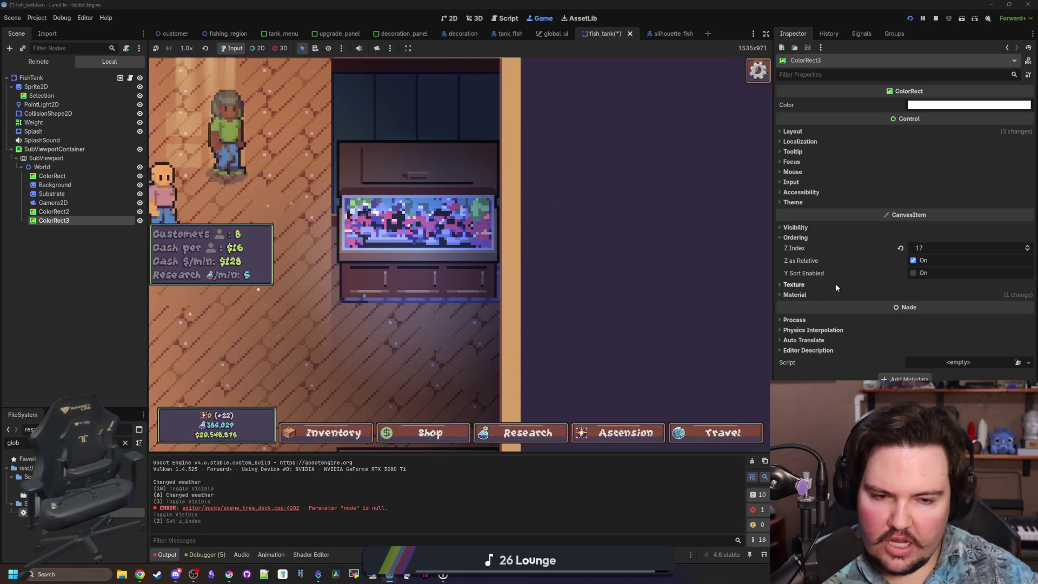
click(139, 222)
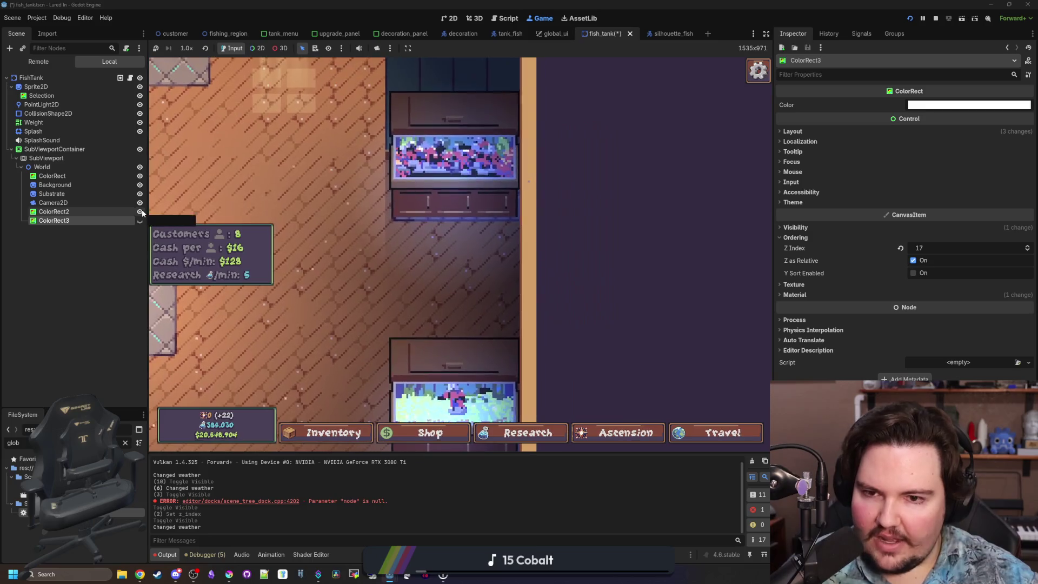
Step: Toggle ColorRect2's overlay on and off repeatedly, then open and dismiss the Fish Tank 1 panel
click(139, 211)
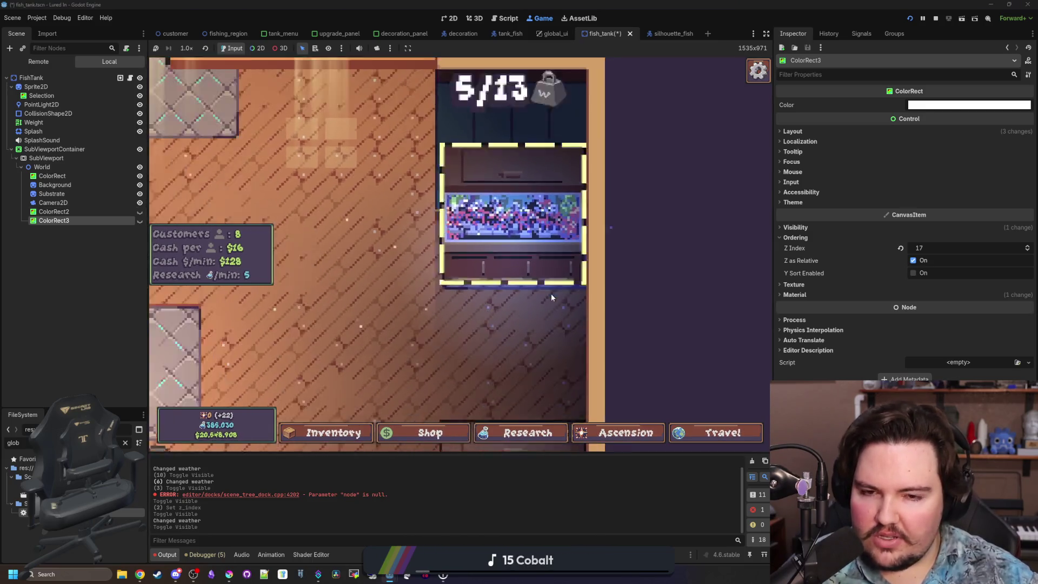
click(551, 297)
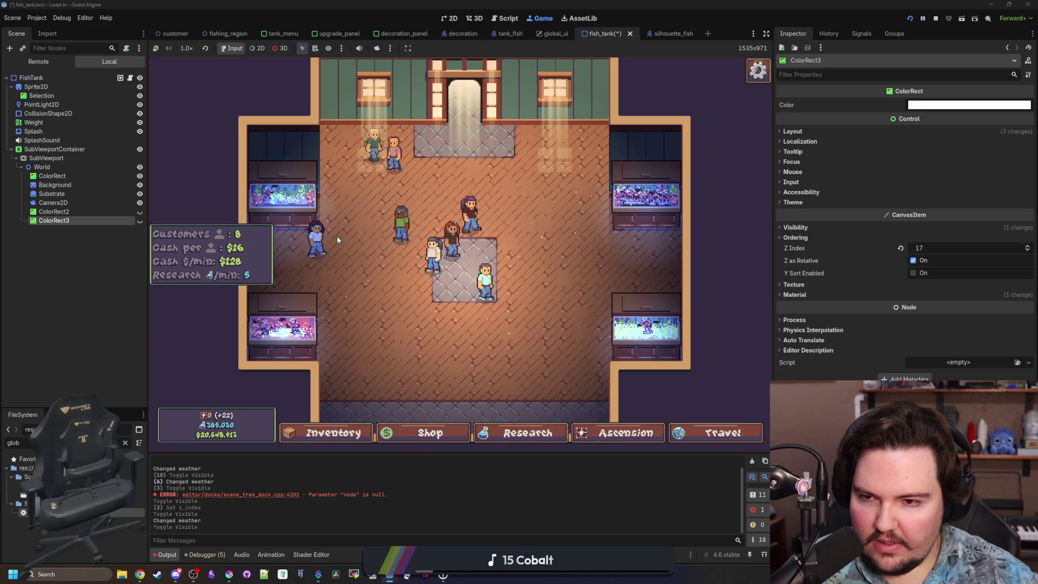
click(140, 212)
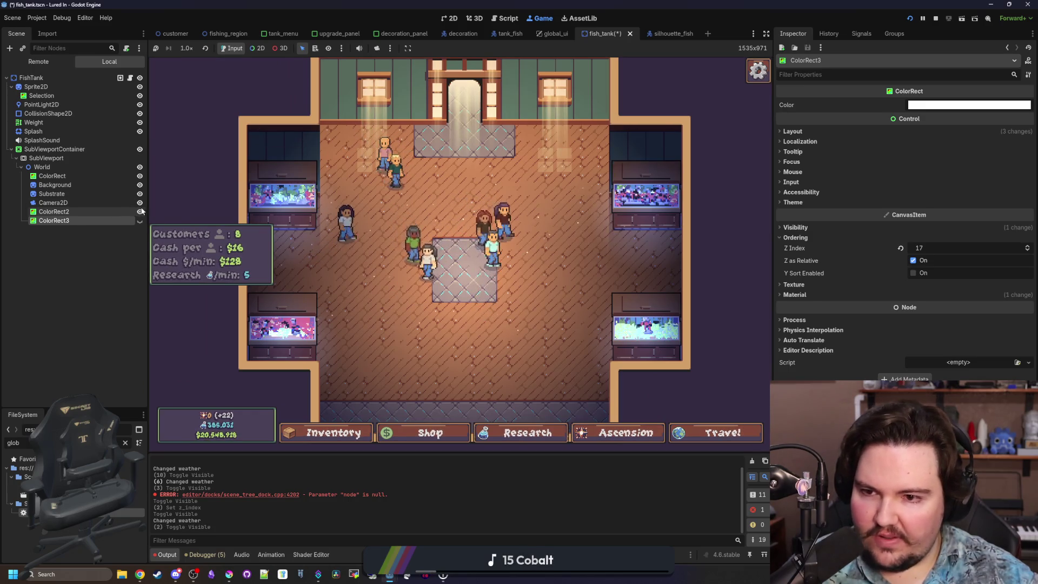
click(140, 211)
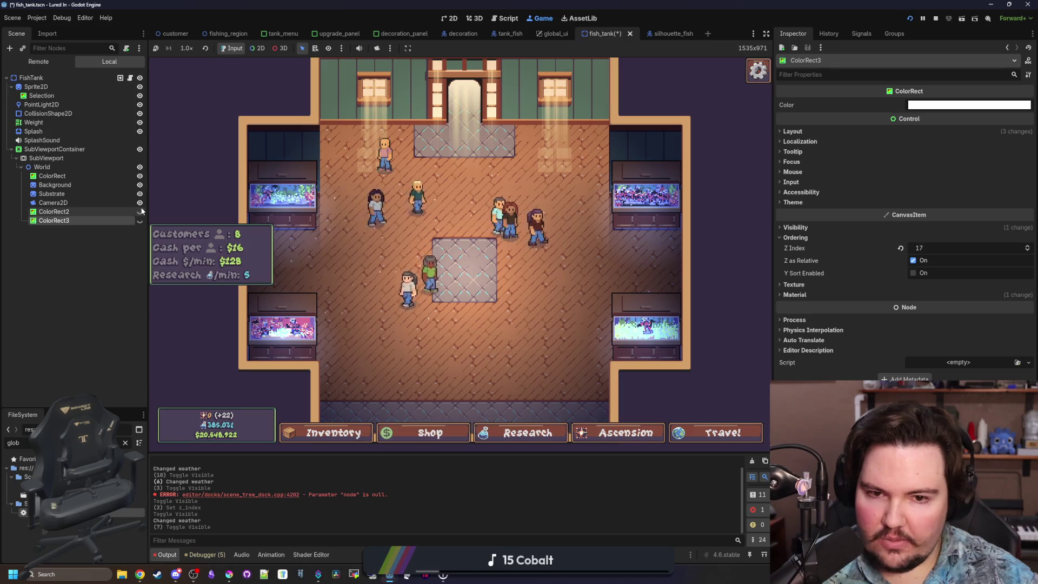
double_click(141, 212)
triple_click(140, 211)
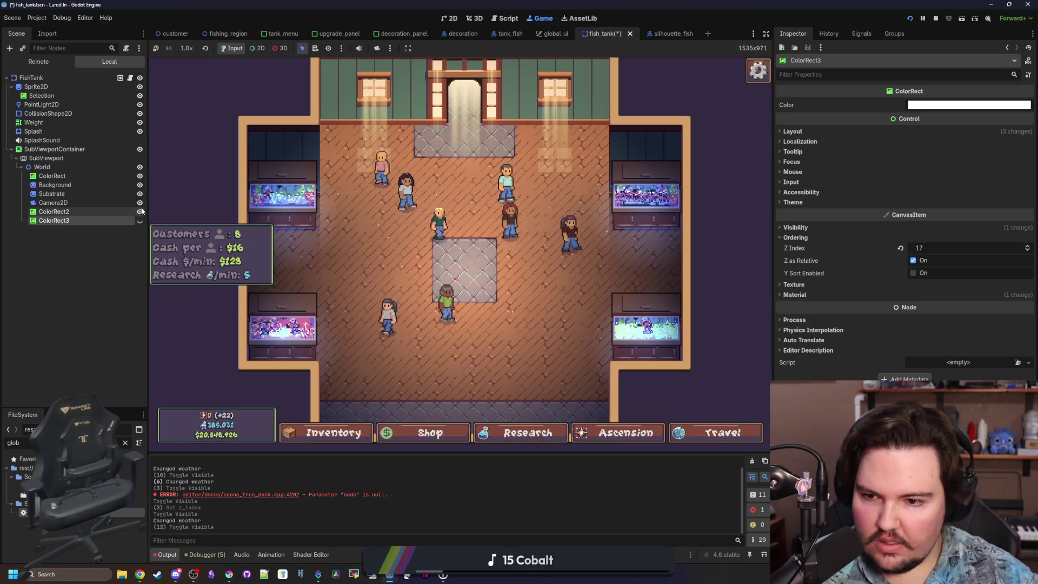
click(295, 220)
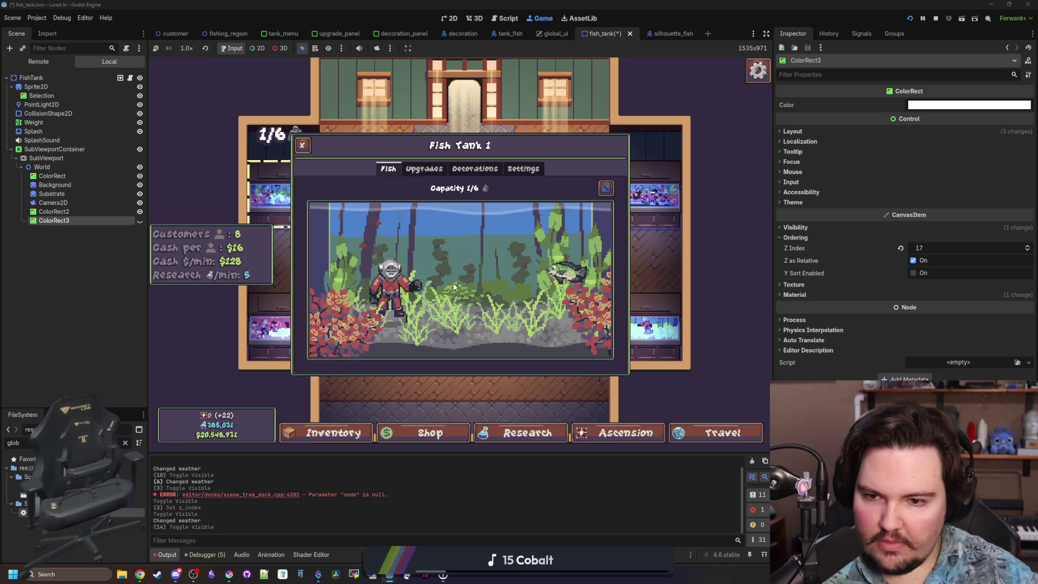
key(Escape)
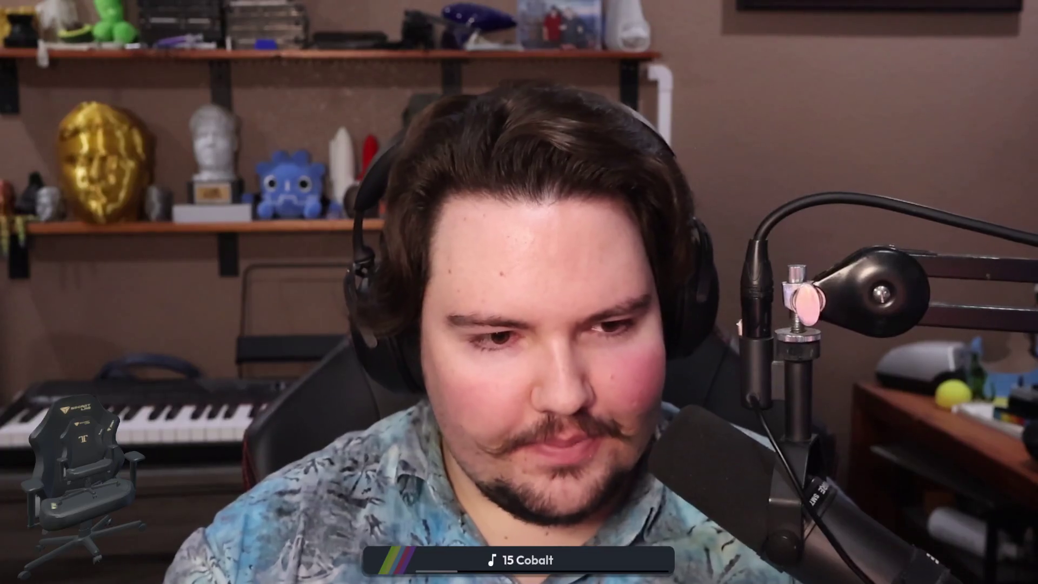